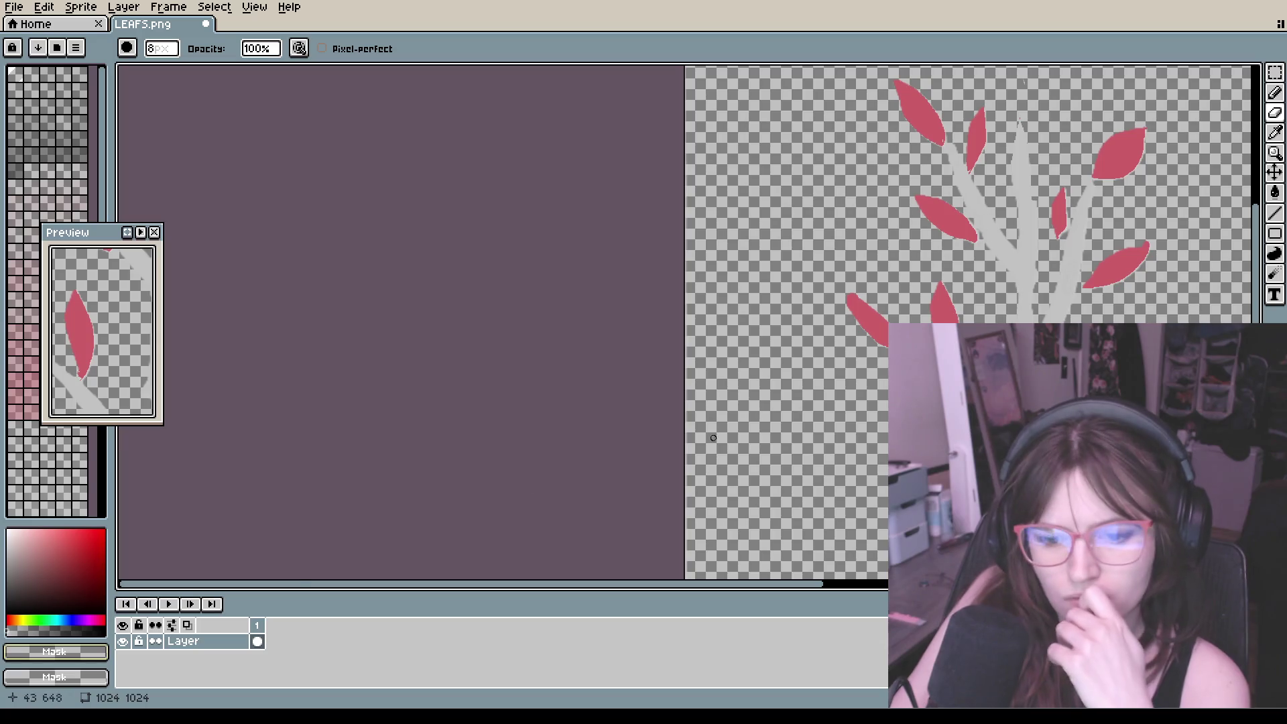
{"action": "scroll", "coordinate": [704, 302], "scroll_direction": "down", "scroll_amount": 4}
{"action": "scroll", "coordinate": [934, 164], "scroll_direction": "up", "scroll_amount": 2}
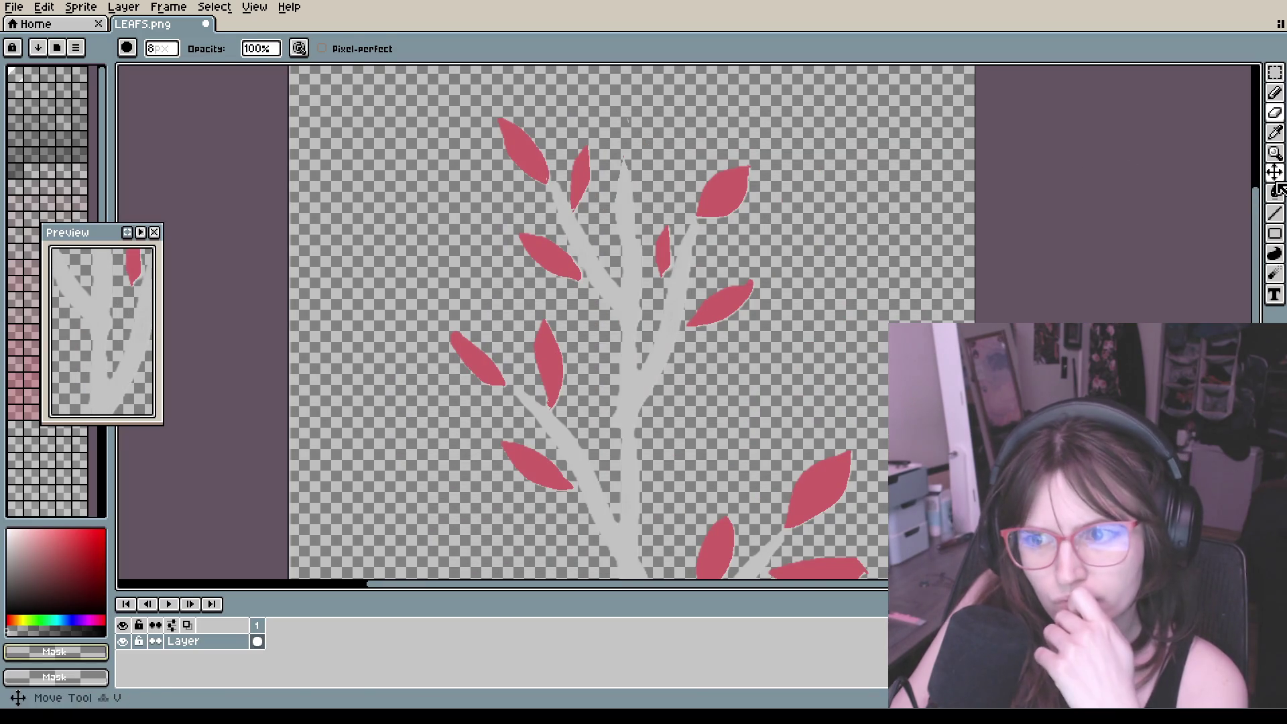
Step: Switch Aseprite to the paint bucket on LEAFS.png, then jump over to the Blender project
{"action": "key", "text": "g"}
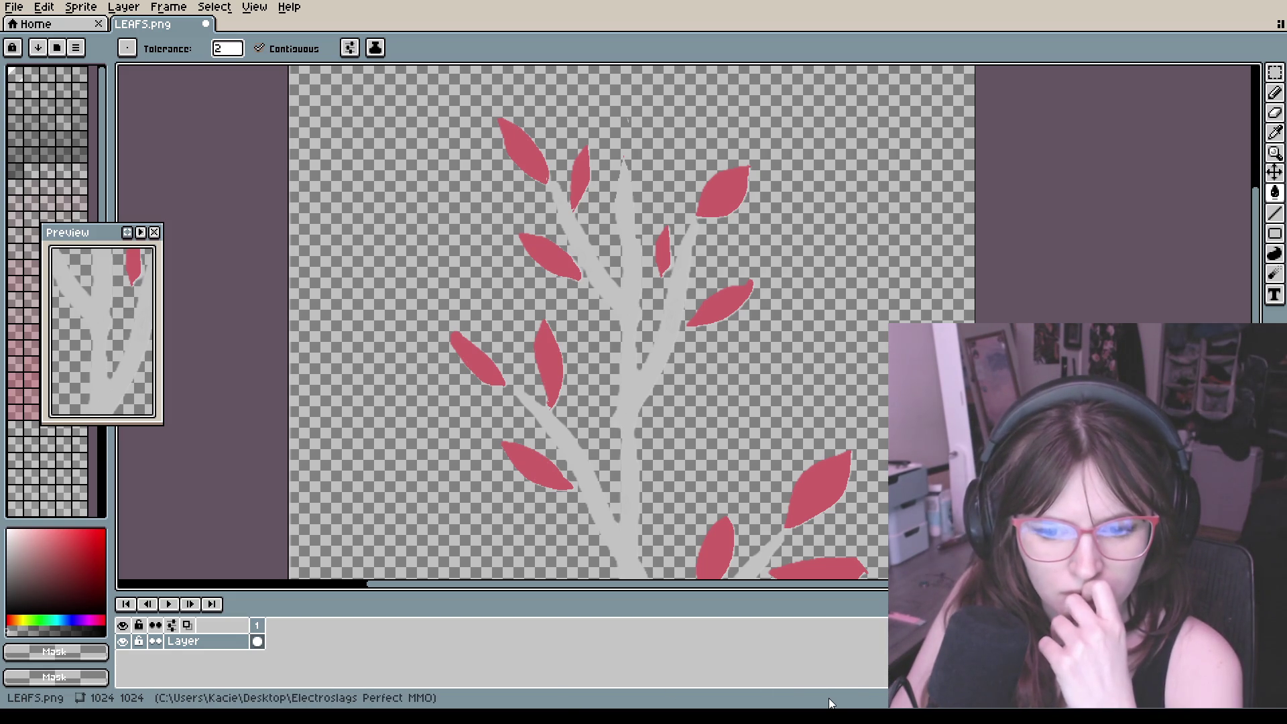
{"action": "key", "text": "alt+Tab"}
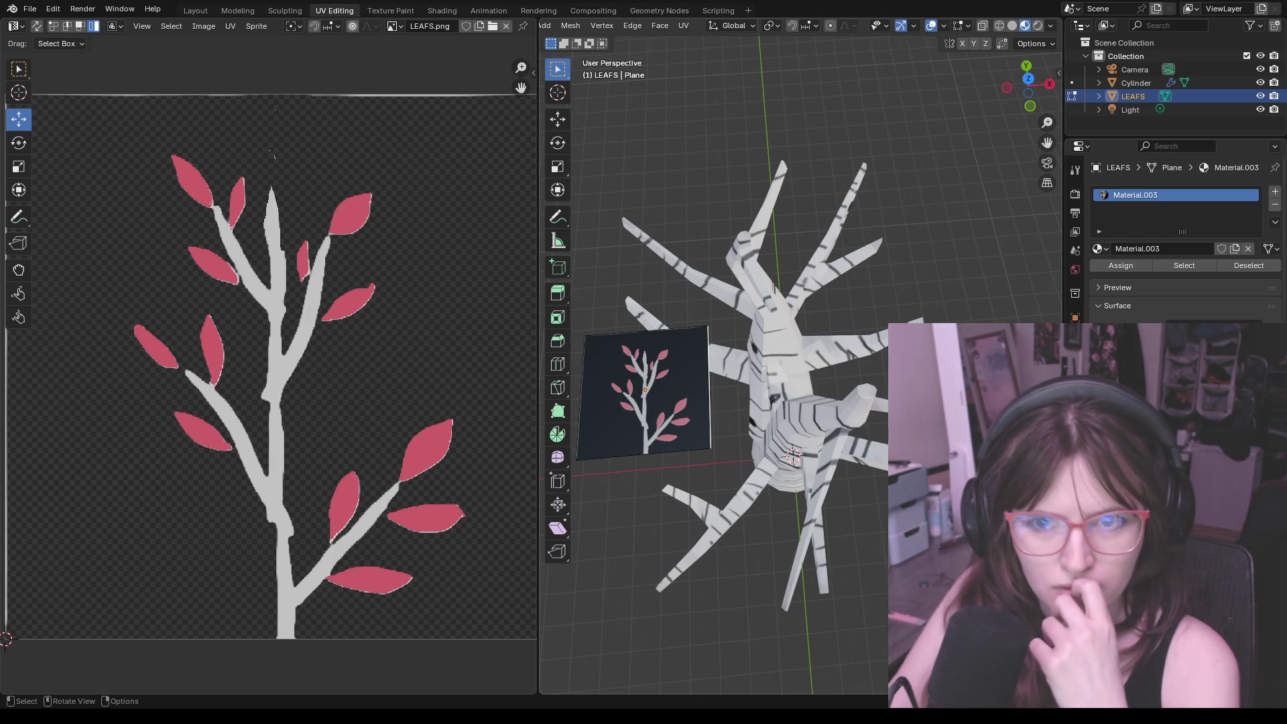
{"action": "scroll", "coordinate": [703, 382], "scroll_direction": "up", "scroll_amount": 5}
Step: Inspect the leaf plane's material Base Color image, then move to the Geometry Nodes workspace
{"action": "mouse_move", "coordinate": [704, 382]}
{"action": "middle_mouse_down"}
{"action": "mouse_move", "coordinate": [719, 373]}
{"action": "mouse_move", "coordinate": [551, 242]}
{"action": "middle_mouse_up"}
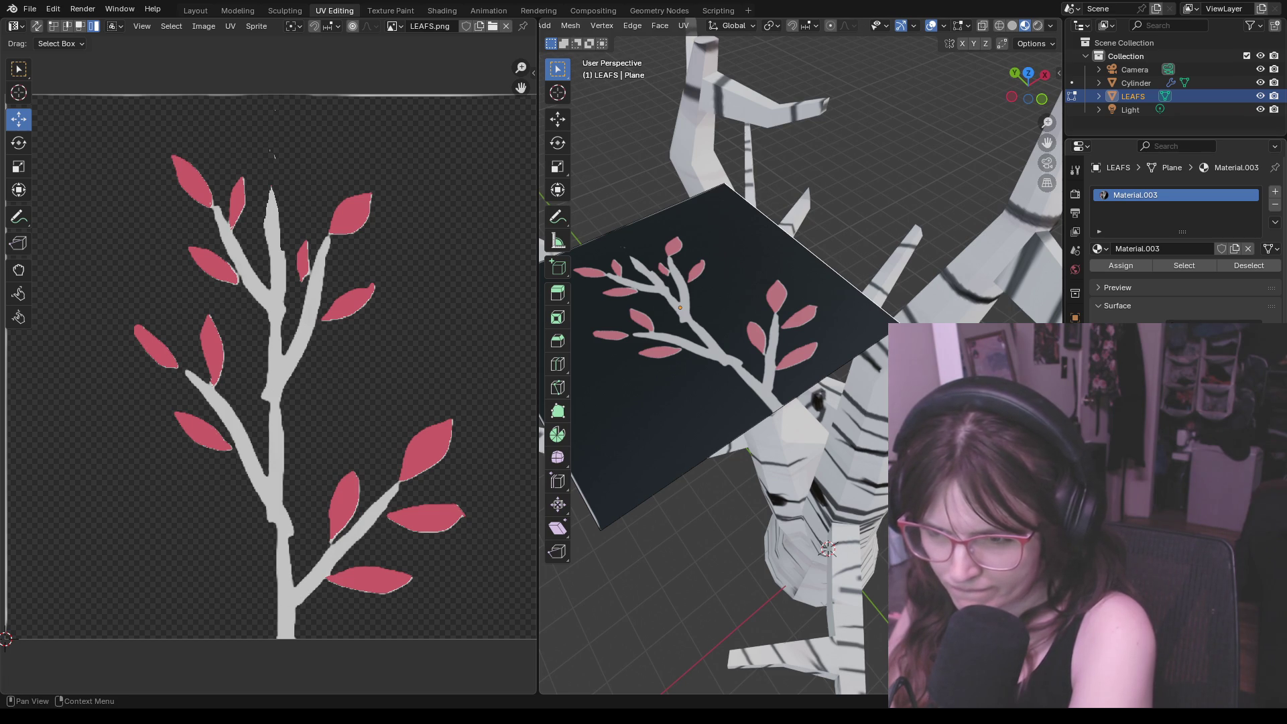
{"action": "scroll", "coordinate": [1177, 252], "scroll_direction": "down", "scroll_amount": 1}
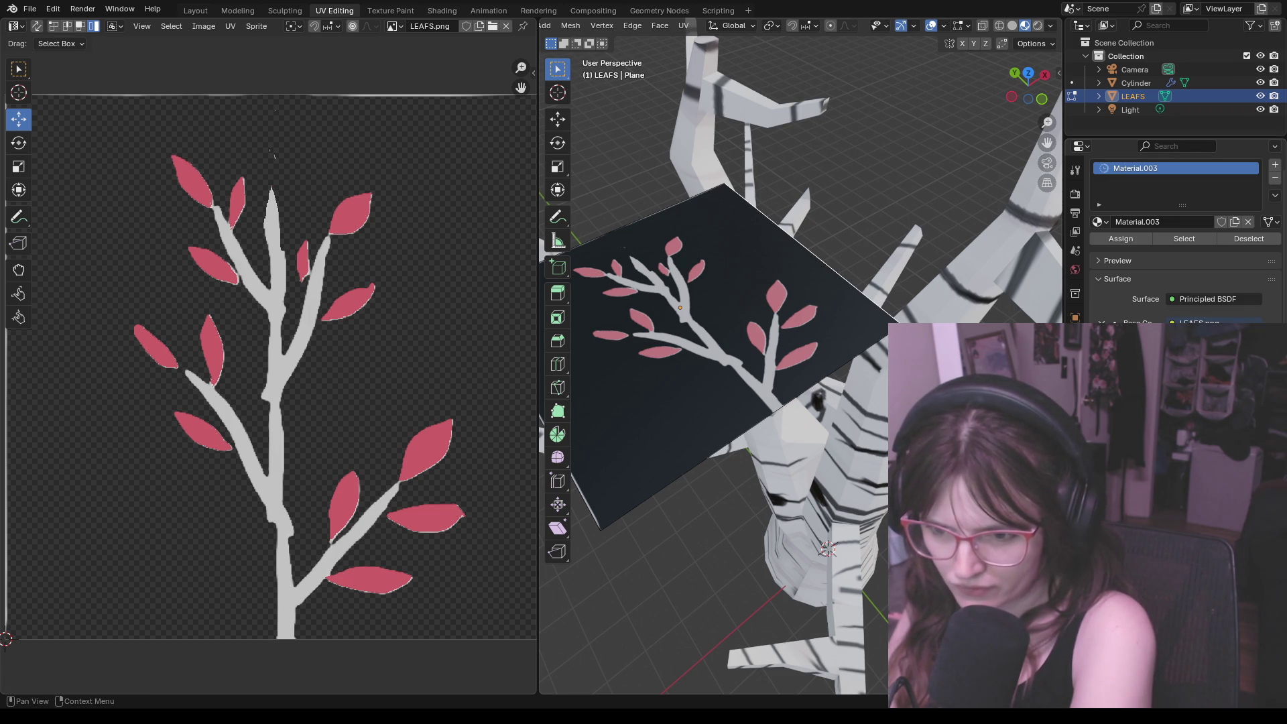
{"action": "left_click", "coordinate": [1172, 322]}
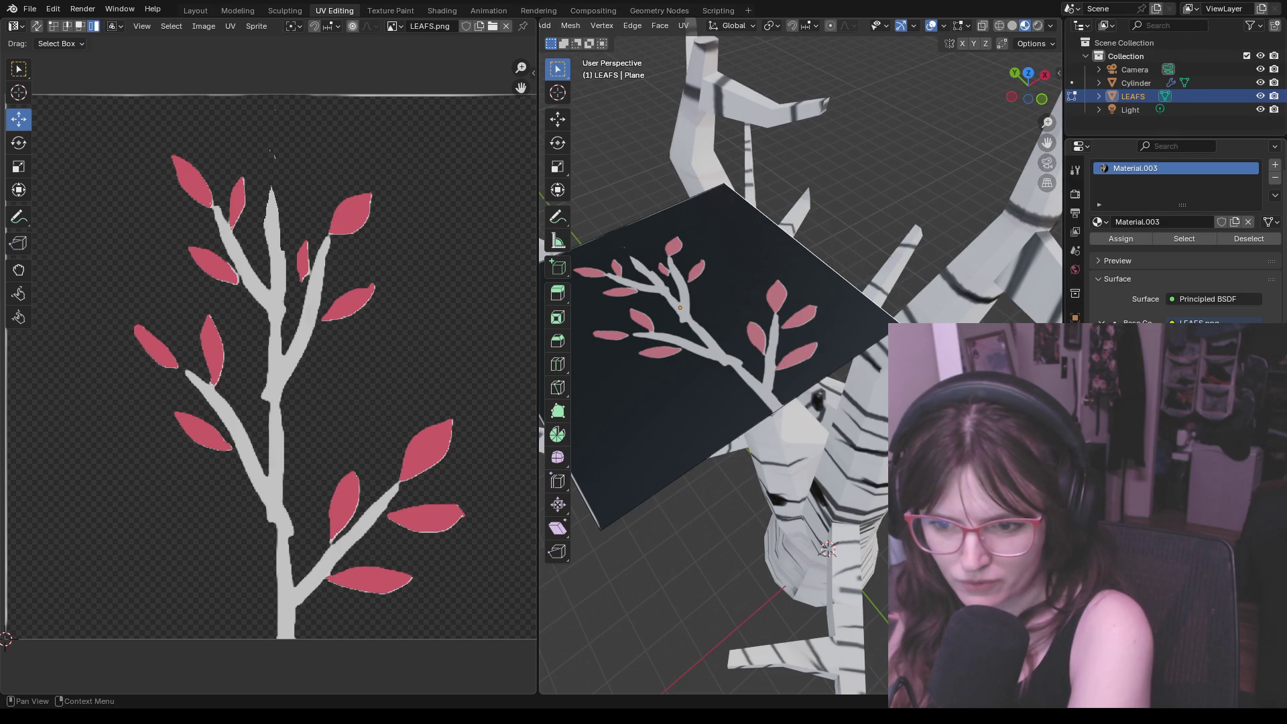
{"action": "scroll", "coordinate": [1177, 242], "scroll_direction": "down", "scroll_amount": 1}
{"action": "scroll", "coordinate": [1177, 241], "scroll_direction": "down", "scroll_amount": 1}
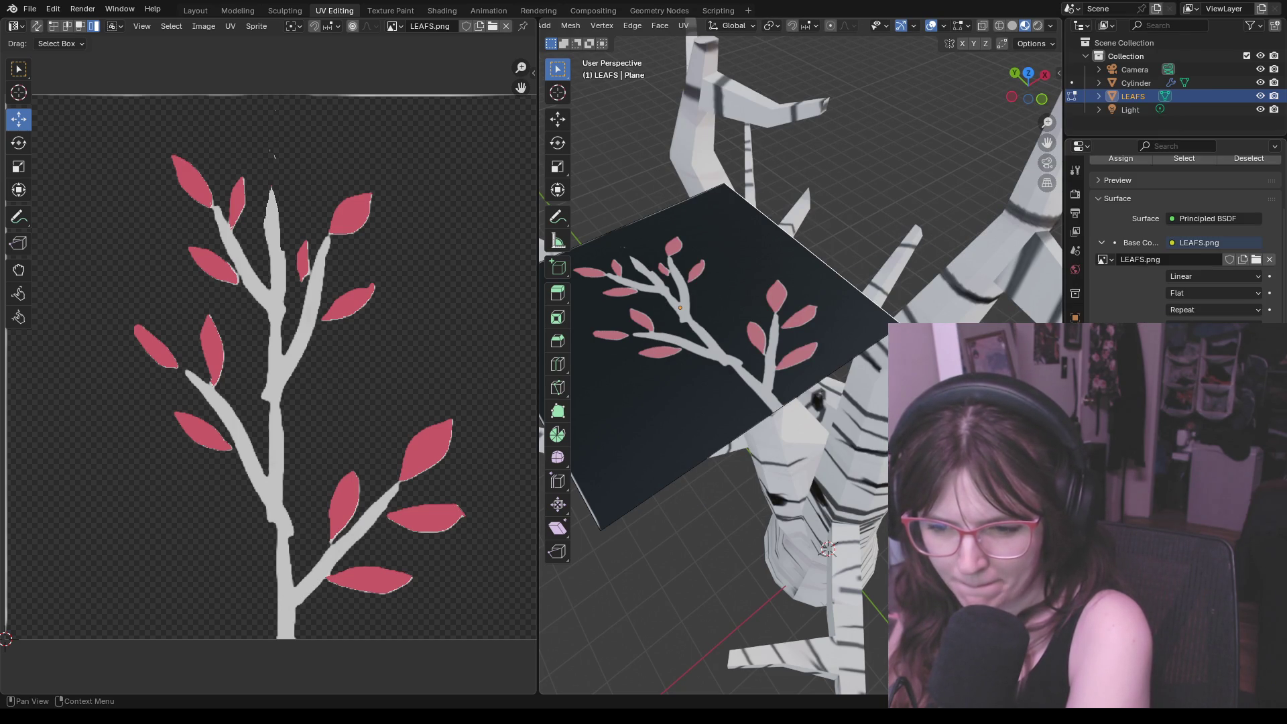
{"action": "scroll", "coordinate": [1176, 231], "scroll_direction": "up", "scroll_amount": 1}
{"action": "scroll", "coordinate": [1176, 231], "scroll_direction": "up", "scroll_amount": 1}
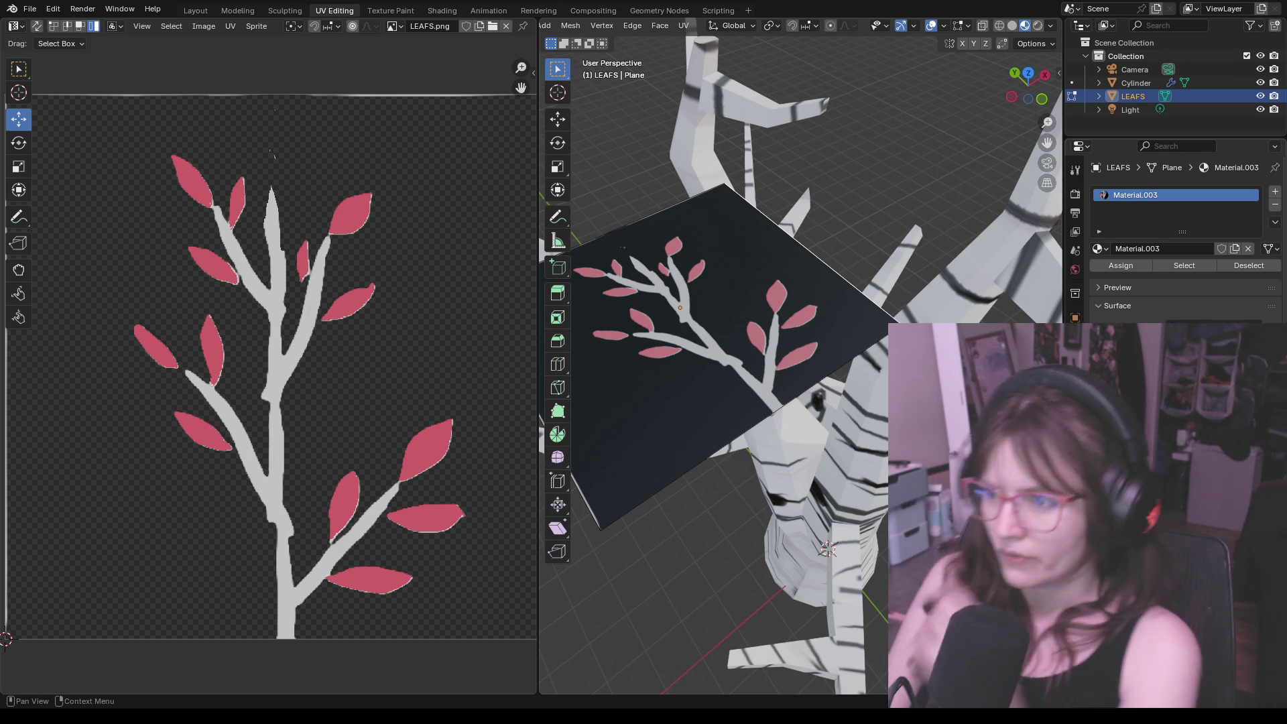
{"action": "left_click", "coordinate": [659, 10]}
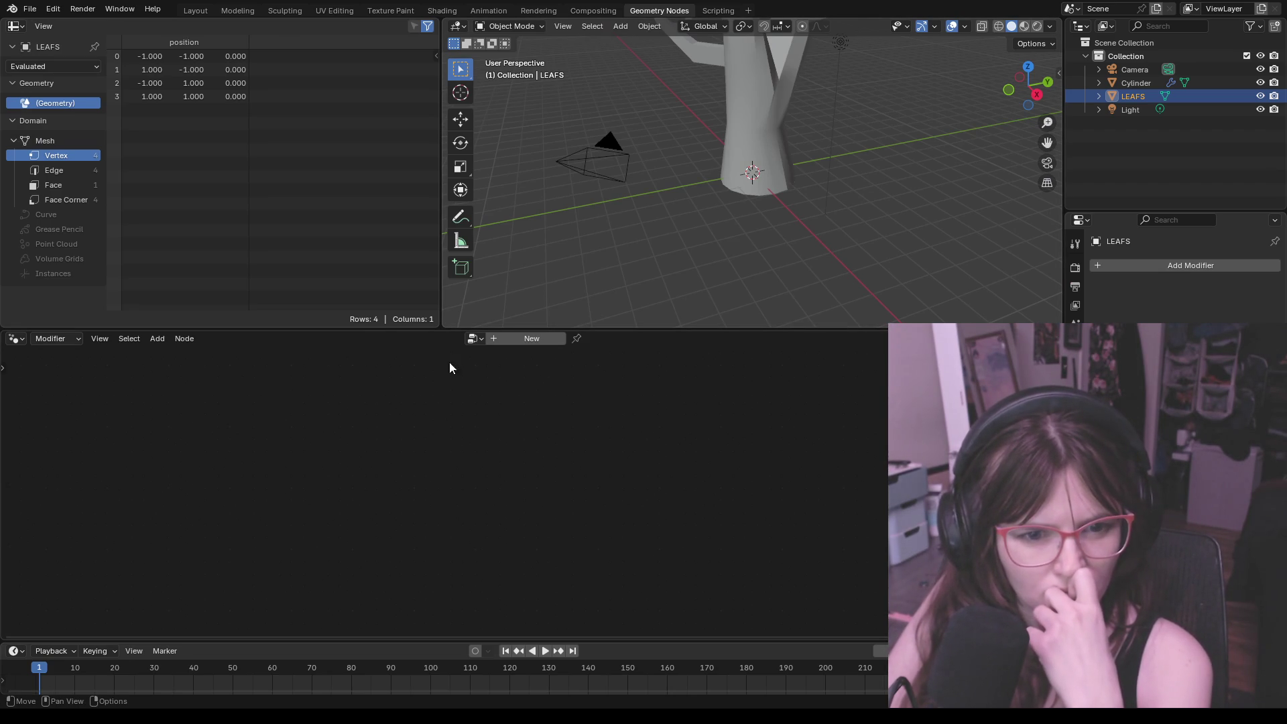
Step: Create a new geometry node tree for LEAFS and examine its Group Input and Output nodes
{"action": "left_click", "coordinate": [521, 341]}
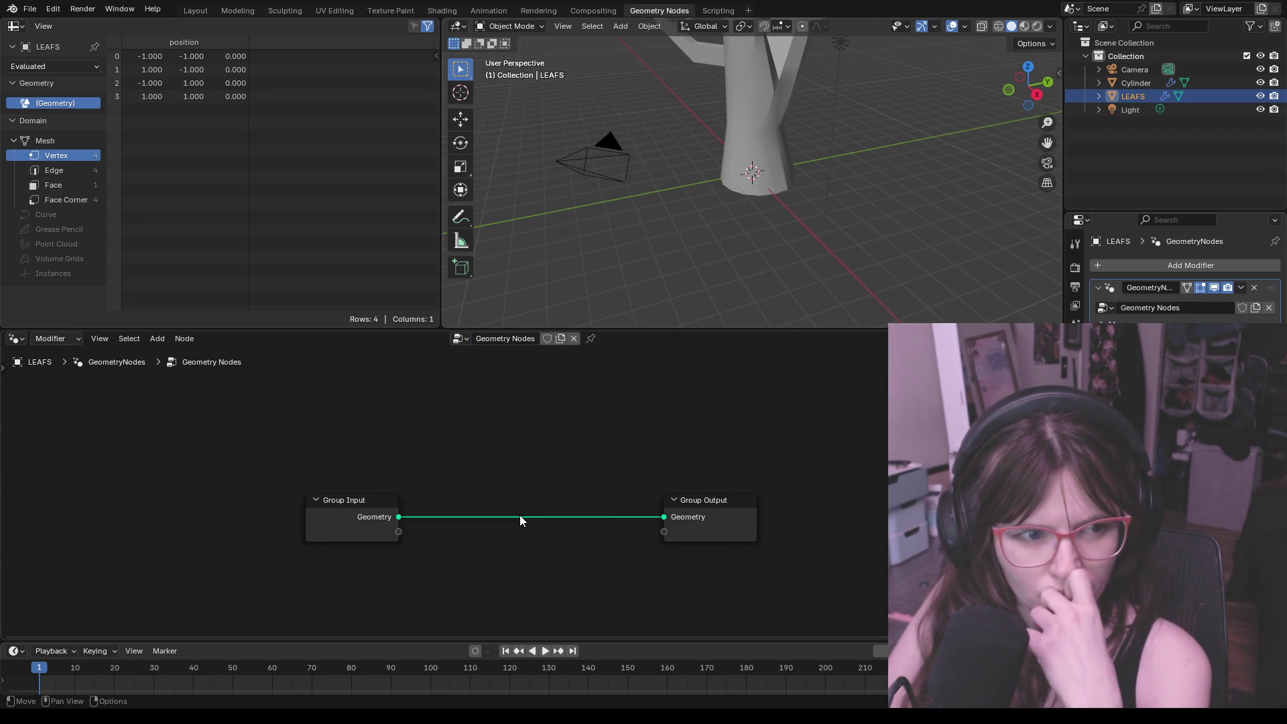
{"action": "left_click", "coordinate": [698, 513]}
{"action": "left_click", "coordinate": [376, 518]}
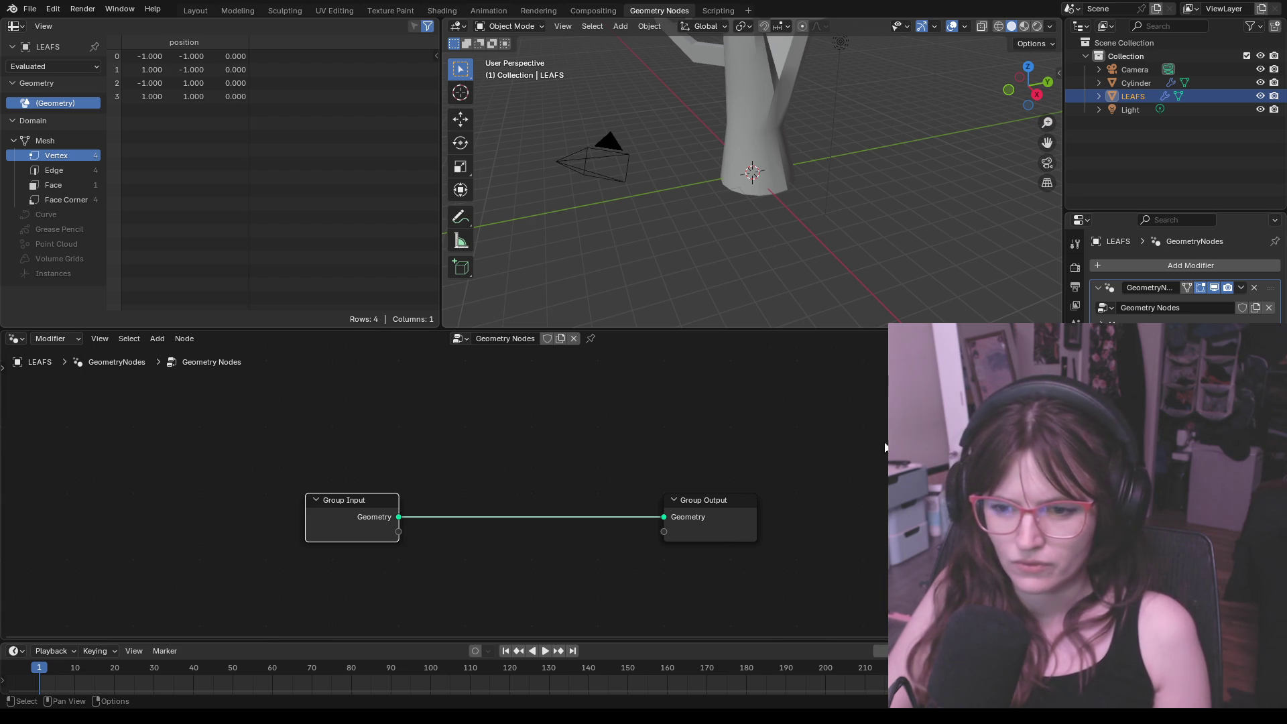
{"action": "right_click", "coordinate": [357, 517]}
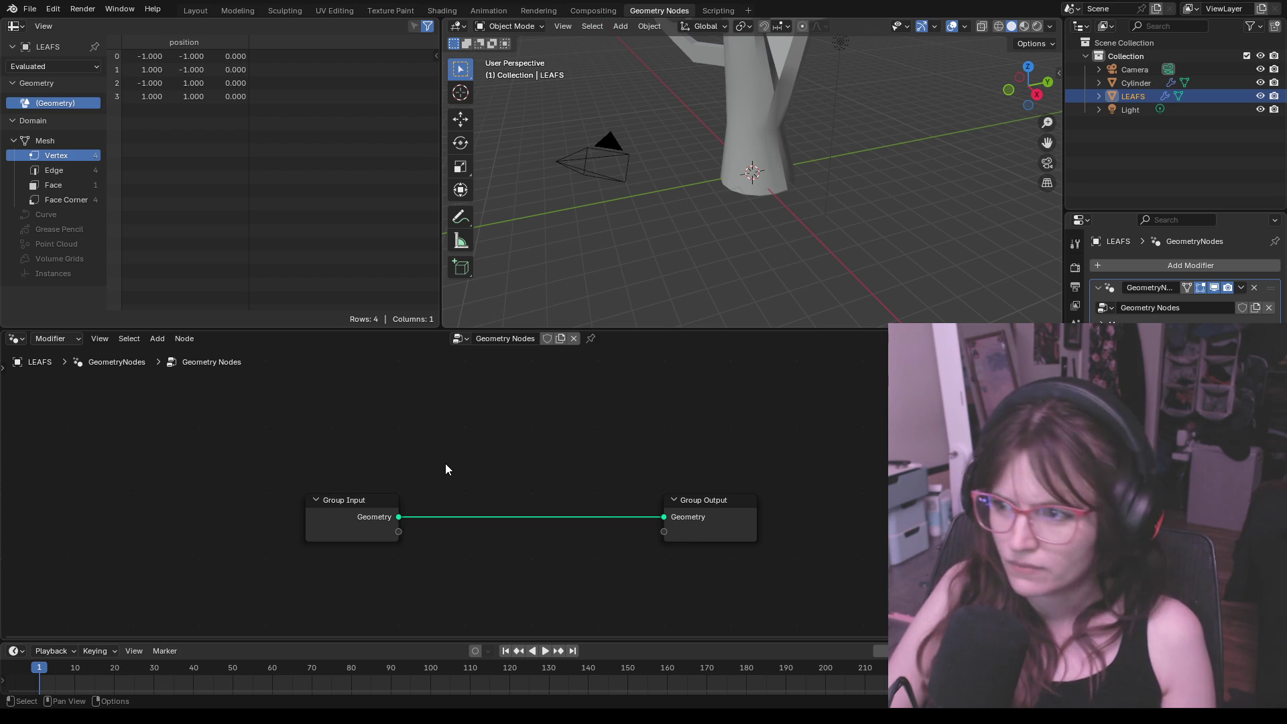
{"action": "scroll", "coordinate": [510, 477], "scroll_direction": "up", "scroll_amount": 1}
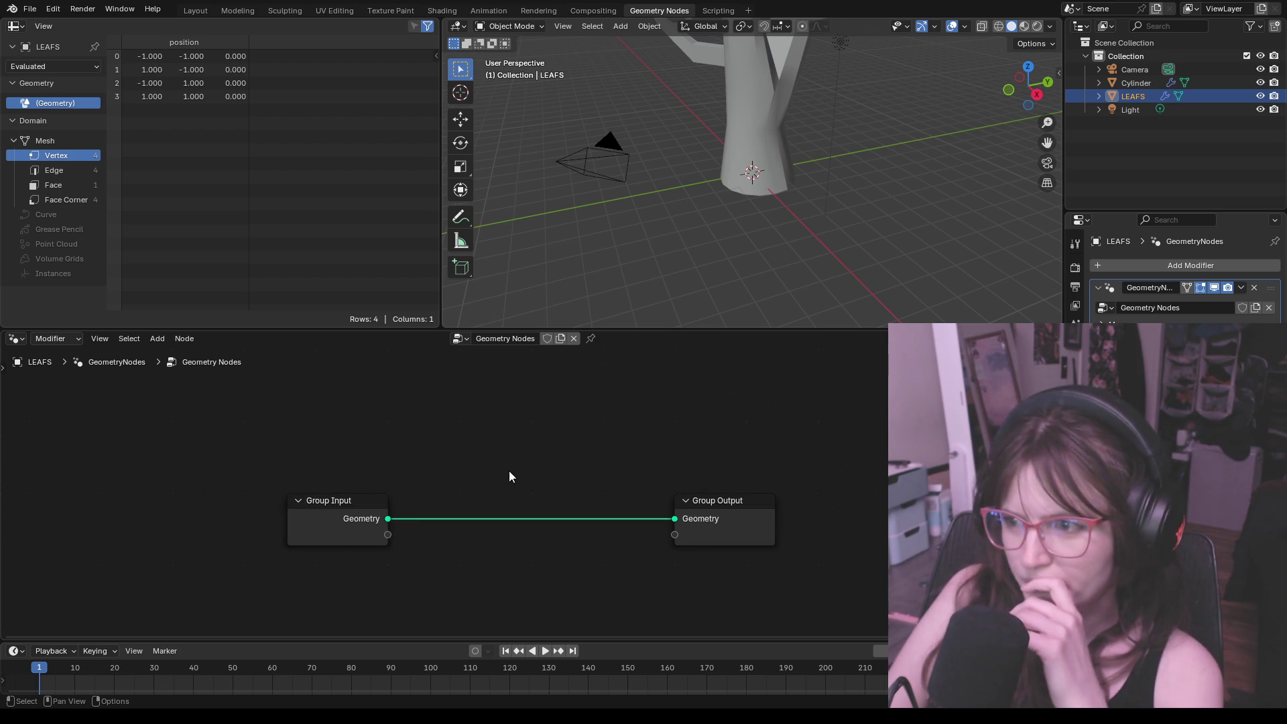
{"action": "mouse_move", "coordinate": [843, 182]}
{"action": "middle_mouse_down"}
{"action": "mouse_move", "coordinate": [839, 278]}
{"action": "mouse_move", "coordinate": [716, 140]}
{"action": "mouse_move", "coordinate": [727, 122]}
{"action": "mouse_move", "coordinate": [729, 150]}
{"action": "middle_mouse_up"}
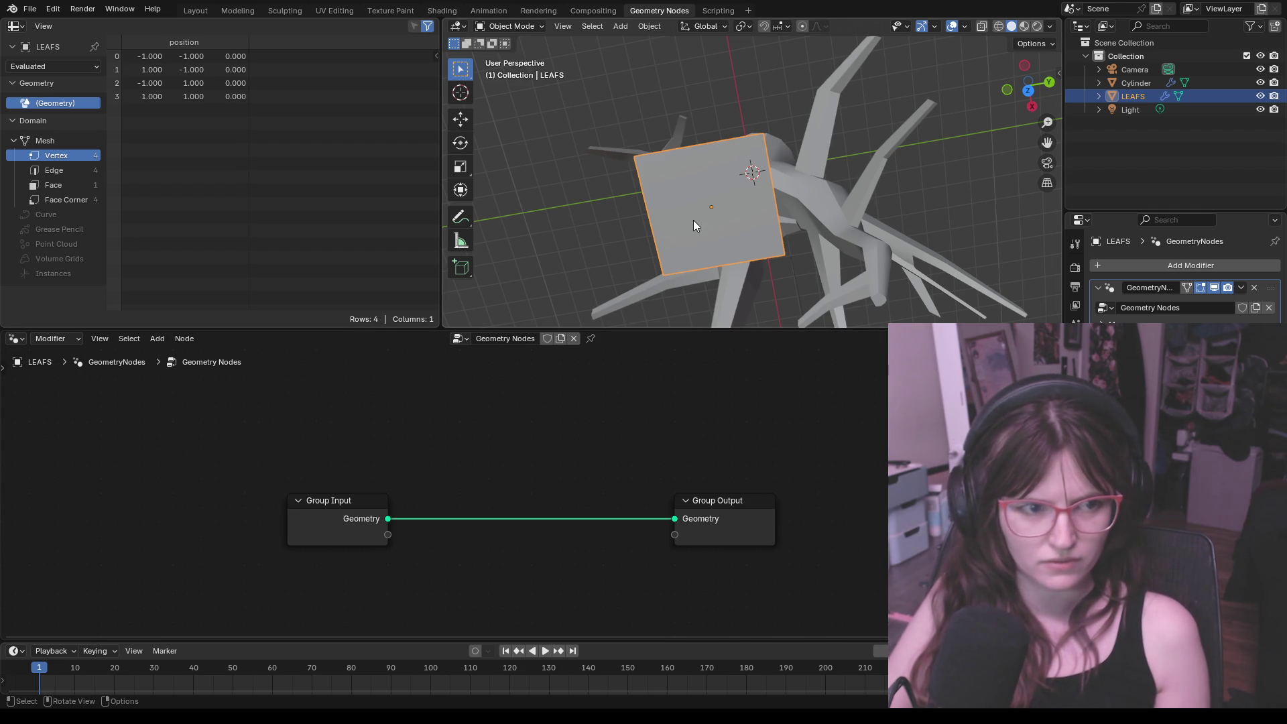
{"action": "mouse_move", "coordinate": [530, 34]}
{"action": "middle_mouse_down"}
{"action": "mouse_move", "coordinate": [645, 108]}
{"action": "mouse_move", "coordinate": [658, 150]}
{"action": "mouse_move", "coordinate": [699, 110]}
{"action": "mouse_move", "coordinate": [699, 122]}
{"action": "middle_mouse_up"}
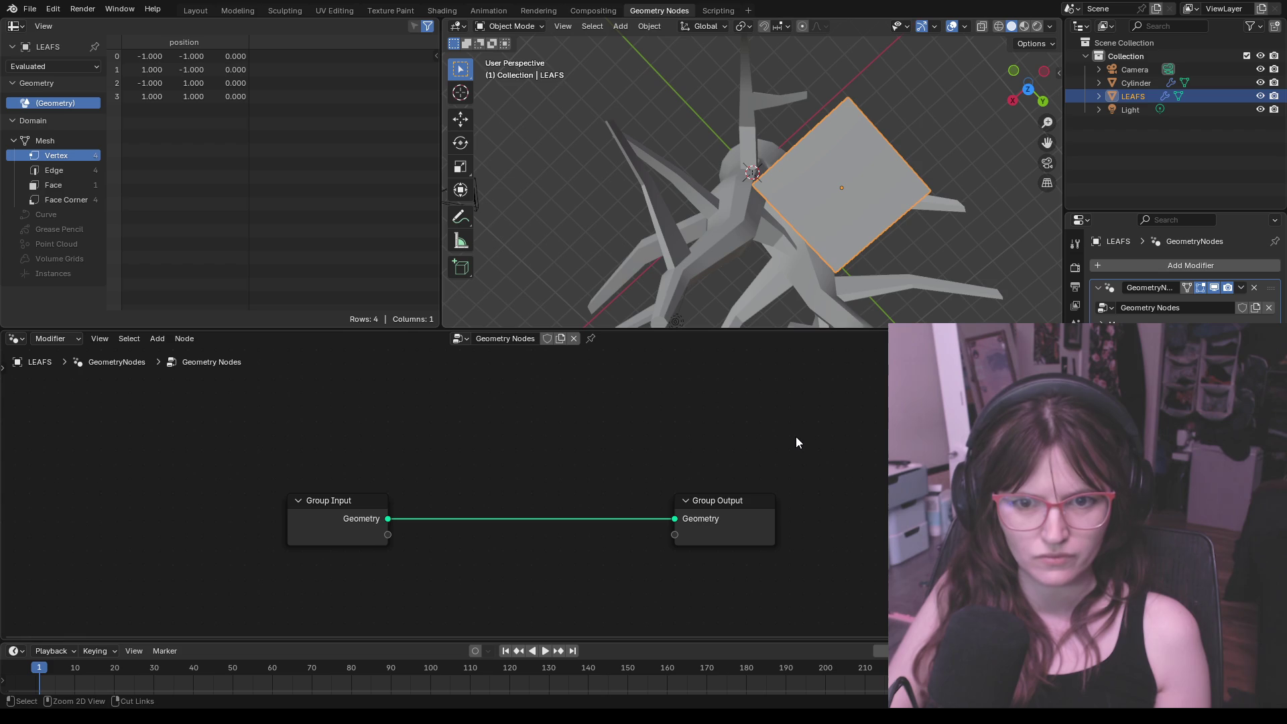
Step: Bring up the Add node menu on empty canvas to browse texture nodes
{"action": "left_click", "coordinate": [697, 504]}
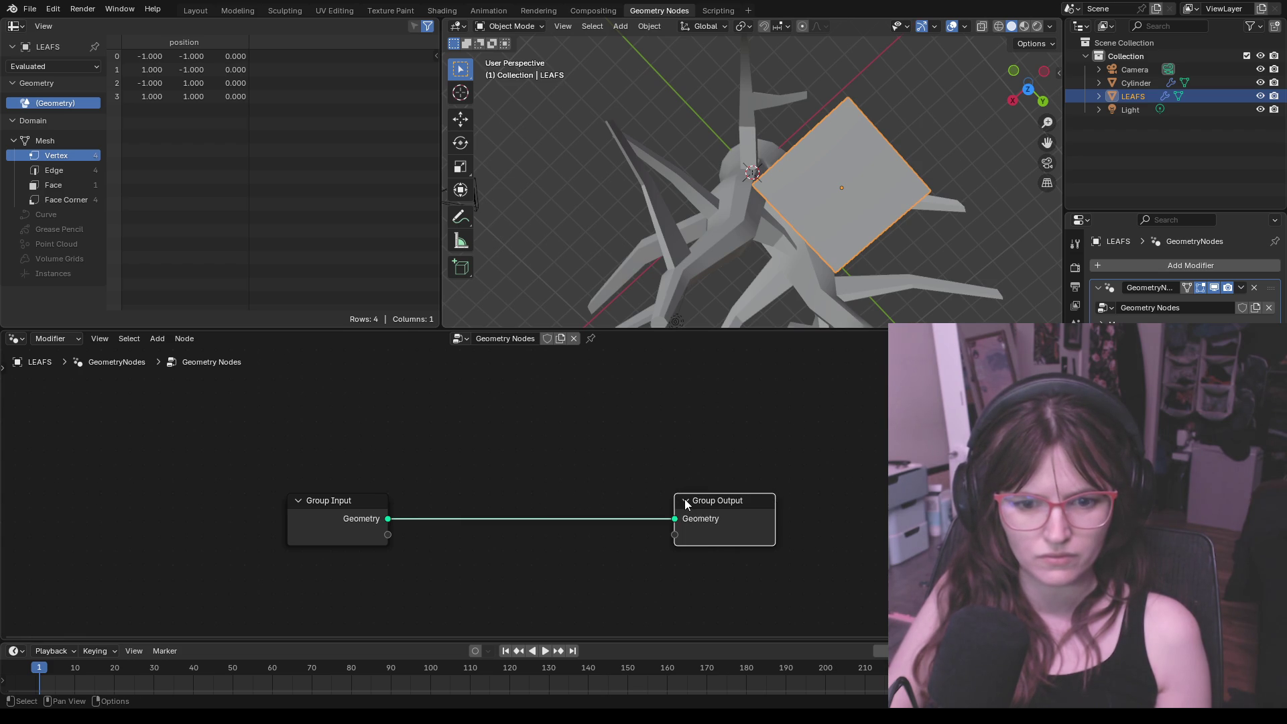
{"action": "right_click", "coordinate": [685, 501]}
{"action": "left_click", "coordinate": [789, 460]}
{"action": "right_click", "coordinate": [585, 444]}
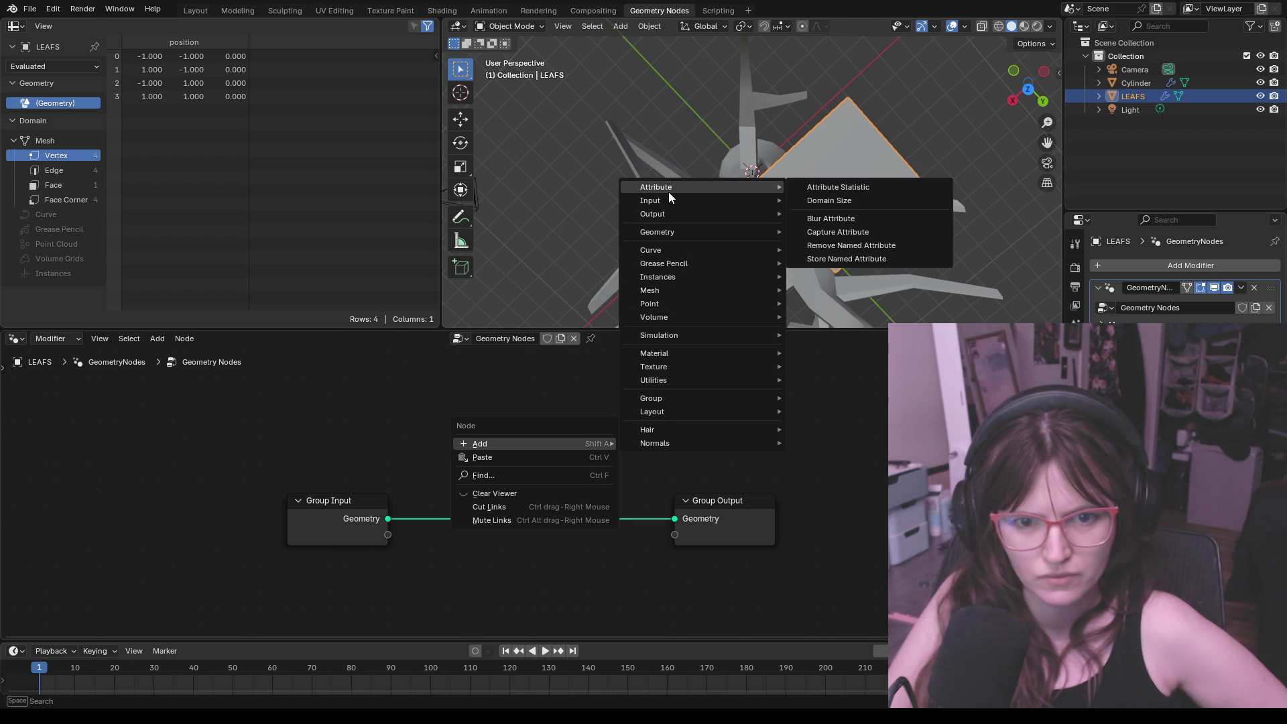
{"action": "mouse_move", "coordinate": [653, 366]}
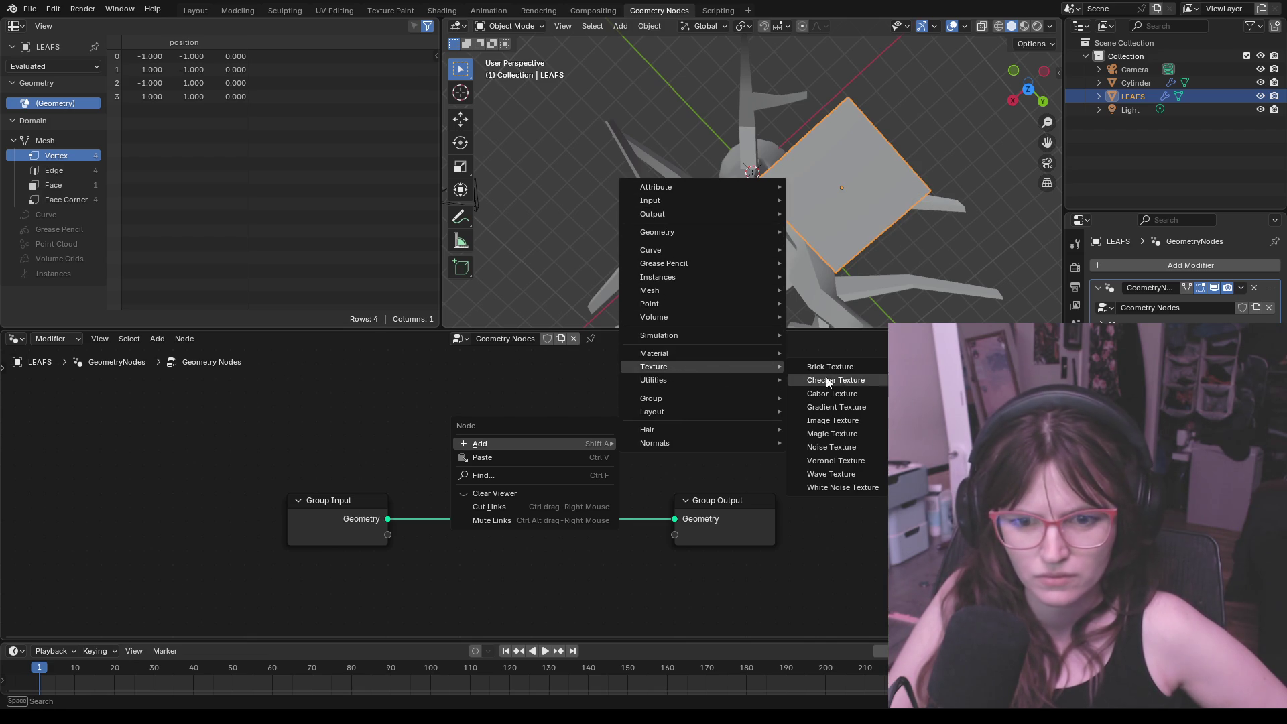
Step: Add an Image Texture node above the geometry link, leaving the link unattached to it
{"action": "left_click", "coordinate": [847, 421]}
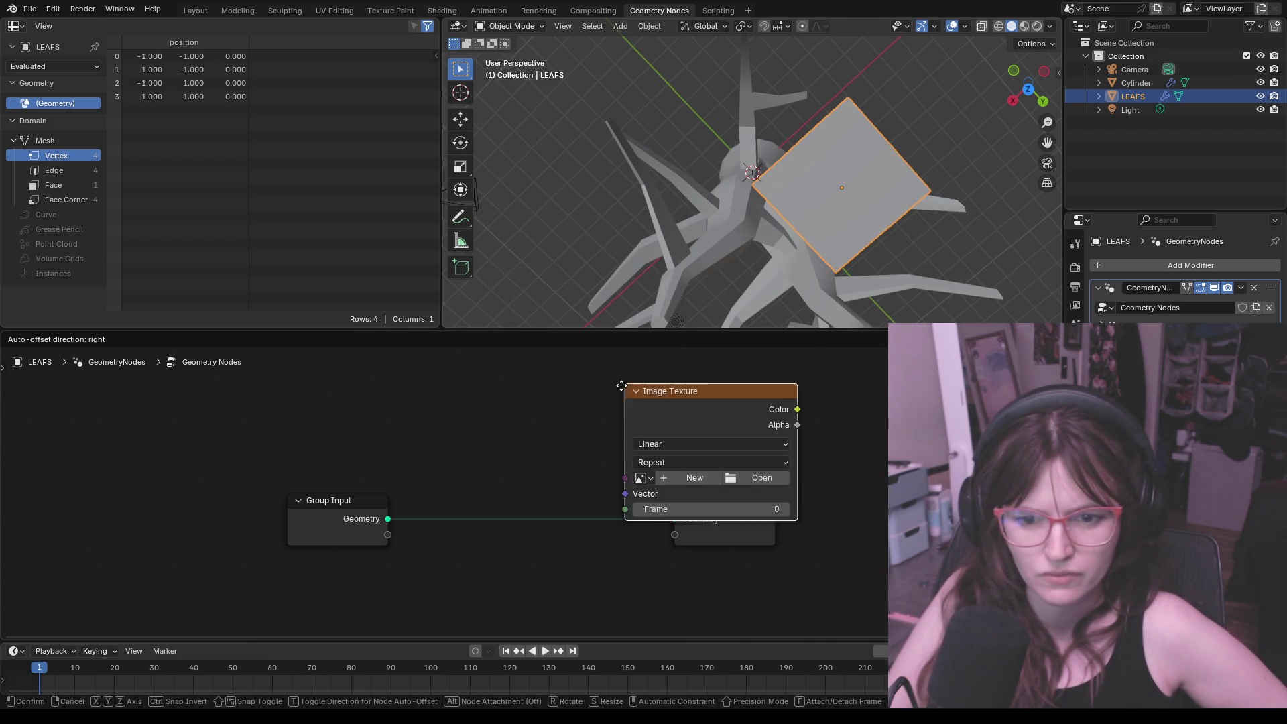
{"action": "left_click", "coordinate": [474, 370]}
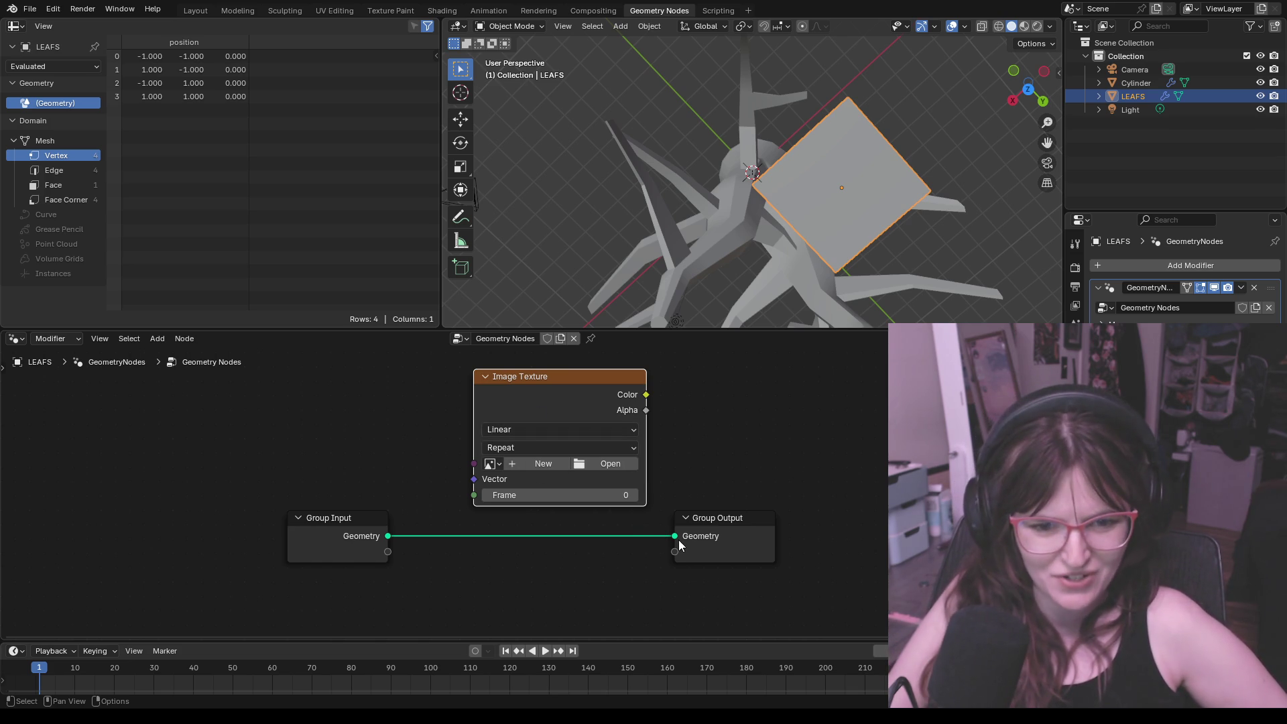
{"action": "left_click_drag", "start_coordinate": [675, 536], "coordinate": [473, 494]}
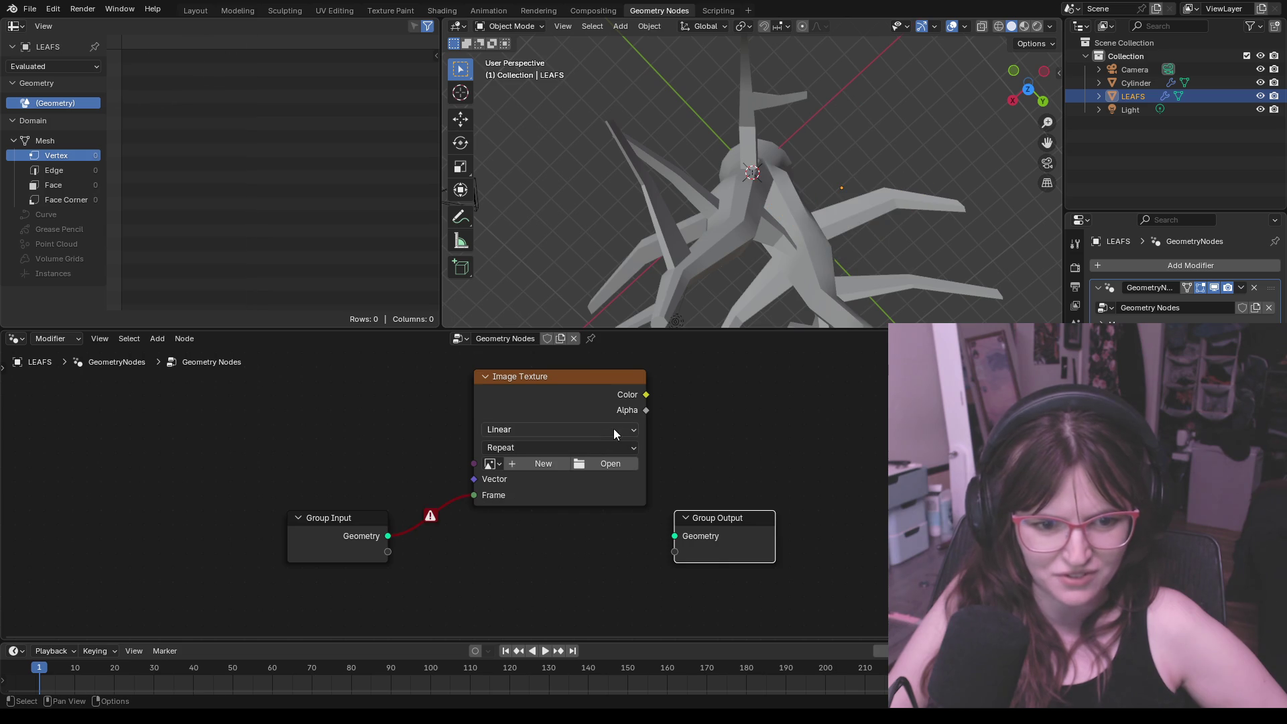
{"action": "mouse_move", "coordinate": [473, 496]}
{"action": "left_mouse_down"}
{"action": "mouse_move", "coordinate": [474, 463]}
{"action": "mouse_move", "coordinate": [674, 536]}
{"action": "left_mouse_up"}
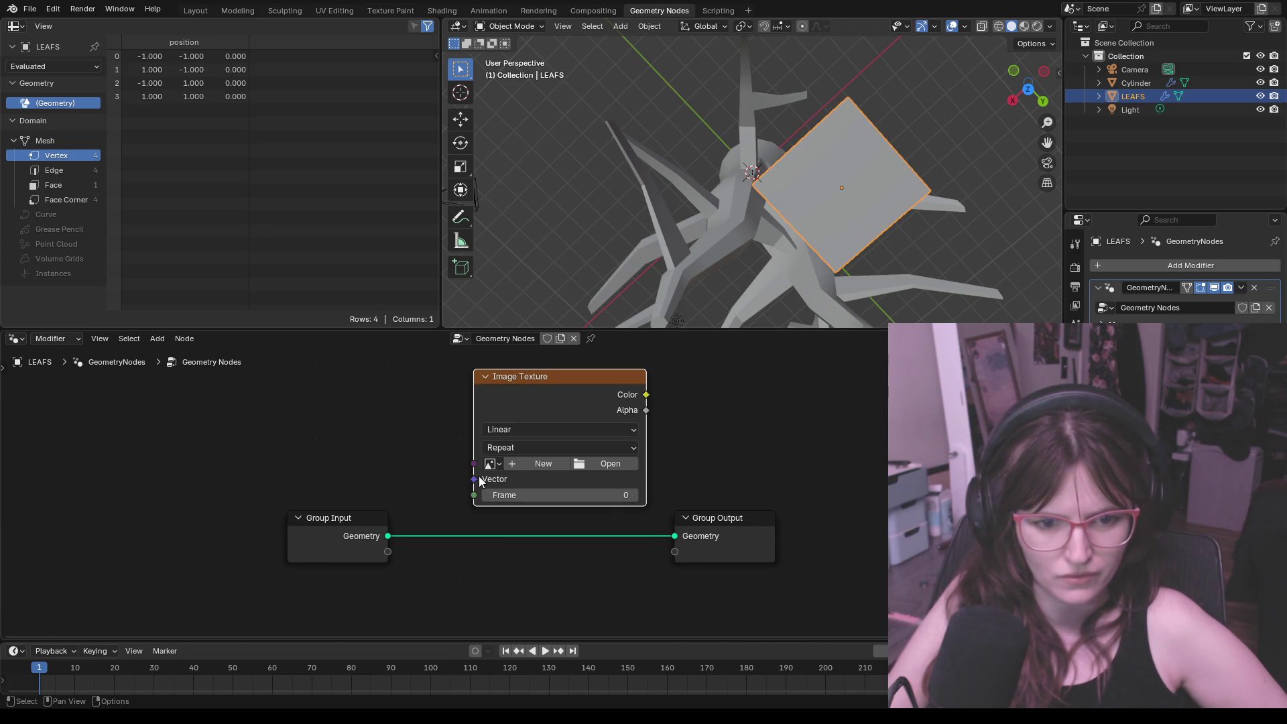
Step: Load LEAFS.png into the Image Texture node with Frame 0, checking interpolation and repeat options
{"action": "left_click", "coordinate": [542, 432]}
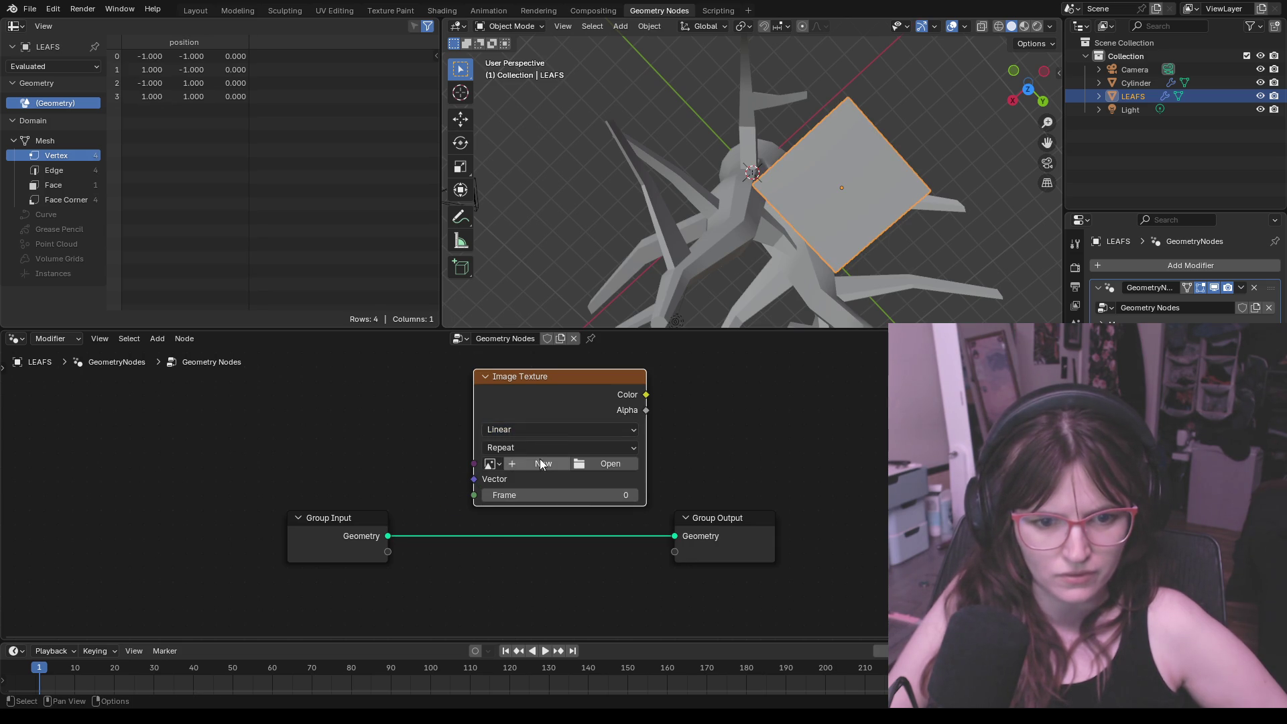
{"action": "left_click", "coordinate": [492, 465]}
{"action": "left_click", "coordinate": [534, 486]}
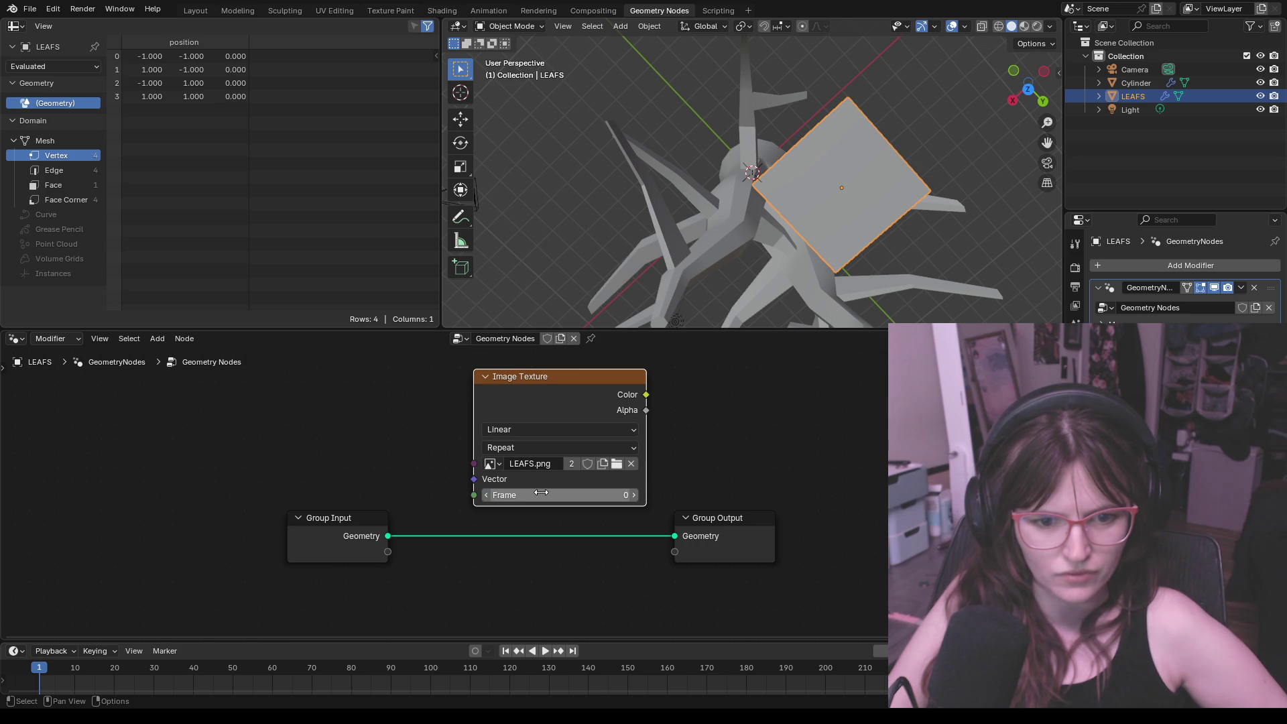
{"action": "left_click", "coordinate": [540, 495]}
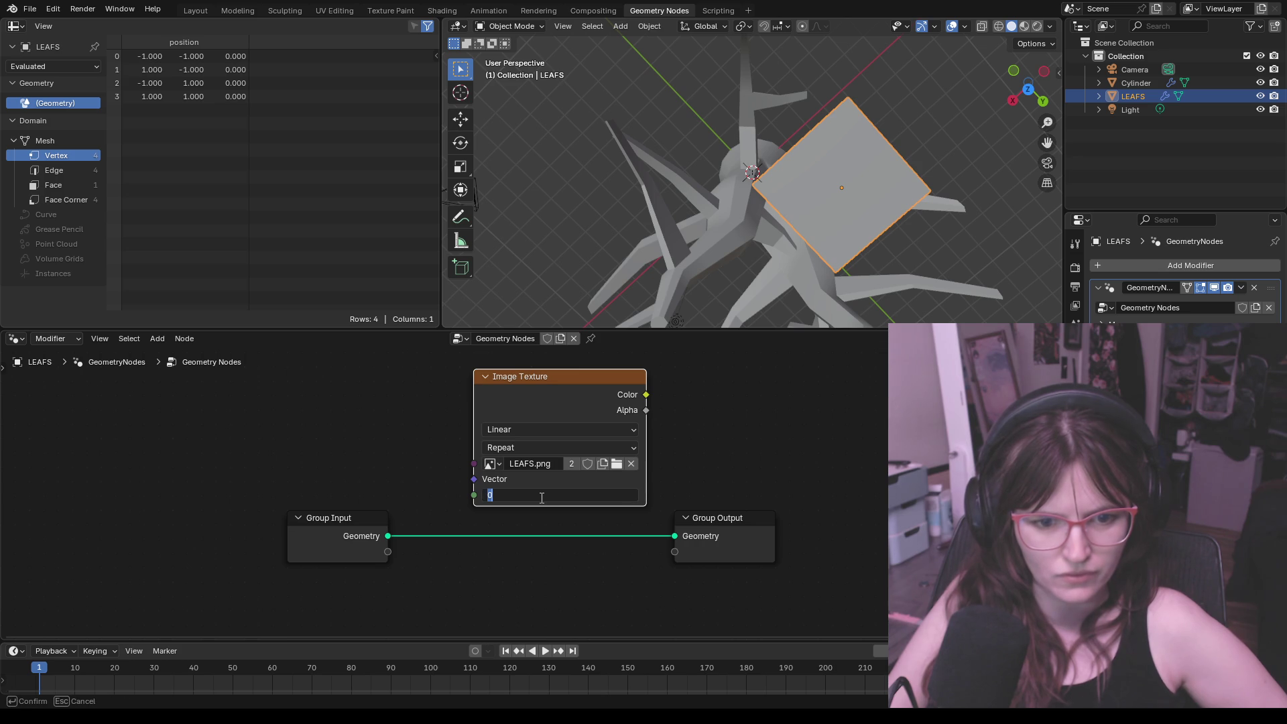
{"action": "key", "text": "Return"}
{"action": "left_click", "coordinate": [568, 451]}
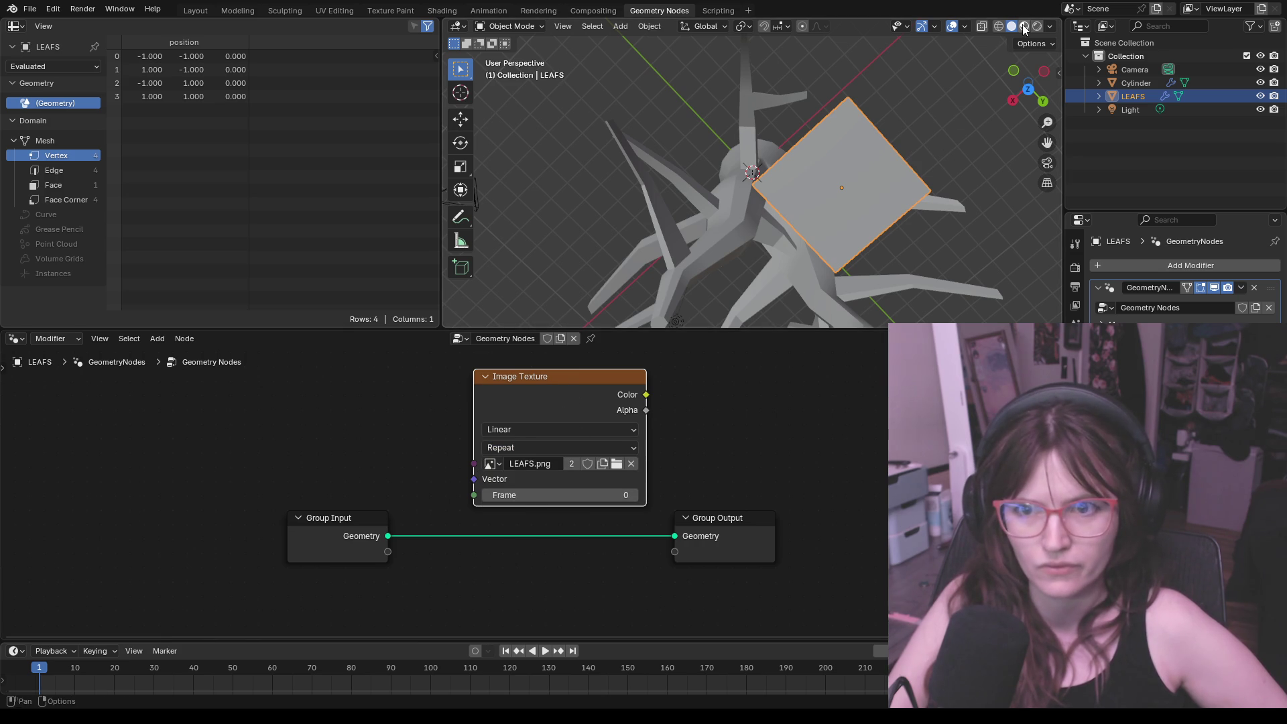
Step: Preview material textures in the viewport, then delete the Group Input node from the LEAFS tree
{"action": "key", "text": "z"}
{"action": "left_click", "coordinate": [948, 148]}
{"action": "middle_click_drag", "start_coordinate": [948, 148], "coordinate": [942, 149]}
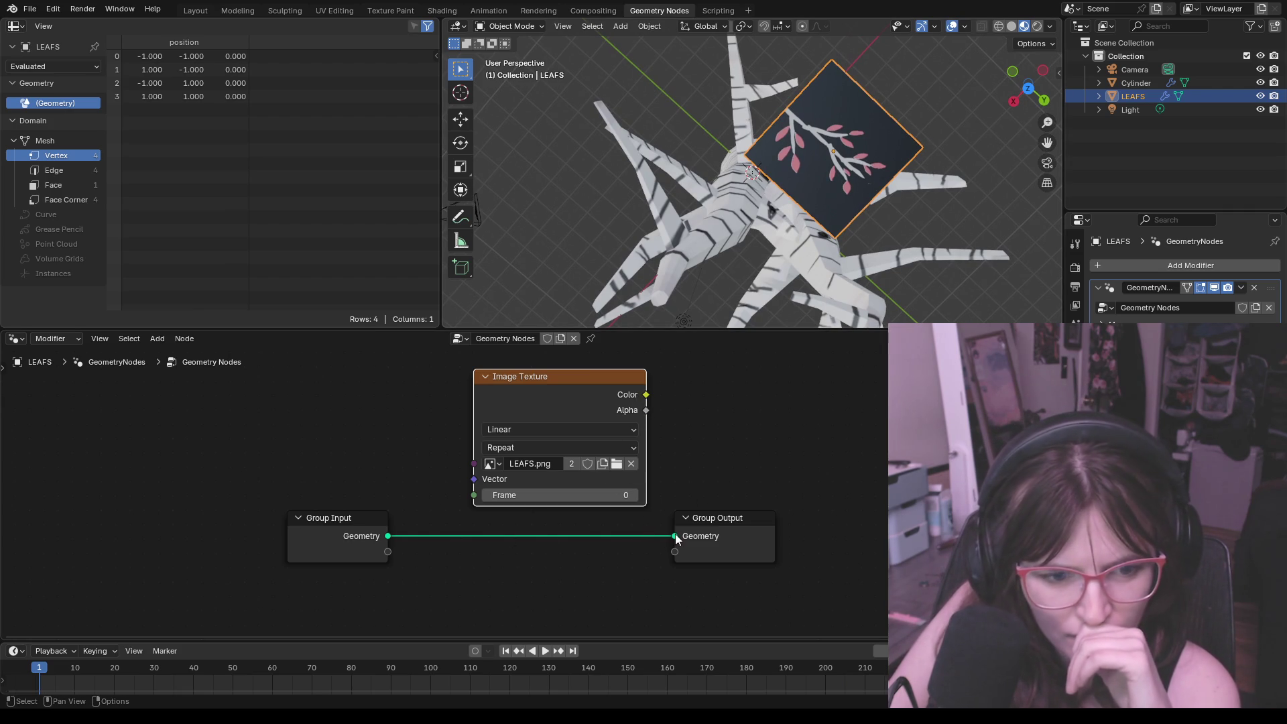
{"action": "left_click_drag", "start_coordinate": [387, 536], "coordinate": [467, 466]}
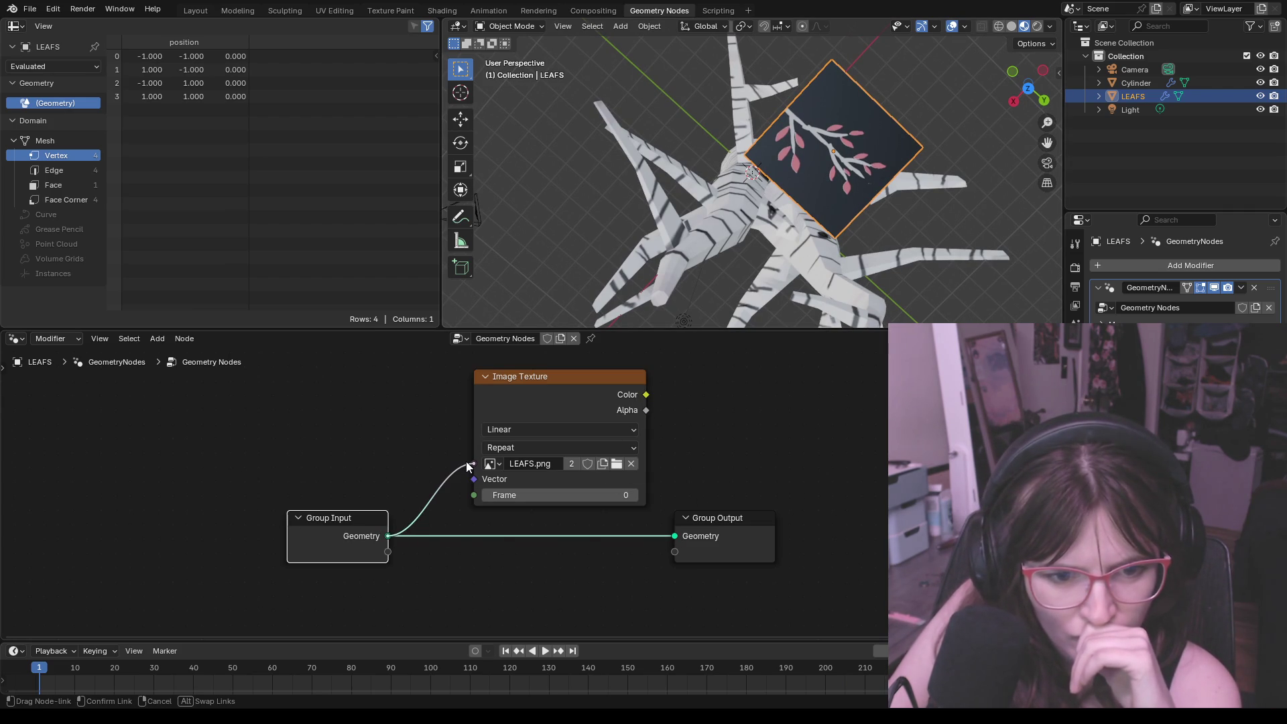
{"action": "left_click_drag", "start_coordinate": [467, 465], "coordinate": [412, 527]}
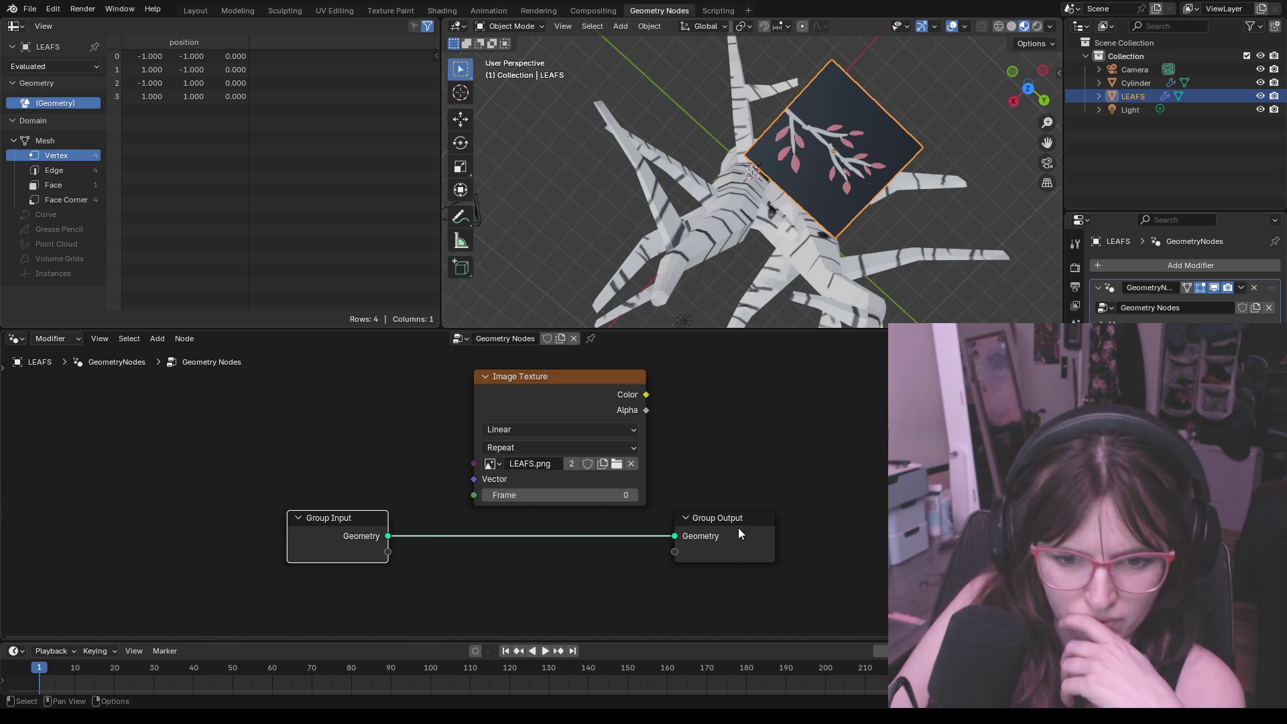
{"action": "left_click", "coordinate": [352, 518]}
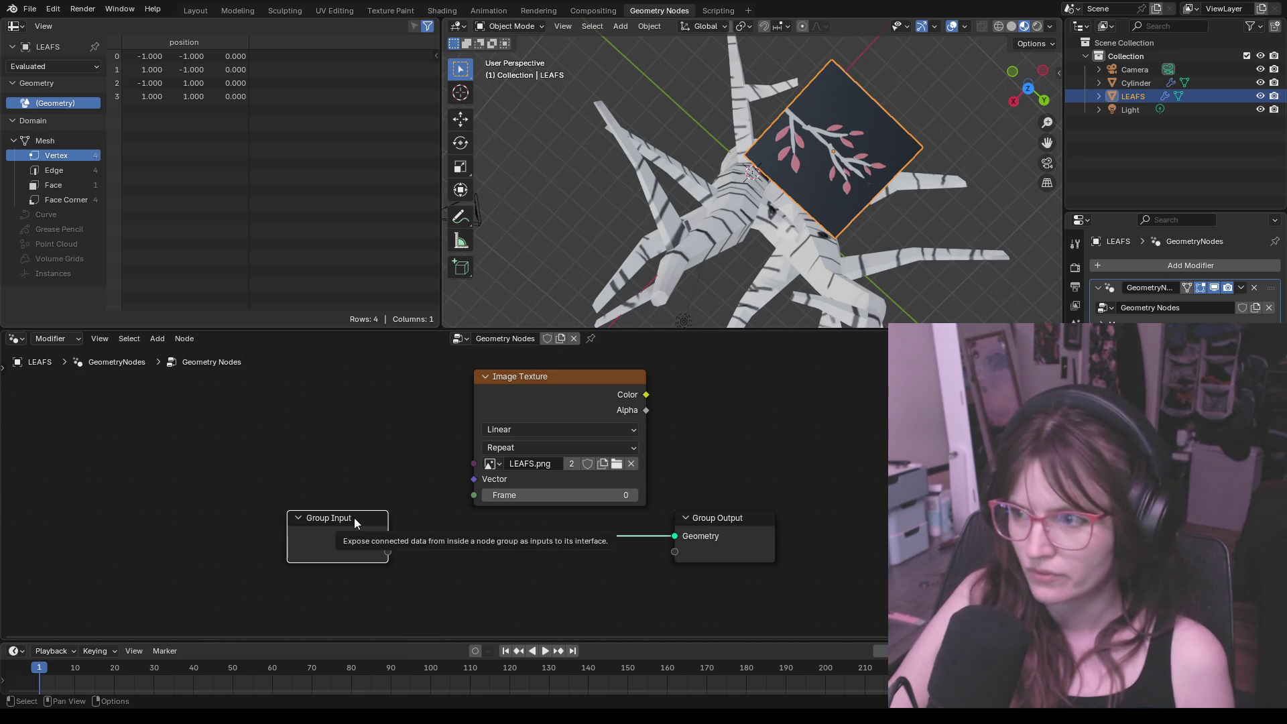
{"action": "key", "text": "x"}
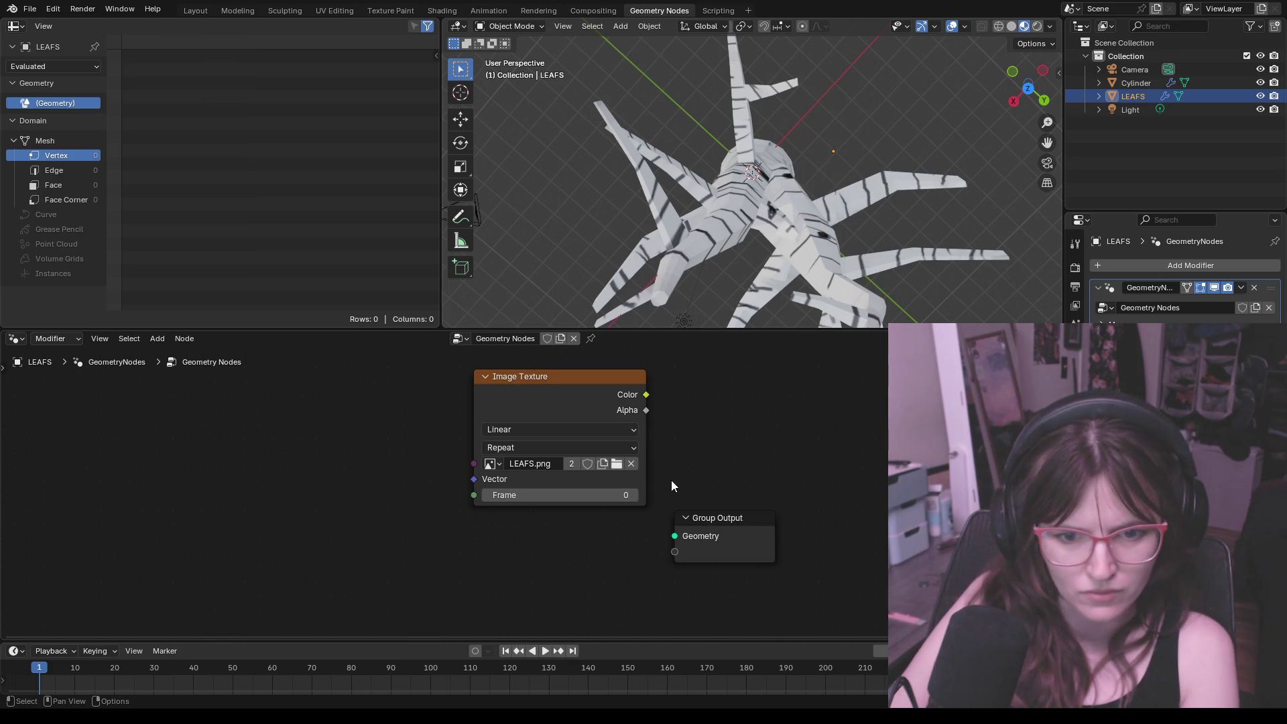
Step: Try wiring the Image Texture Color, then Alpha, into Group Output Geometry, leaving it unconnected
{"action": "left_click_drag", "start_coordinate": [645, 395], "coordinate": [672, 454]}
{"action": "left_click_drag", "start_coordinate": [663, 538], "coordinate": [664, 538]}
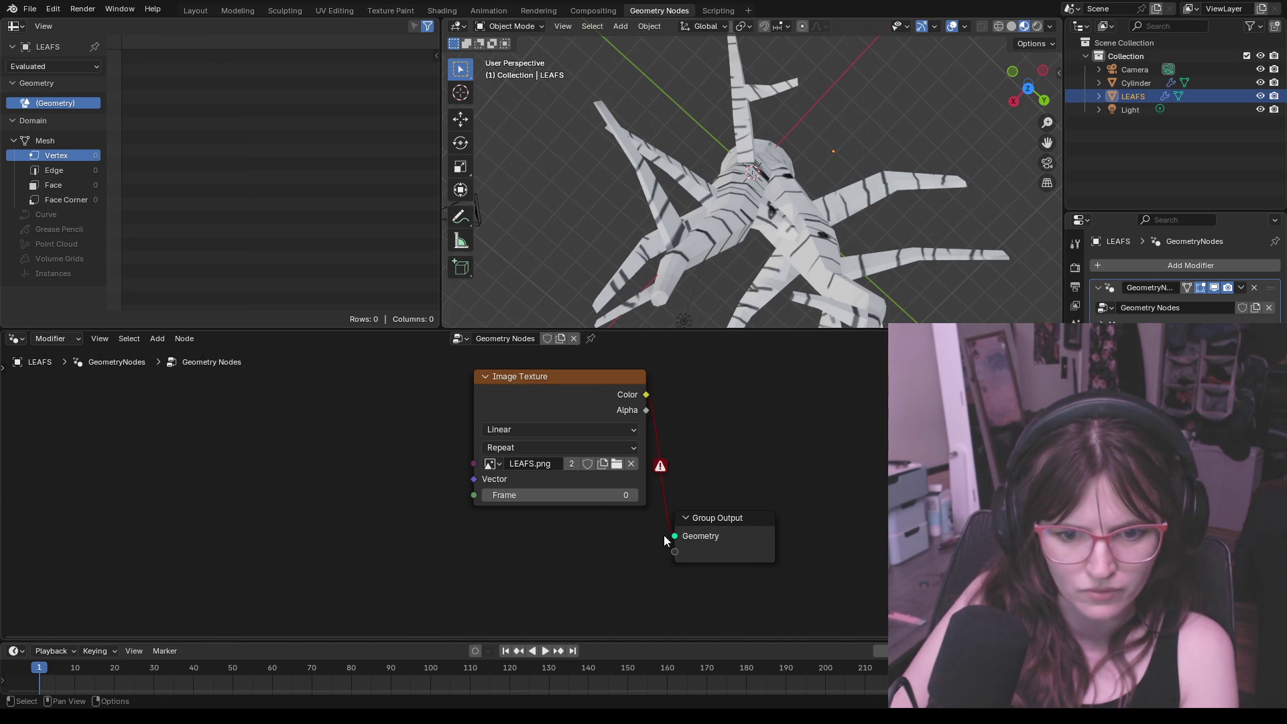
{"action": "left_click_drag", "start_coordinate": [592, 380], "coordinate": [523, 465]}
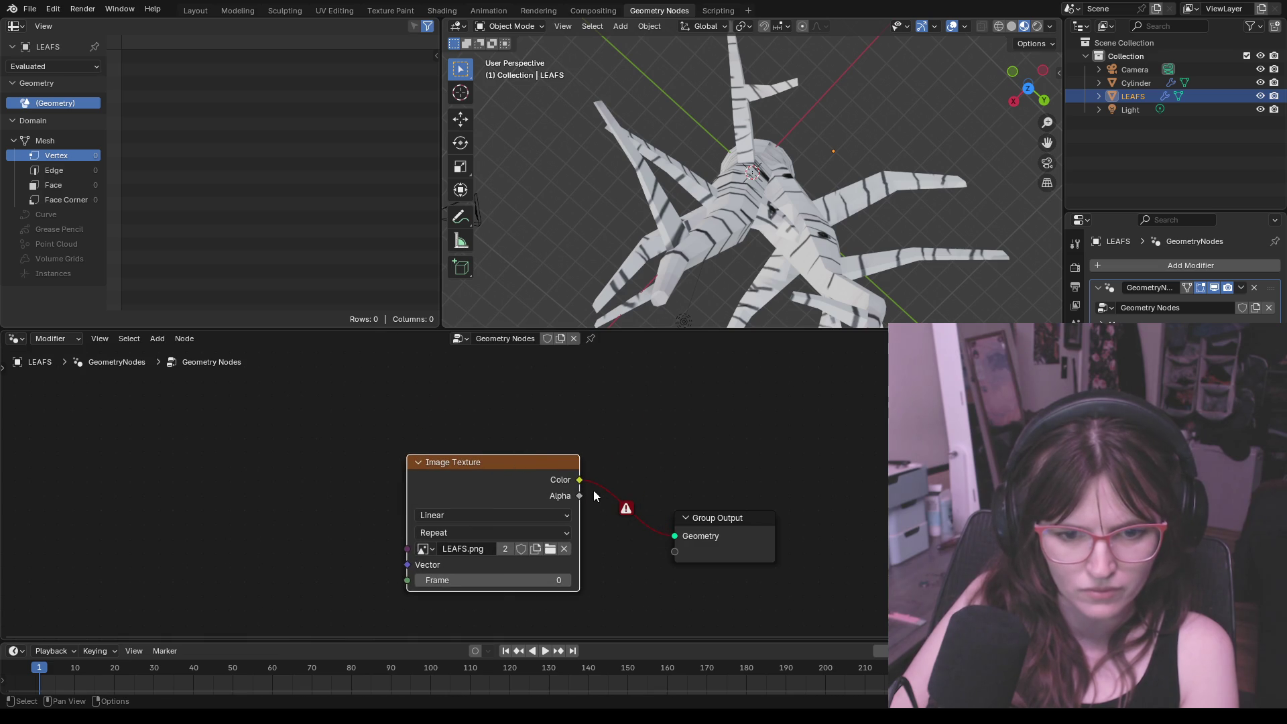
{"action": "mouse_move", "coordinate": [580, 496]}
{"action": "left_mouse_down"}
{"action": "mouse_move", "coordinate": [673, 533]}
{"action": "mouse_move", "coordinate": [614, 498]}
{"action": "left_mouse_up"}
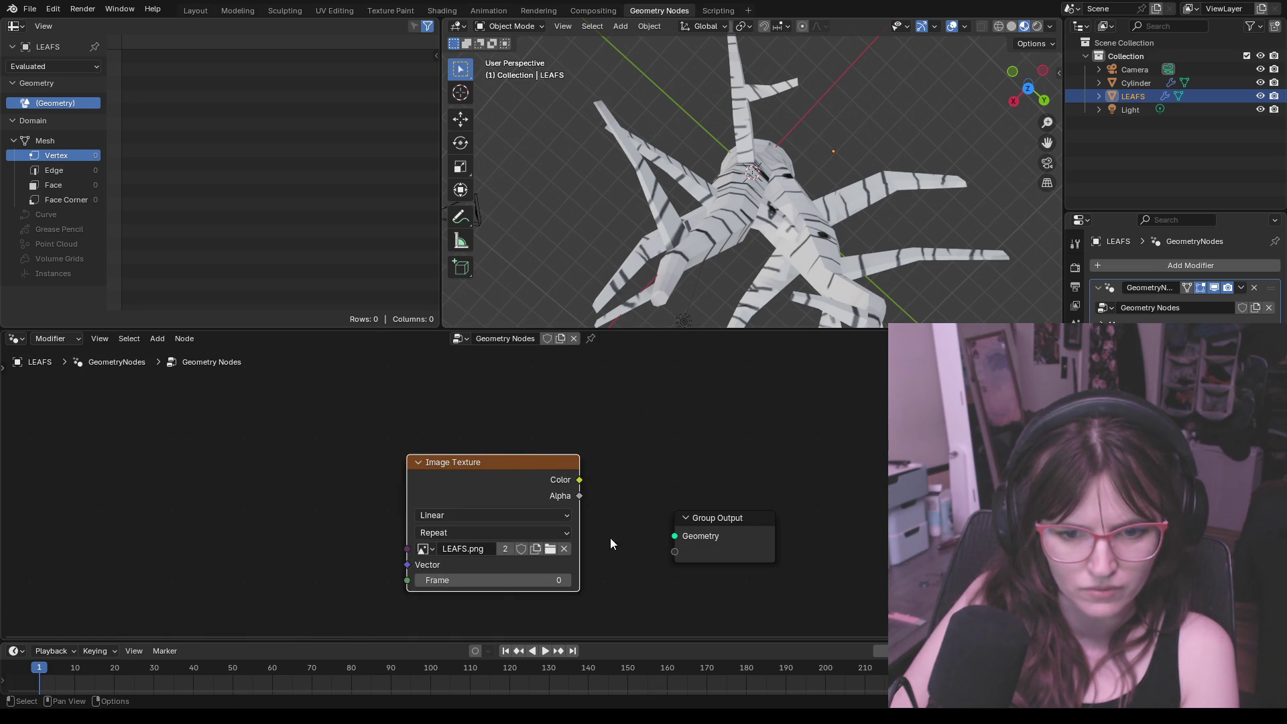
{"action": "left_click", "coordinate": [693, 519]}
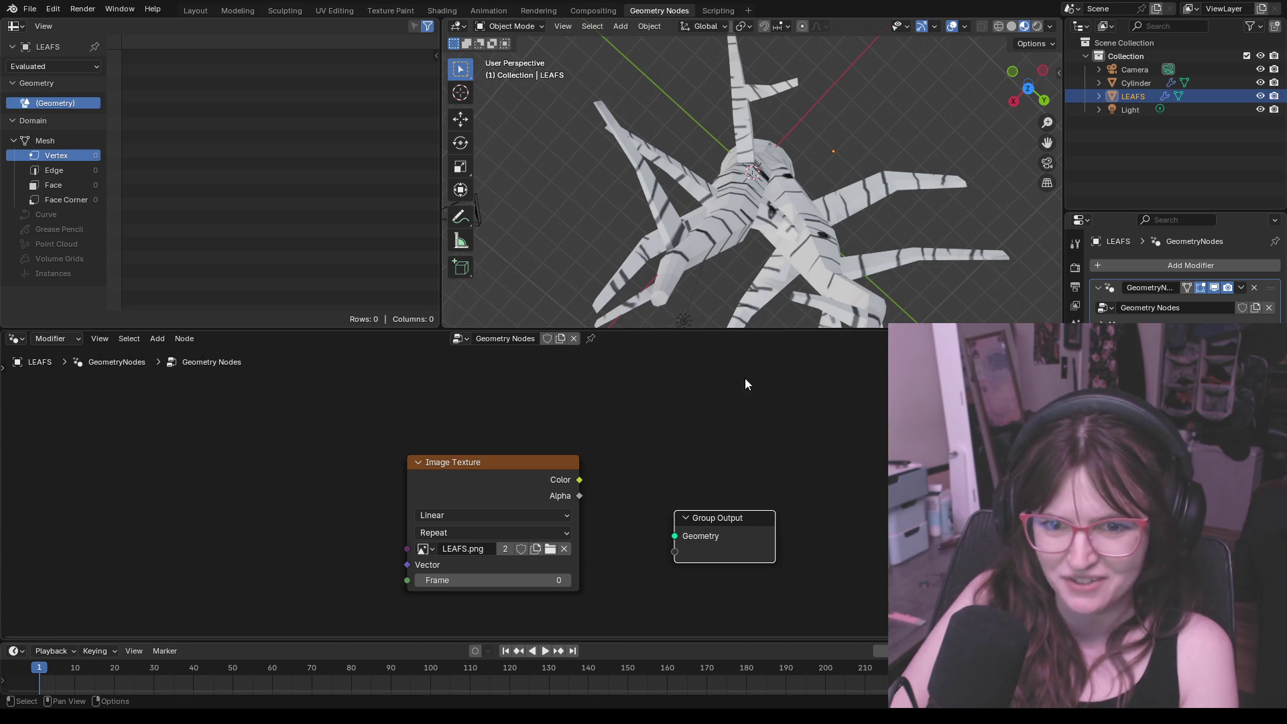
{"action": "middle_click_drag", "start_coordinate": [853, 199], "coordinate": [845, 266]}
{"action": "left_click", "coordinate": [1075, 304]}
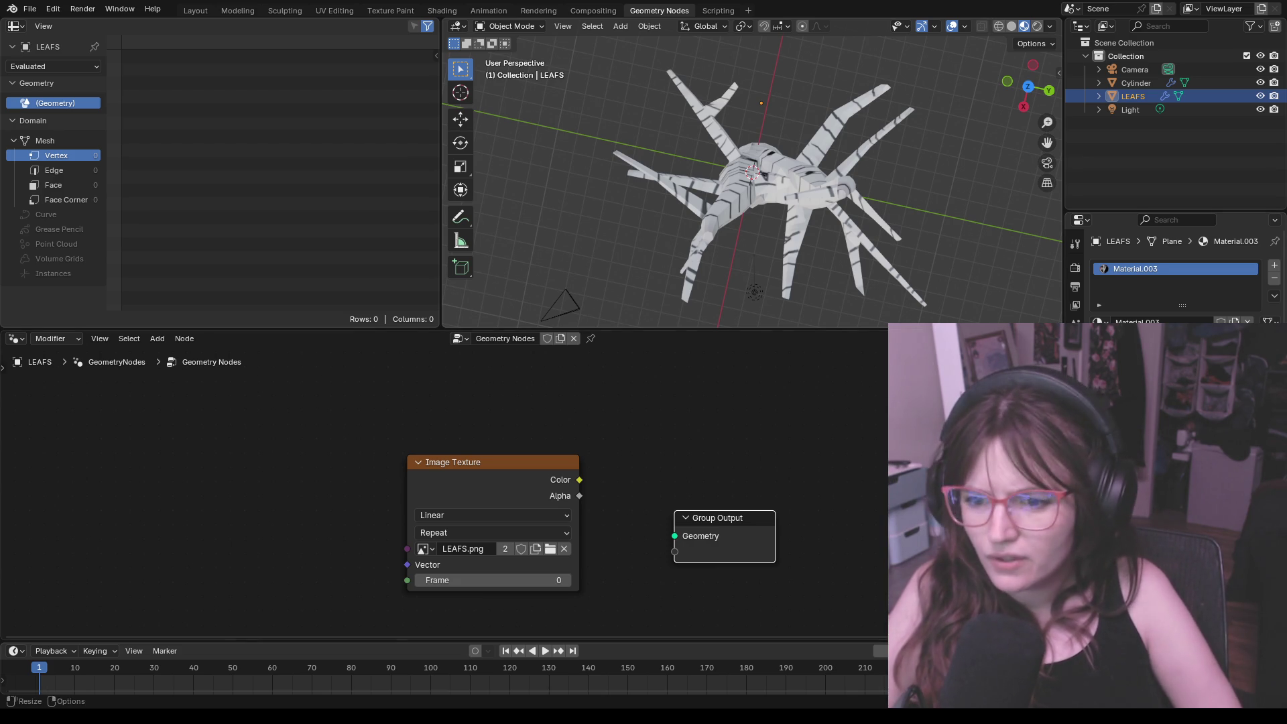
Step: Delete the Image Texture and Group Output nodes, leaving the LEAFS node tree empty
{"action": "left_click", "coordinate": [598, 403]}
{"action": "left_click", "coordinate": [538, 466]}
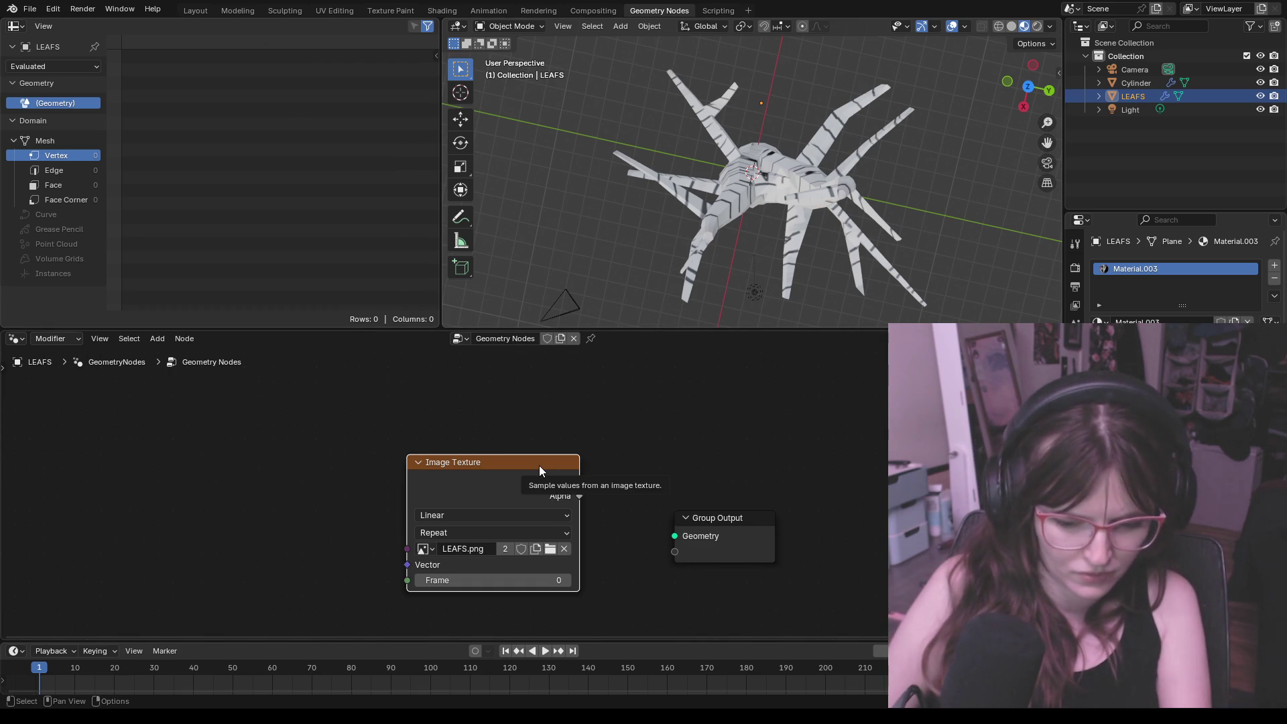
{"action": "key", "text": "Delete"}
{"action": "left_click", "coordinate": [708, 517]}
{"action": "key", "text": "Delete"}
{"action": "scroll", "coordinate": [753, 187], "scroll_direction": "down", "scroll_amount": 2}
{"action": "scroll", "coordinate": [752, 187], "scroll_direction": "up", "scroll_amount": 5}
{"action": "middle_click_drag", "start_coordinate": [752, 187], "coordinate": [781, 80]}
{"action": "scroll", "coordinate": [771, 129], "scroll_direction": "down", "scroll_amount": 5}
{"action": "middle_click_drag", "start_coordinate": [771, 130], "coordinate": [533, 43]}
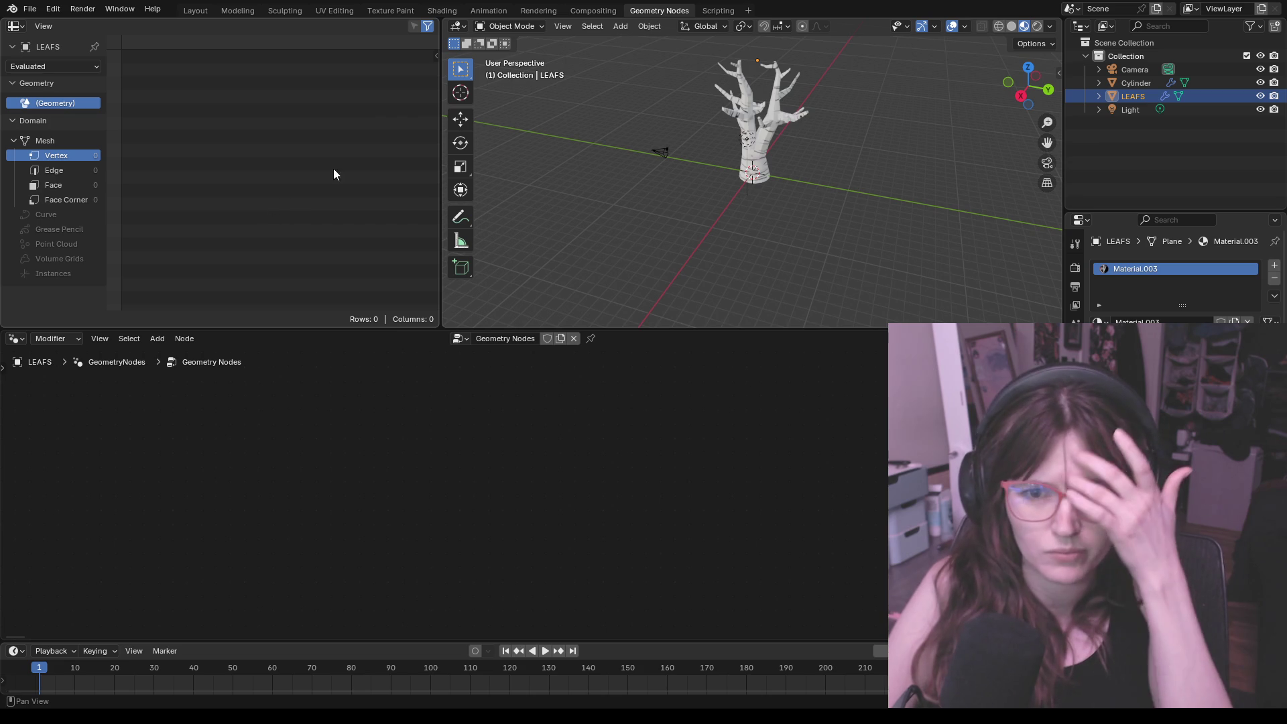
{"action": "scroll", "coordinate": [824, 93], "scroll_direction": "up", "scroll_amount": 2}
{"action": "mouse_move", "coordinate": [823, 90]}
{"action": "middle_mouse_down"}
{"action": "mouse_move", "coordinate": [803, 155]}
{"action": "mouse_move", "coordinate": [847, 104]}
{"action": "mouse_move", "coordinate": [811, 142]}
{"action": "mouse_move", "coordinate": [717, 115]}
{"action": "mouse_move", "coordinate": [836, 65]}
{"action": "mouse_move", "coordinate": [830, 382]}
{"action": "middle_mouse_up"}
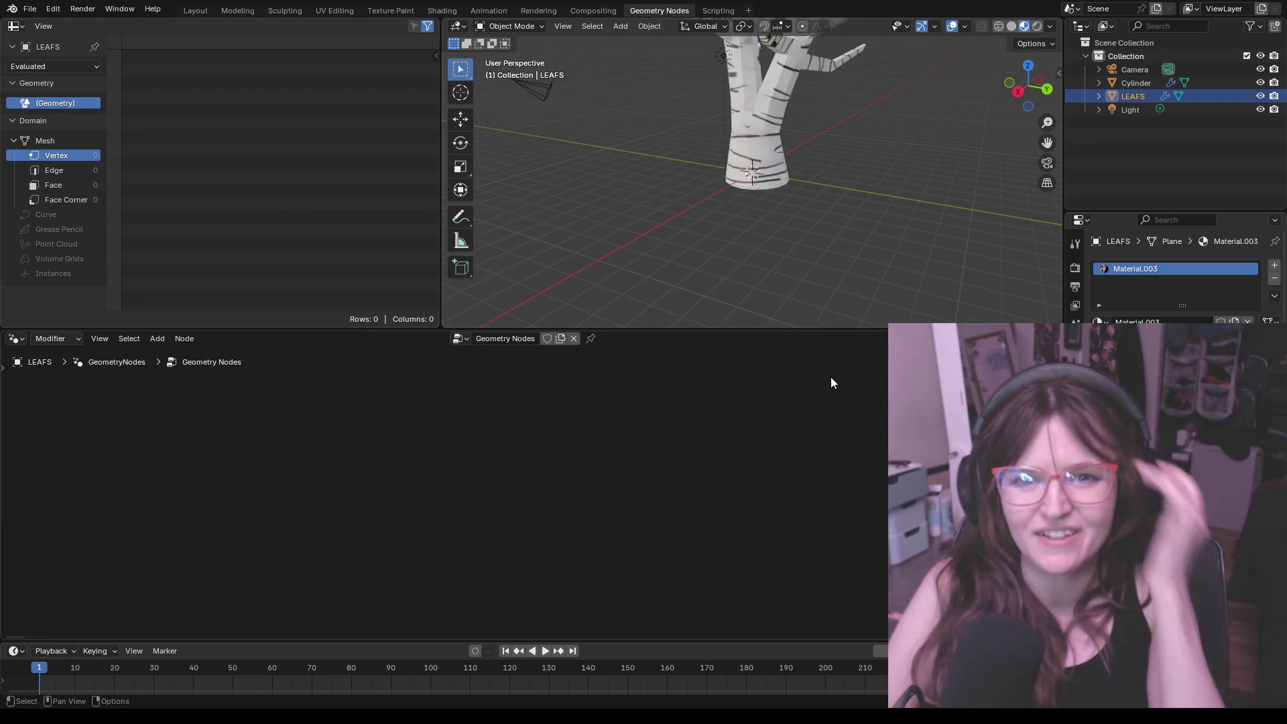
{"action": "left_click", "coordinate": [187, 10]}
{"action": "mouse_move", "coordinate": [361, 121]}
{"action": "middle_mouse_down"}
{"action": "mouse_move", "coordinate": [692, 265]}
{"action": "mouse_move", "coordinate": [741, 205]}
{"action": "mouse_move", "coordinate": [703, 264]}
{"action": "mouse_move", "coordinate": [783, 241]}
{"action": "mouse_move", "coordinate": [735, 225]}
{"action": "mouse_move", "coordinate": [757, 240]}
{"action": "middle_mouse_up"}
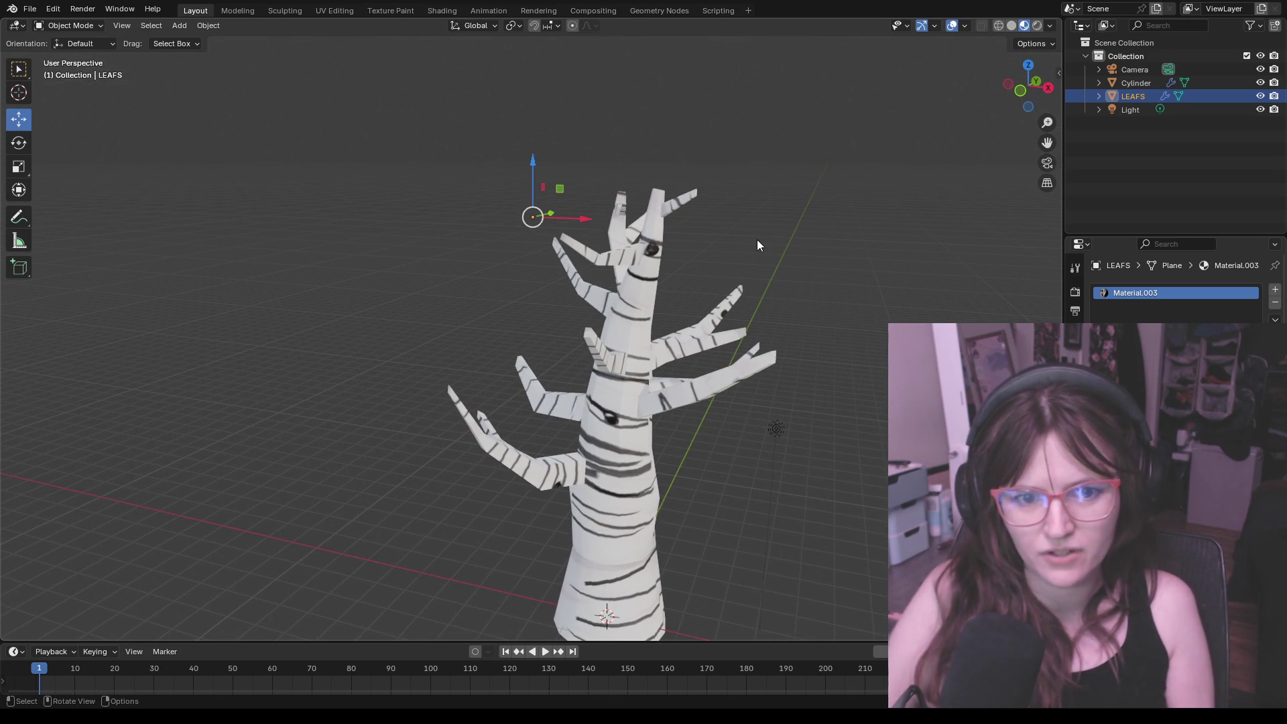
{"action": "mouse_move", "coordinate": [526, 177]}
{"action": "middle_mouse_down"}
{"action": "mouse_move", "coordinate": [710, 264]}
{"action": "mouse_move", "coordinate": [777, 271]}
{"action": "middle_mouse_up"}
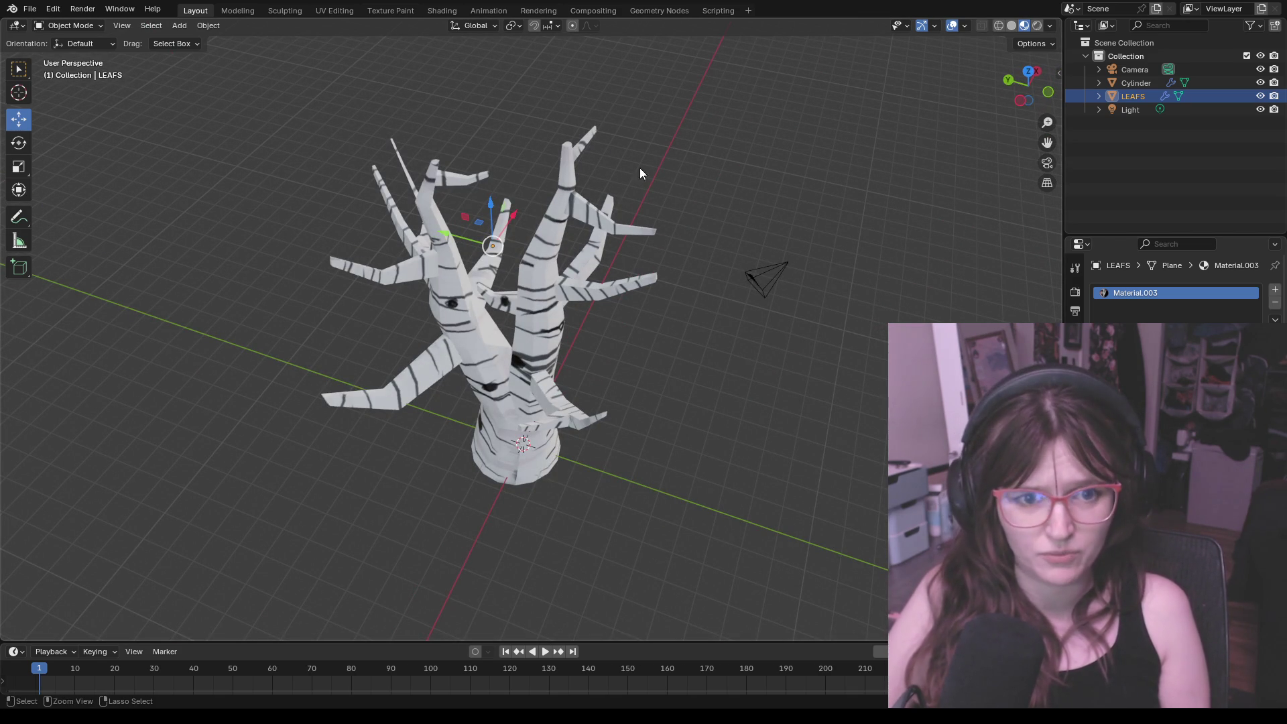
{"action": "left_click", "coordinate": [655, 11]}
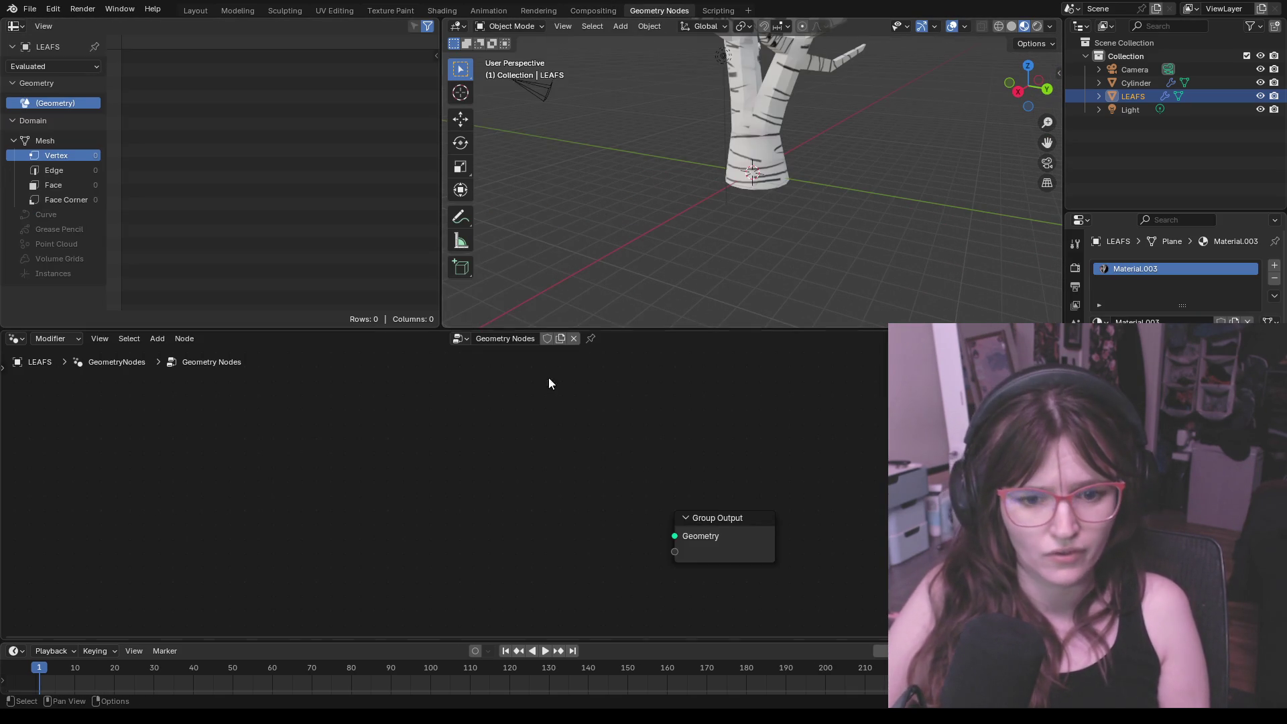
Step: Add a Group Input node linked to Group Output Geometry, then return to the Layout workspace
{"action": "right_click", "coordinate": [603, 517]}
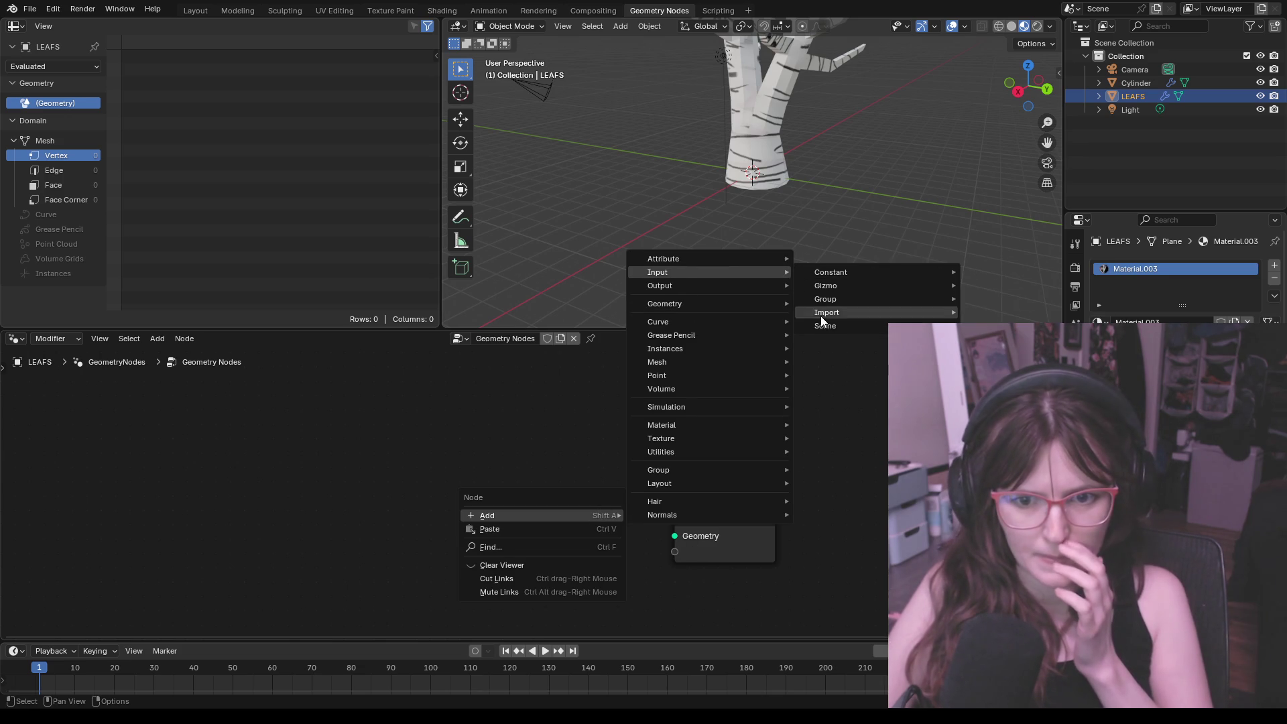
{"action": "mouse_move", "coordinate": [826, 299]}
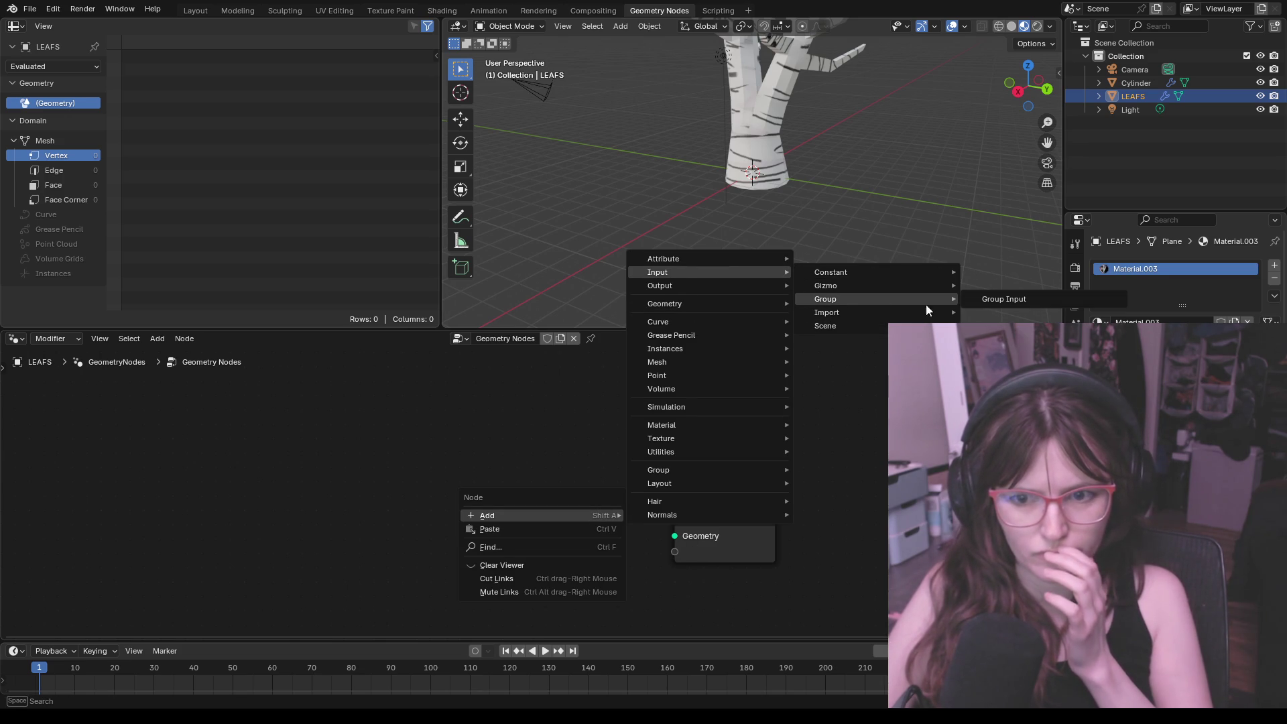
{"action": "left_click", "coordinate": [1003, 299]}
{"action": "left_click", "coordinate": [611, 536]}
{"action": "left_click_drag", "start_coordinate": [593, 532], "coordinate": [673, 536]}
{"action": "mouse_move", "coordinate": [740, 242]}
{"action": "middle_mouse_down"}
{"action": "mouse_move", "coordinate": [741, 254]}
{"action": "mouse_move", "coordinate": [741, 215]}
{"action": "middle_mouse_up"}
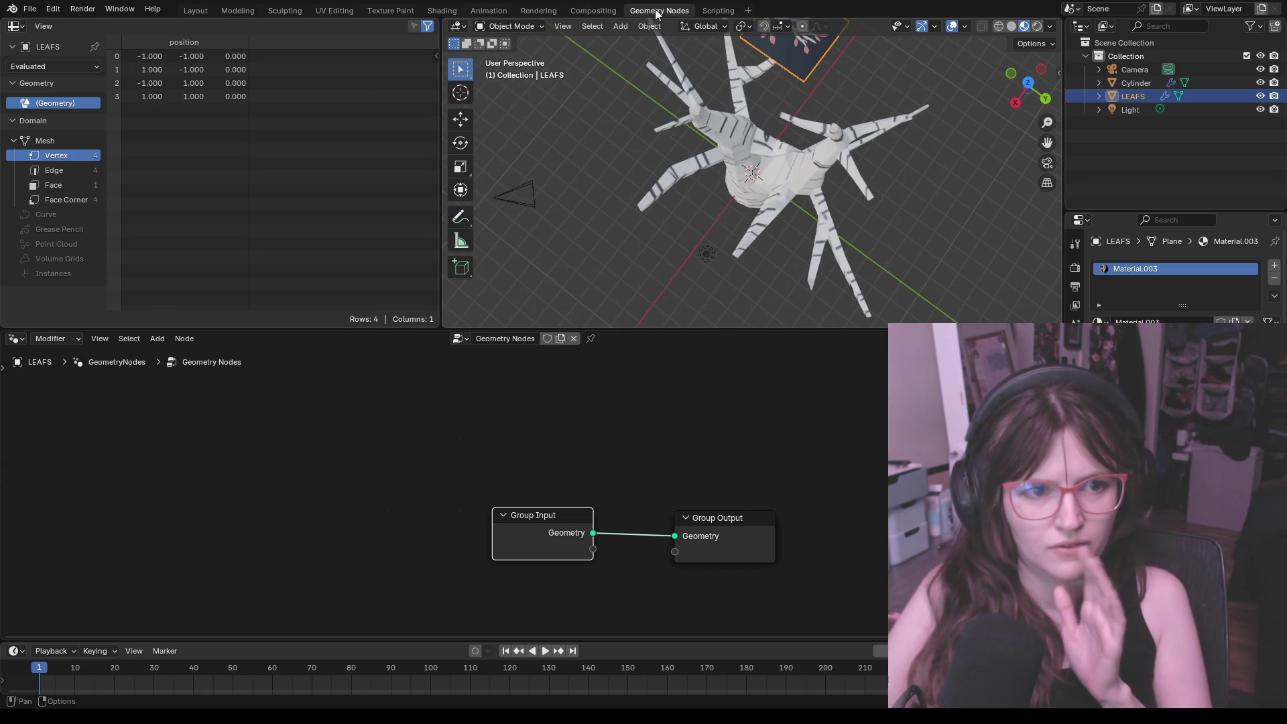
{"action": "left_click", "coordinate": [197, 10]}
{"action": "scroll", "coordinate": [573, 223], "scroll_direction": "up", "scroll_amount": 2}
{"action": "scroll", "coordinate": [698, 236], "scroll_direction": "up", "scroll_amount": 2}
{"action": "scroll", "coordinate": [1167, 292], "scroll_direction": "down", "scroll_amount": 1}
{"action": "scroll", "coordinate": [1176, 287], "scroll_direction": "down", "scroll_amount": 2}
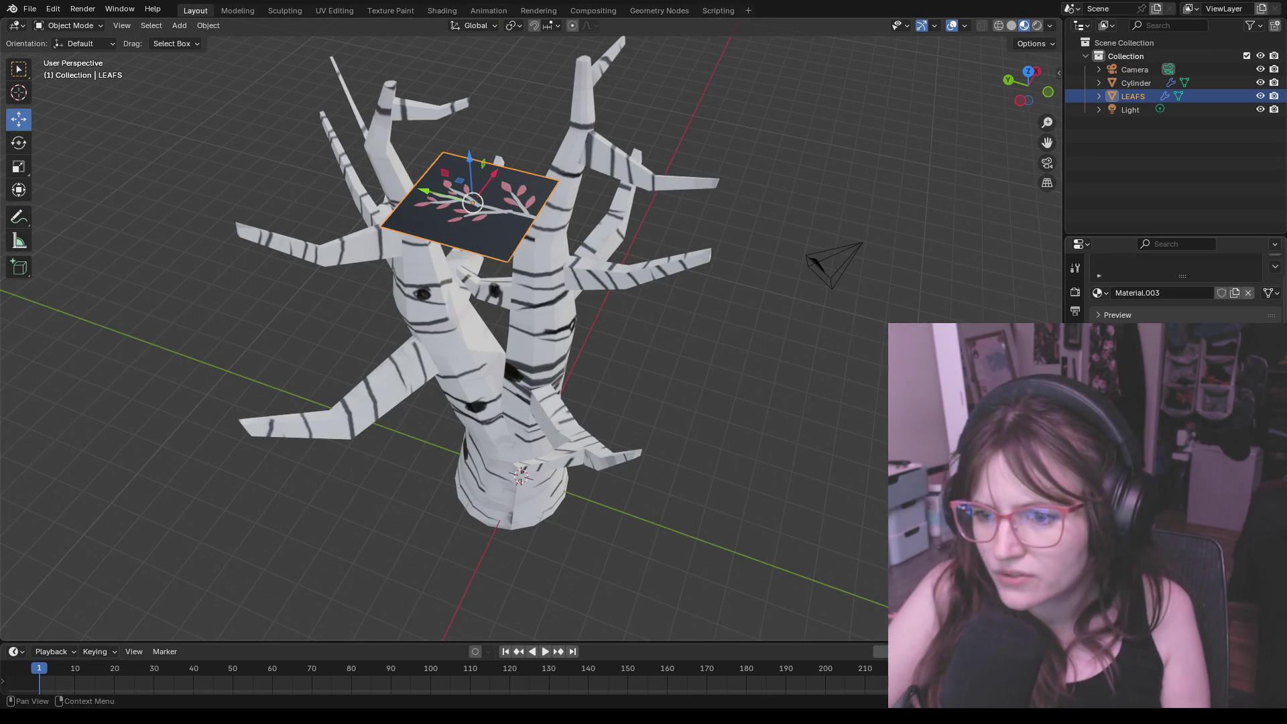
{"action": "scroll", "coordinate": [1176, 286], "scroll_direction": "down", "scroll_amount": 2}
{"action": "scroll", "coordinate": [1177, 286], "scroll_direction": "down", "scroll_amount": 3}
{"action": "scroll", "coordinate": [1216, 278], "scroll_direction": "down", "scroll_amount": 3}
{"action": "scroll", "coordinate": [1216, 277], "scroll_direction": "down", "scroll_amount": 3}
{"action": "scroll", "coordinate": [1217, 277], "scroll_direction": "down", "scroll_amount": 2}
{"action": "scroll", "coordinate": [1172, 286], "scroll_direction": "down", "scroll_amount": 2}
{"action": "scroll", "coordinate": [1172, 287], "scroll_direction": "down", "scroll_amount": 2}
{"action": "scroll", "coordinate": [1170, 287], "scroll_direction": "down", "scroll_amount": 2}
{"action": "scroll", "coordinate": [1171, 286], "scroll_direction": "down", "scroll_amount": 1}
{"action": "scroll", "coordinate": [1172, 286], "scroll_direction": "down", "scroll_amount": 1}
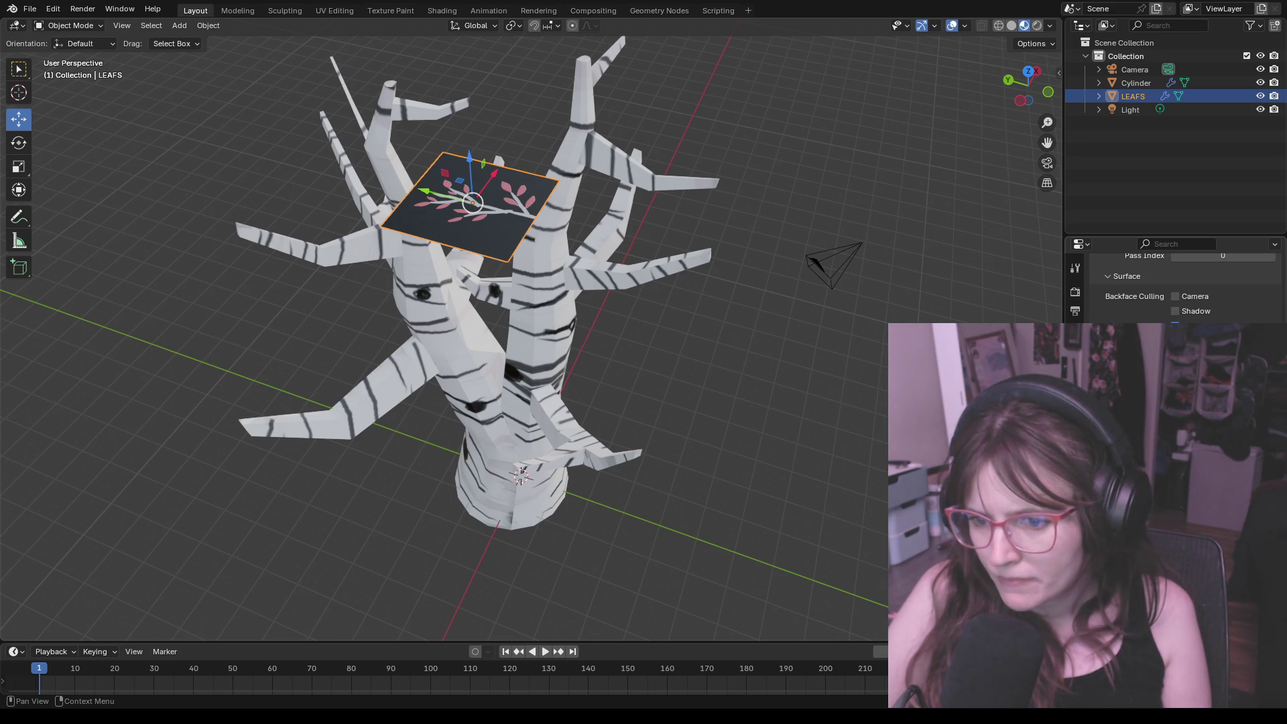
{"action": "scroll", "coordinate": [1171, 287], "scroll_direction": "down", "scroll_amount": 1}
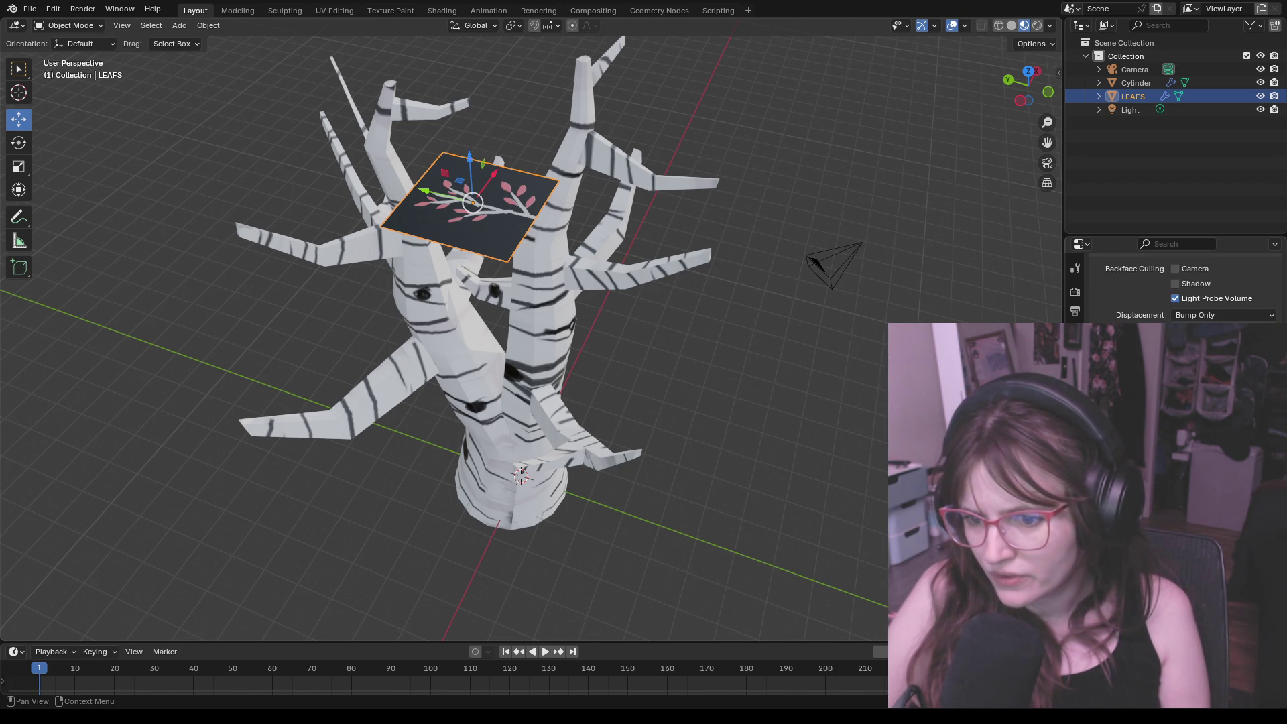
{"action": "scroll", "coordinate": [1171, 287], "scroll_direction": "up", "scroll_amount": 3}
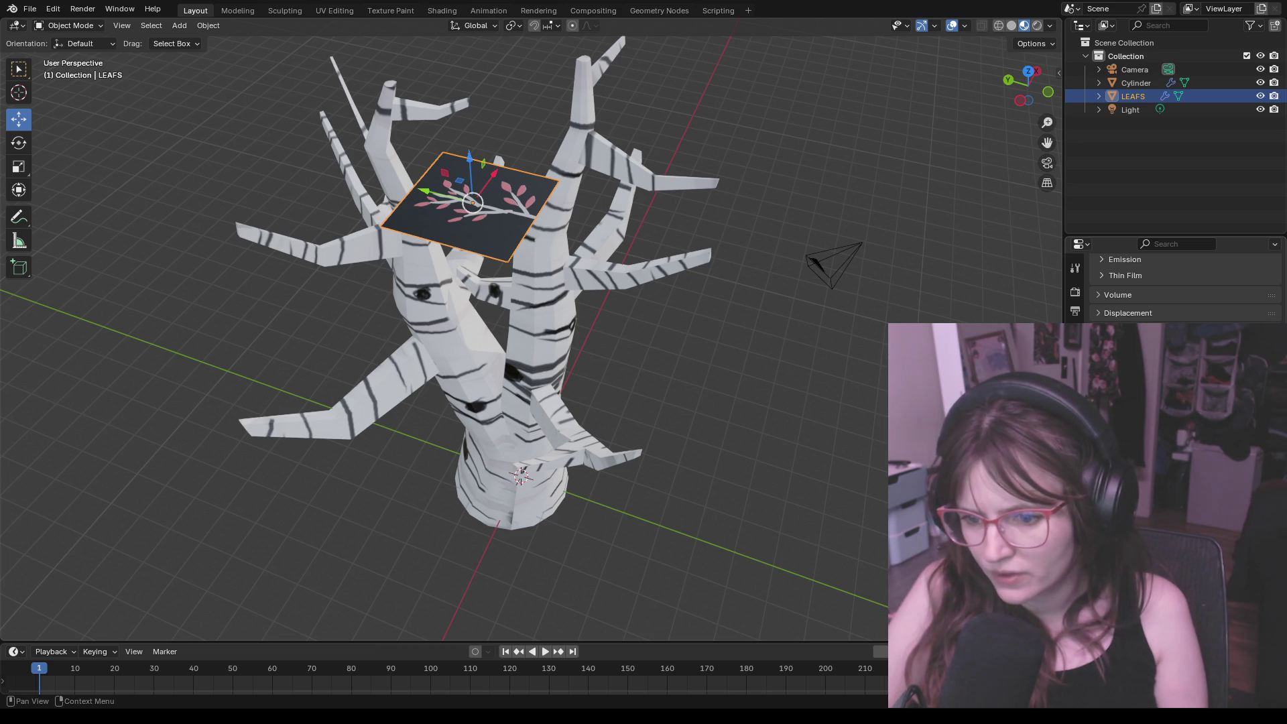
{"action": "scroll", "coordinate": [1171, 287], "scroll_direction": "down", "scroll_amount": 2}
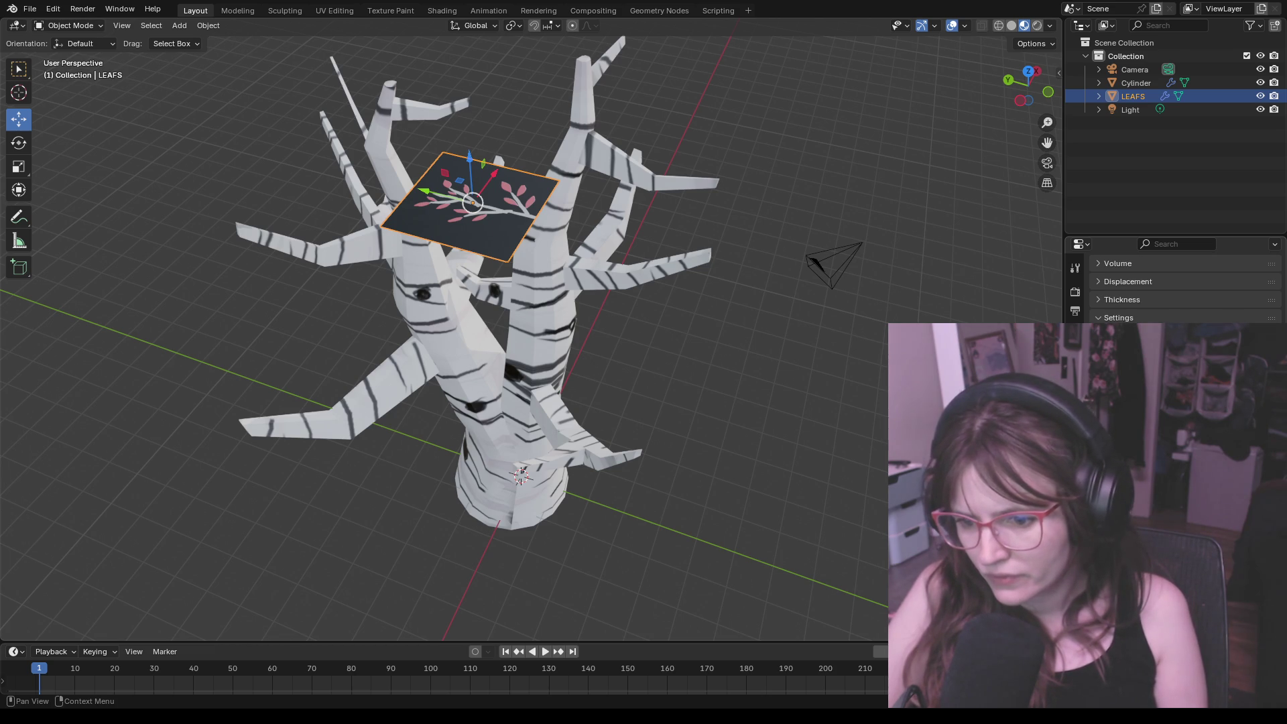
{"action": "scroll", "coordinate": [1171, 287], "scroll_direction": "up", "scroll_amount": 2}
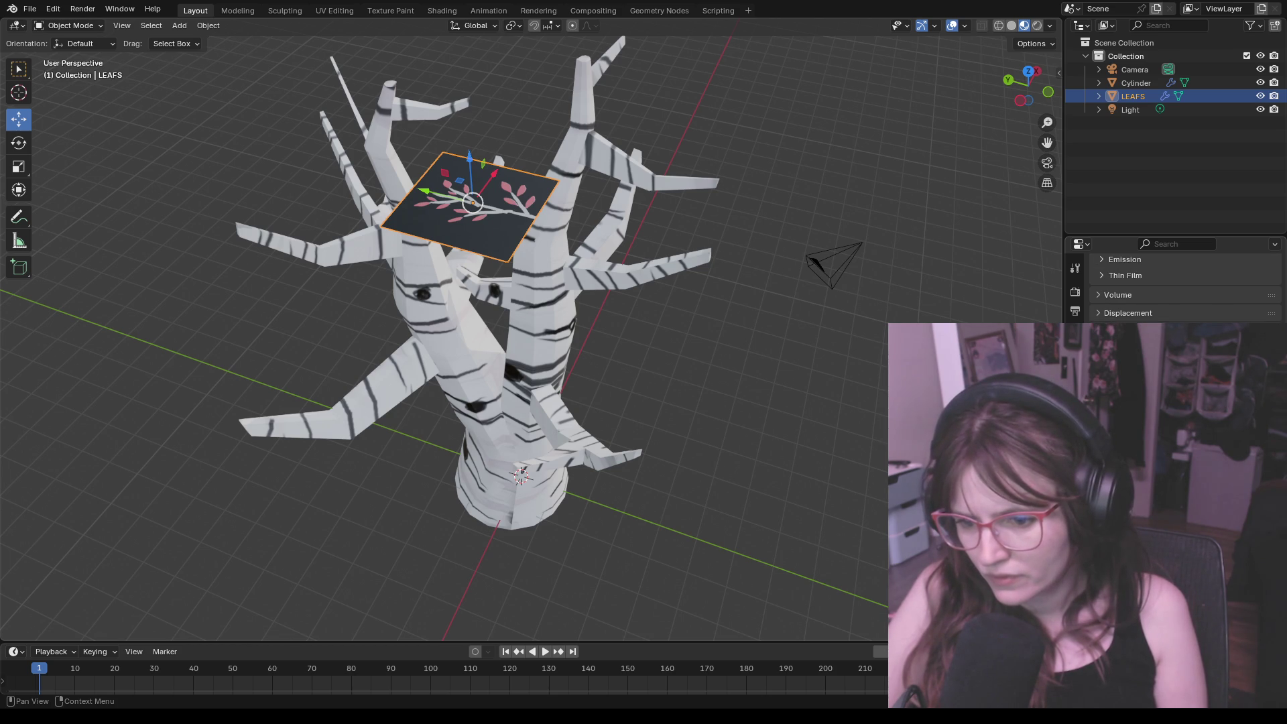
{"action": "scroll", "coordinate": [1171, 286], "scroll_direction": "down", "scroll_amount": 2}
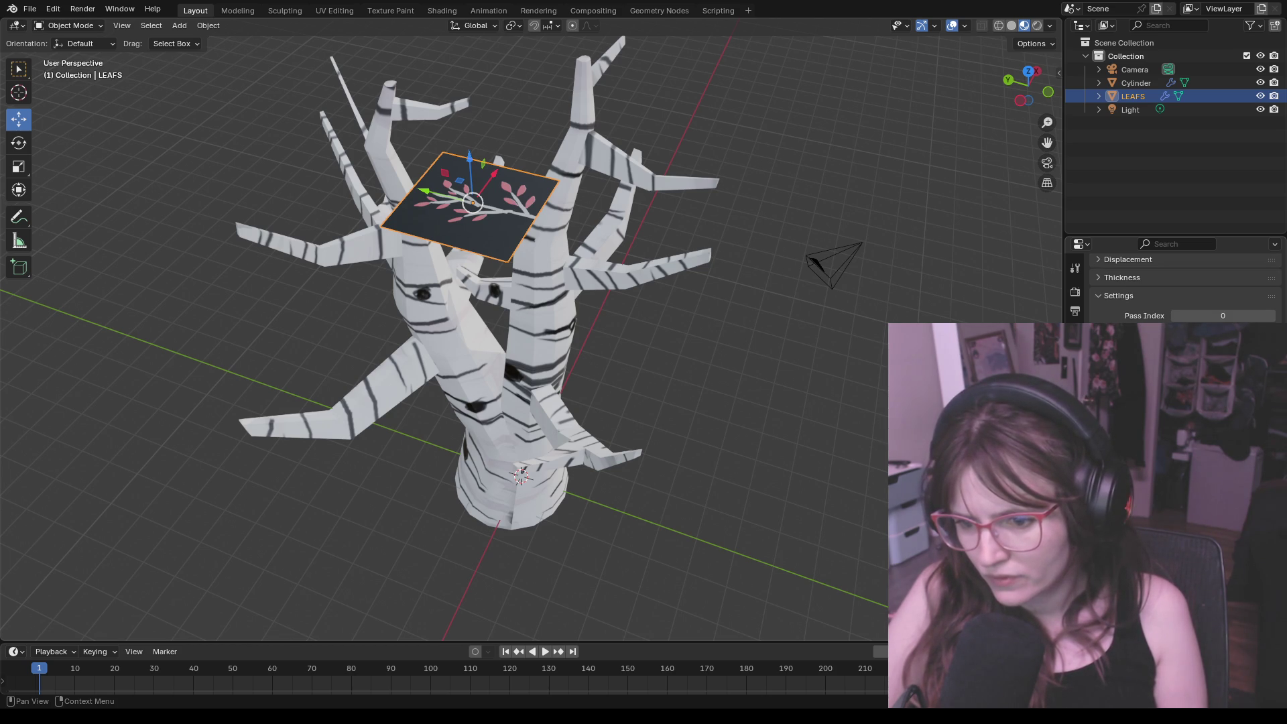
{"action": "scroll", "coordinate": [1171, 286], "scroll_direction": "up", "scroll_amount": 2}
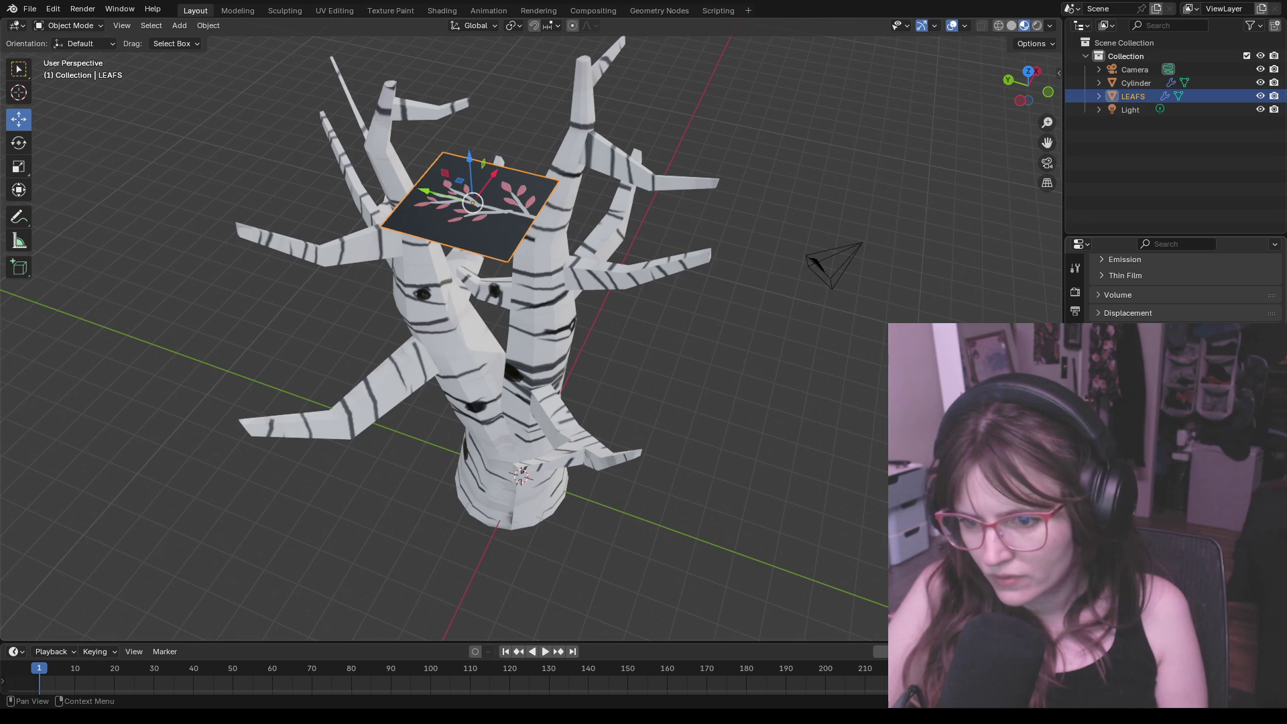
{"action": "scroll", "coordinate": [1172, 287], "scroll_direction": "up", "scroll_amount": 2}
{"action": "scroll", "coordinate": [1171, 286], "scroll_direction": "up", "scroll_amount": 2}
{"action": "scroll", "coordinate": [1170, 286], "scroll_direction": "up", "scroll_amount": 2}
{"action": "scroll", "coordinate": [1170, 287], "scroll_direction": "up", "scroll_amount": 2}
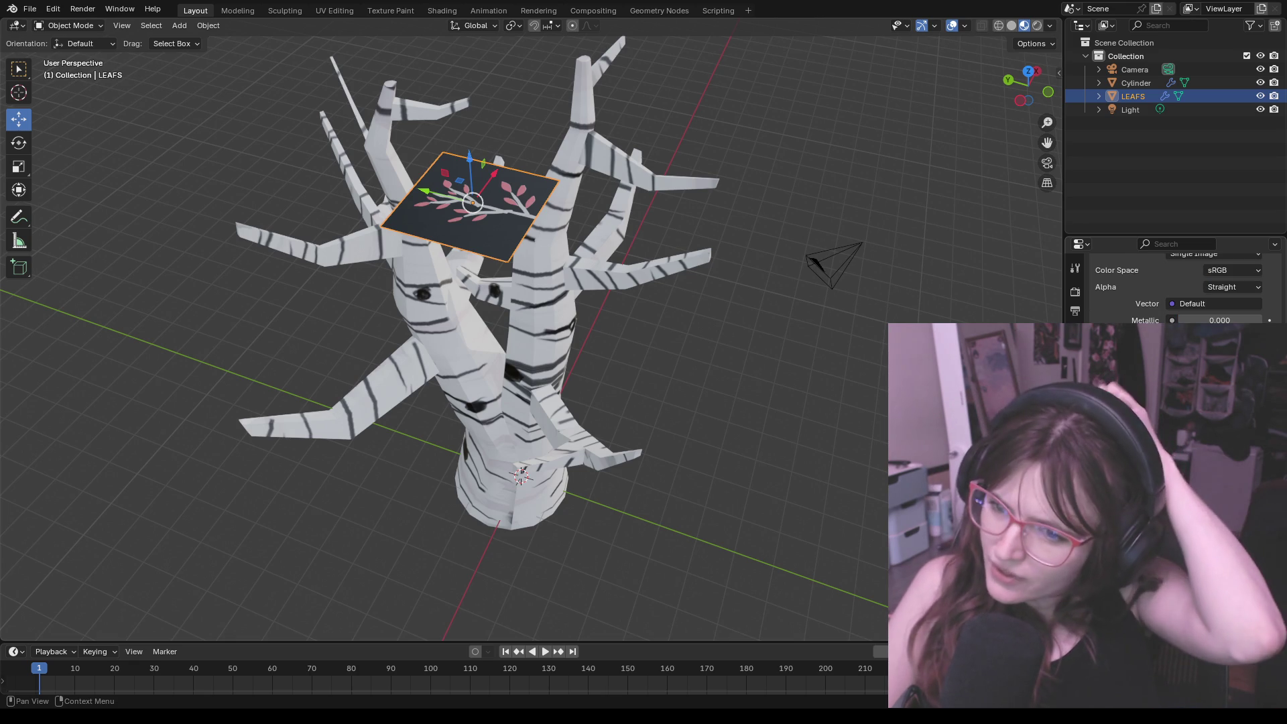
{"action": "scroll", "coordinate": [1170, 286], "scroll_direction": "up", "scroll_amount": 2}
{"action": "scroll", "coordinate": [1171, 286], "scroll_direction": "up", "scroll_amount": 2}
{"action": "scroll", "coordinate": [1172, 287], "scroll_direction": "up", "scroll_amount": 2}
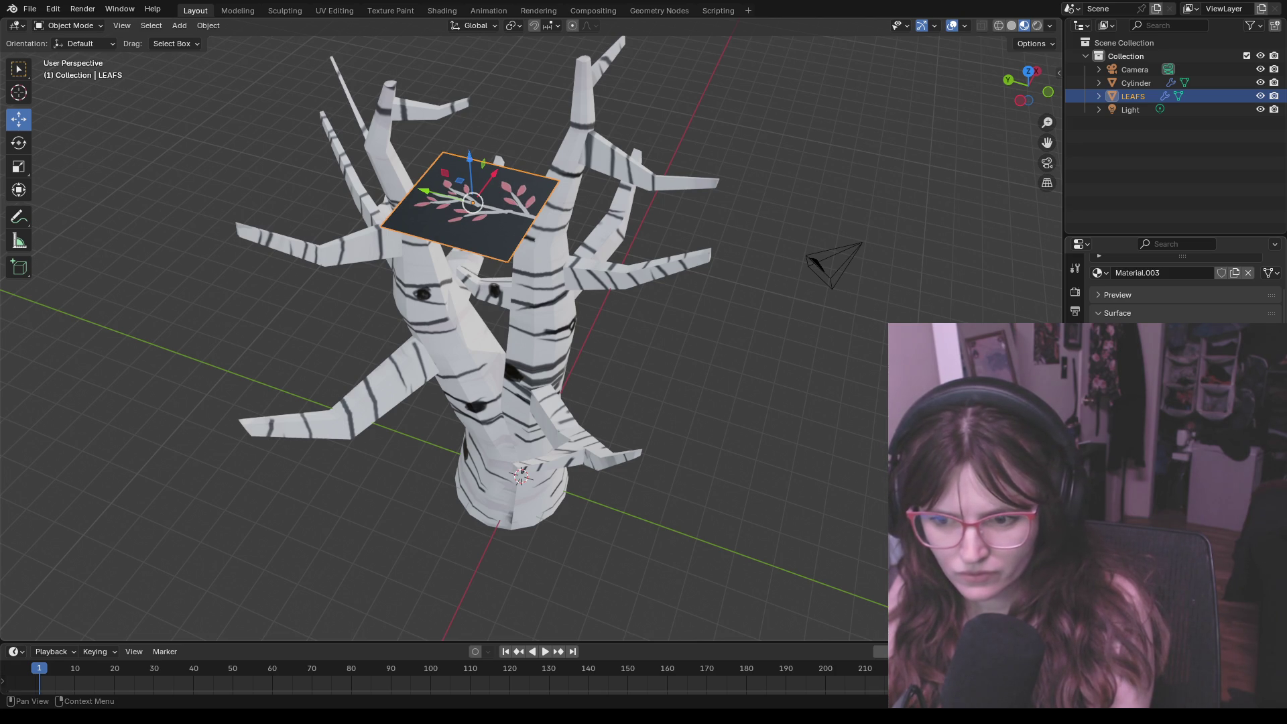
Step: Peek at the material input list and cancel moving the LEAFS plane, leaving it above the tree
{"action": "left_click", "coordinate": [1167, 332]}
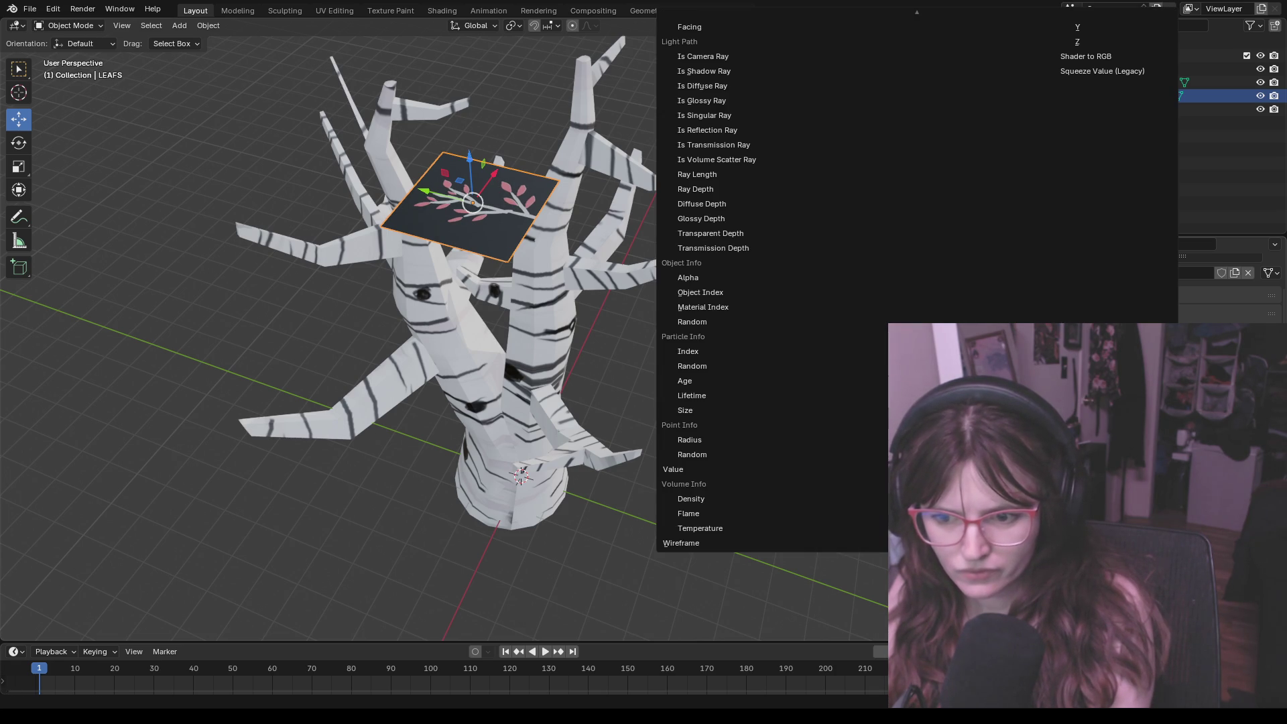
{"action": "key", "text": "Escape"}
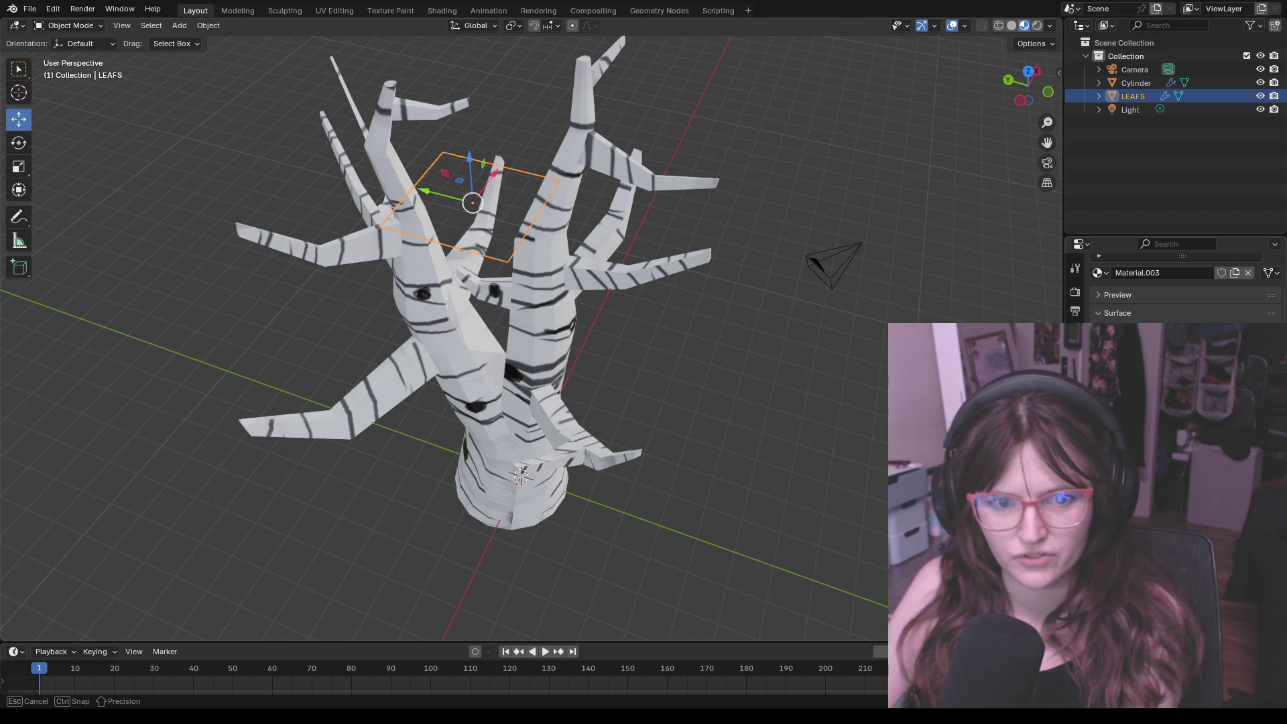
{"action": "key", "text": "Escape"}
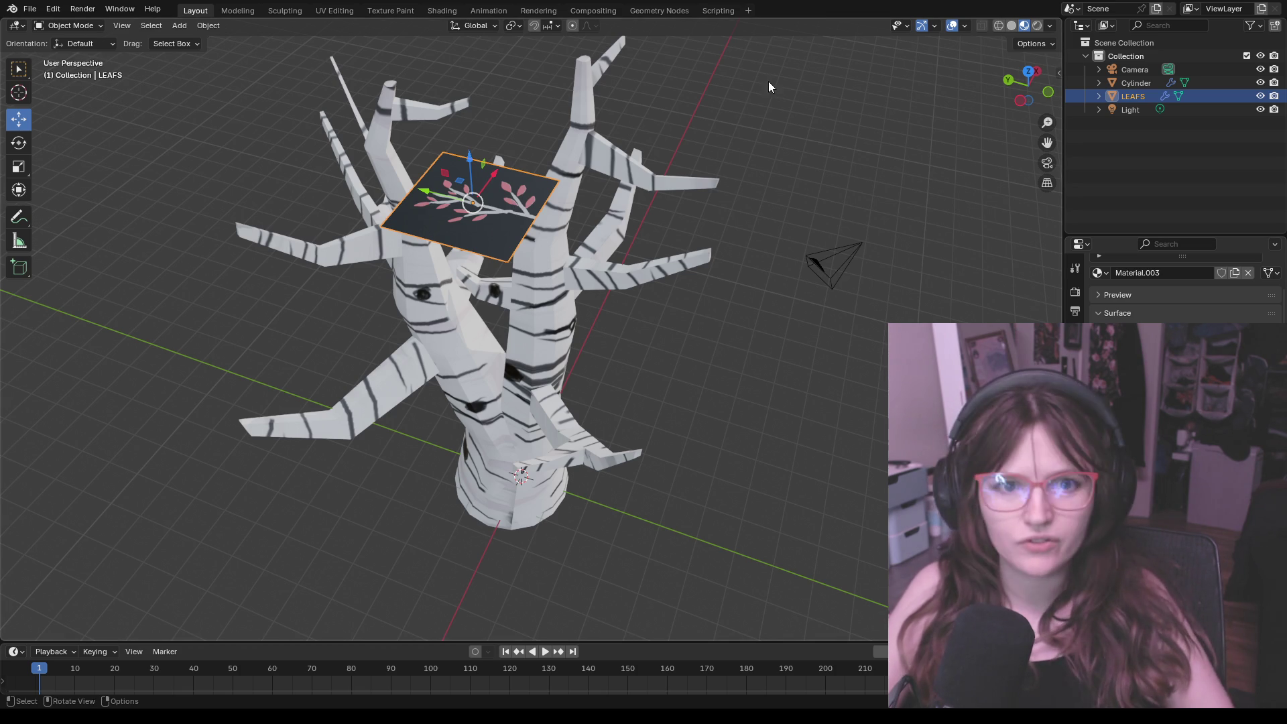
Step: In Shading, connect the LEAFS.png Image Texture Alpha to the Principled BSDF Alpha
{"action": "left_click", "coordinate": [444, 10]}
{"action": "mouse_move", "coordinate": [548, 122]}
{"action": "middle_mouse_down"}
{"action": "mouse_move", "coordinate": [545, 146]}
{"action": "mouse_move", "coordinate": [558, 104]}
{"action": "middle_mouse_up"}
{"action": "middle_click_drag", "start_coordinate": [634, 164], "coordinate": [715, 343], "text": "shift"}
{"action": "scroll", "coordinate": [696, 316], "scroll_direction": "down", "scroll_amount": 3}
{"action": "scroll", "coordinate": [694, 306], "scroll_direction": "up", "scroll_amount": 1}
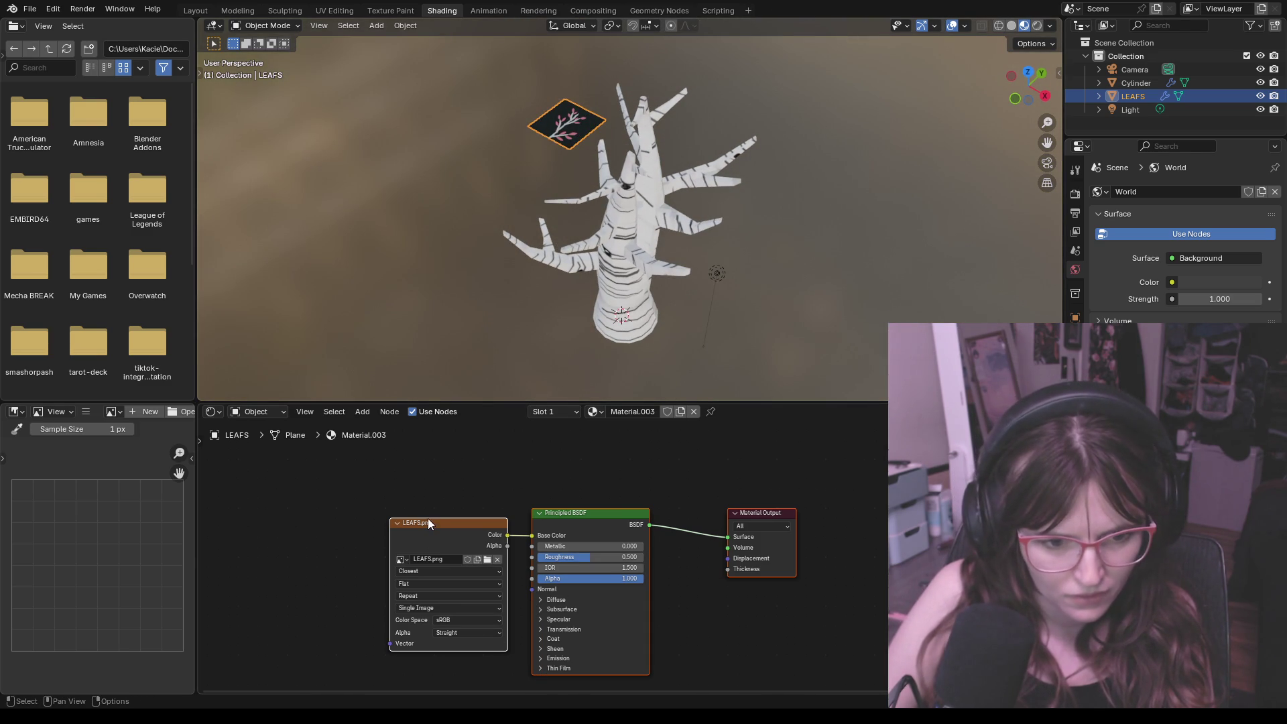
{"action": "middle_click_drag", "start_coordinate": [427, 523], "coordinate": [418, 541]}
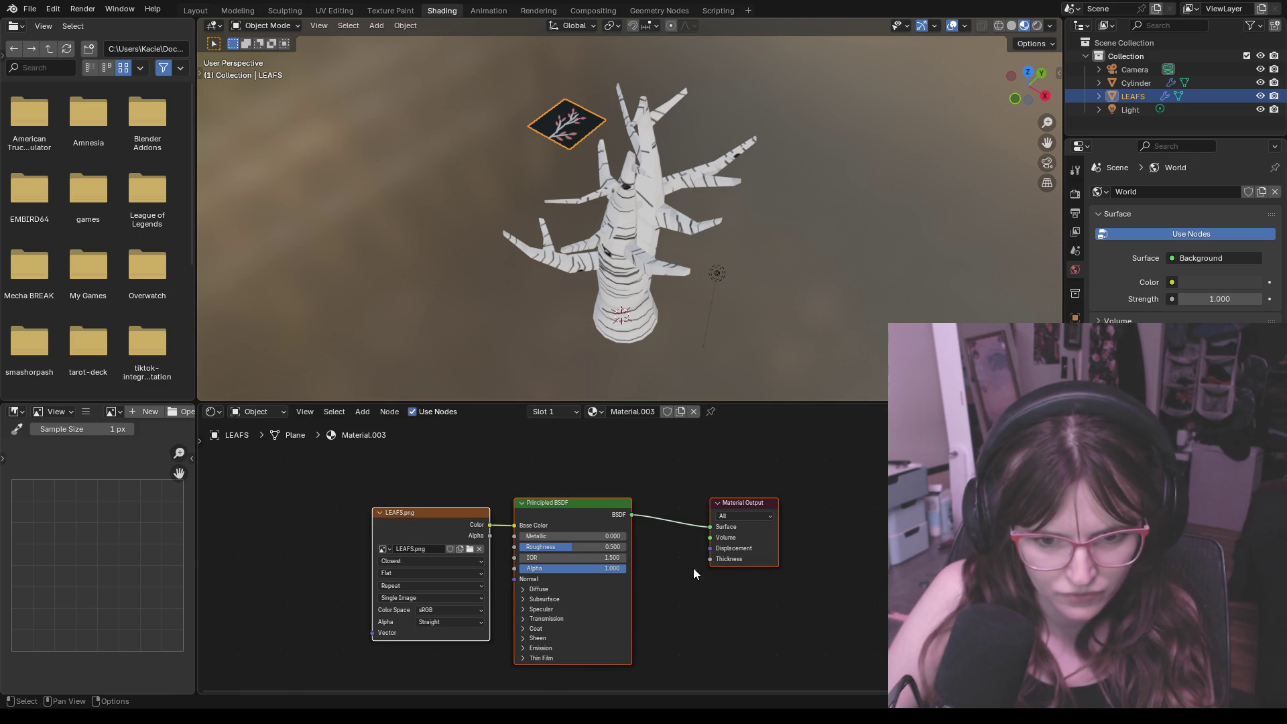
{"action": "mouse_move", "coordinate": [491, 538]}
{"action": "left_mouse_down"}
{"action": "mouse_move", "coordinate": [512, 548]}
{"action": "mouse_move", "coordinate": [512, 569]}
{"action": "left_mouse_up"}
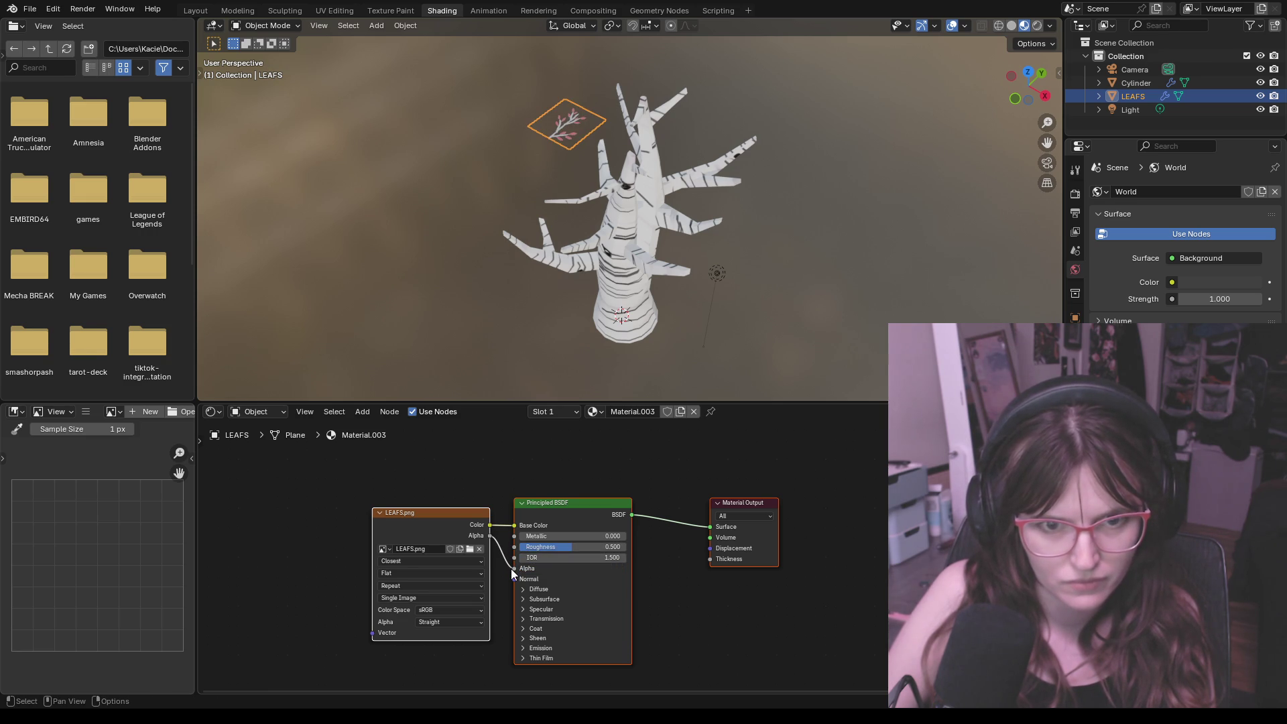
Step: Deselect the nodes and plane and check the now-transparent leaves from above
{"action": "left_click", "coordinate": [654, 595]}
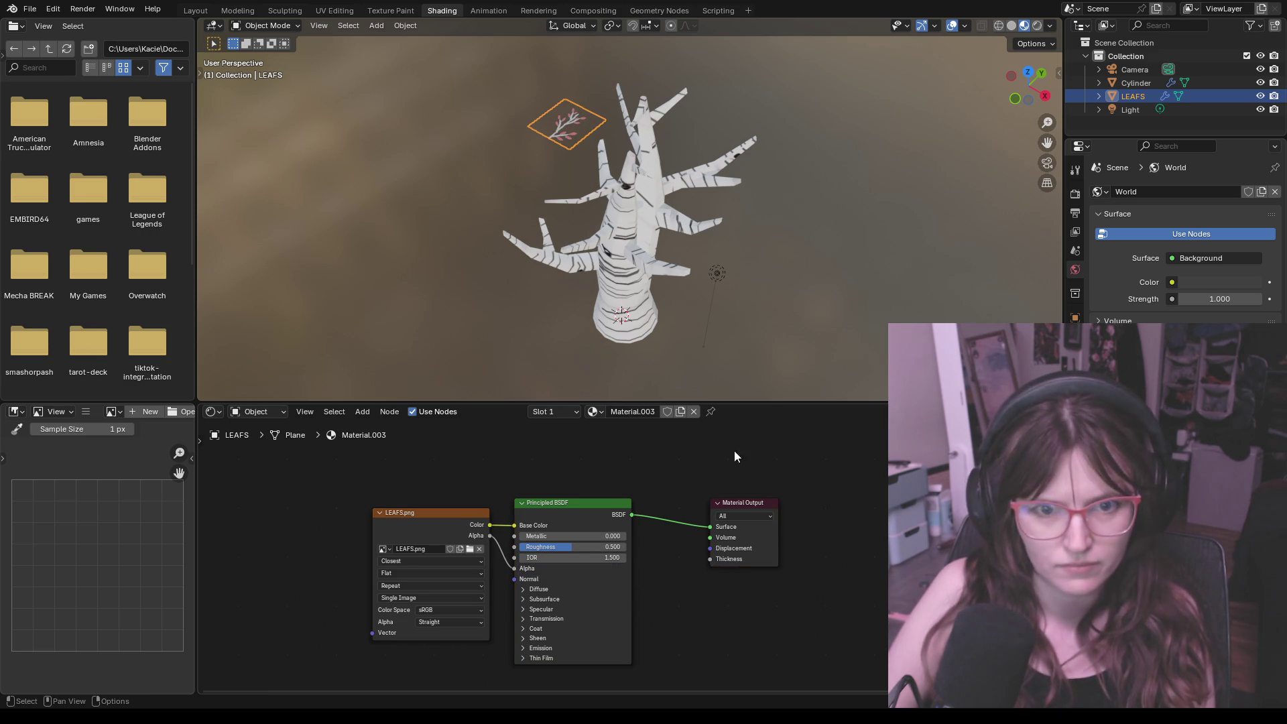
{"action": "mouse_move", "coordinate": [635, 198]}
{"action": "middle_mouse_down"}
{"action": "mouse_move", "coordinate": [583, 170]}
{"action": "mouse_move", "coordinate": [606, 188]}
{"action": "mouse_move", "coordinate": [725, 53]}
{"action": "mouse_move", "coordinate": [705, 96]}
{"action": "mouse_move", "coordinate": [705, 35]}
{"action": "mouse_move", "coordinate": [717, 397]}
{"action": "mouse_move", "coordinate": [762, 360]}
{"action": "mouse_move", "coordinate": [743, 319]}
{"action": "mouse_move", "coordinate": [713, 333]}
{"action": "mouse_move", "coordinate": [679, 180]}
{"action": "mouse_move", "coordinate": [644, 193]}
{"action": "mouse_move", "coordinate": [657, 156]}
{"action": "middle_mouse_up"}
{"action": "left_click", "coordinate": [813, 202]}
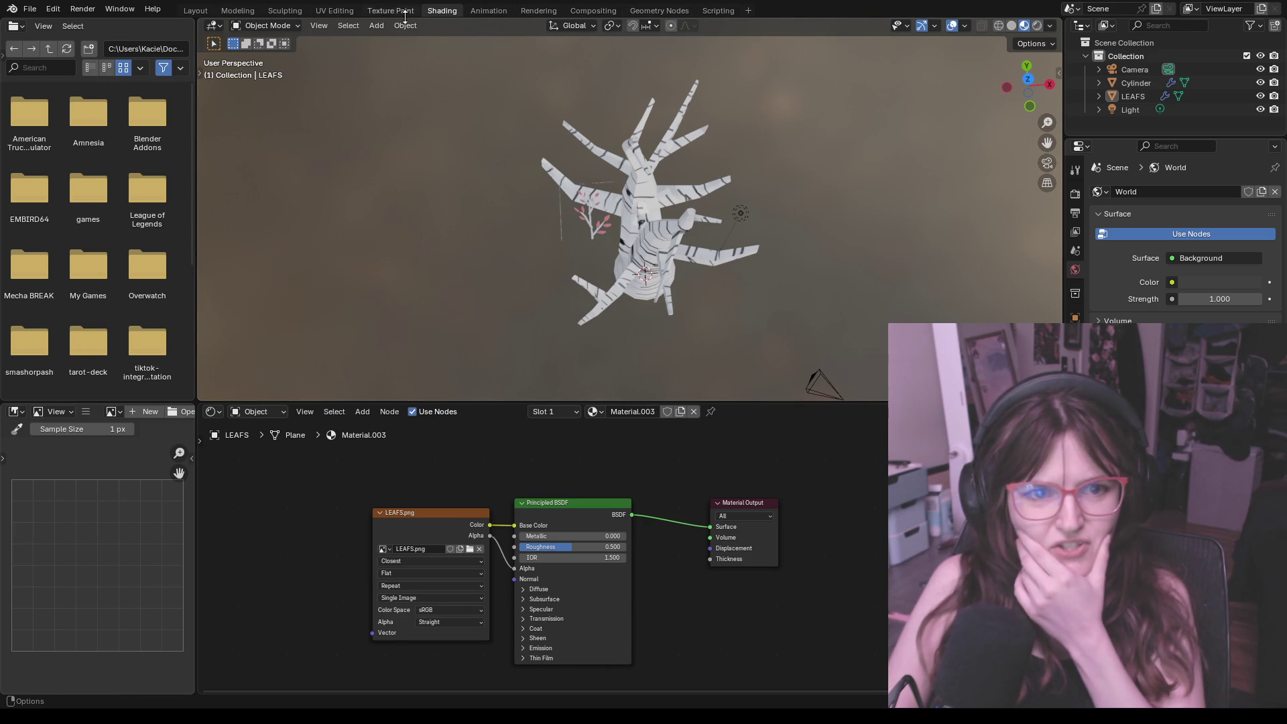
{"action": "left_click", "coordinate": [289, 13]}
Step: In UV Editing, select the leaf plane's UV face and nudge the top-left corner inward, then undo
{"action": "left_click", "coordinate": [335, 12]}
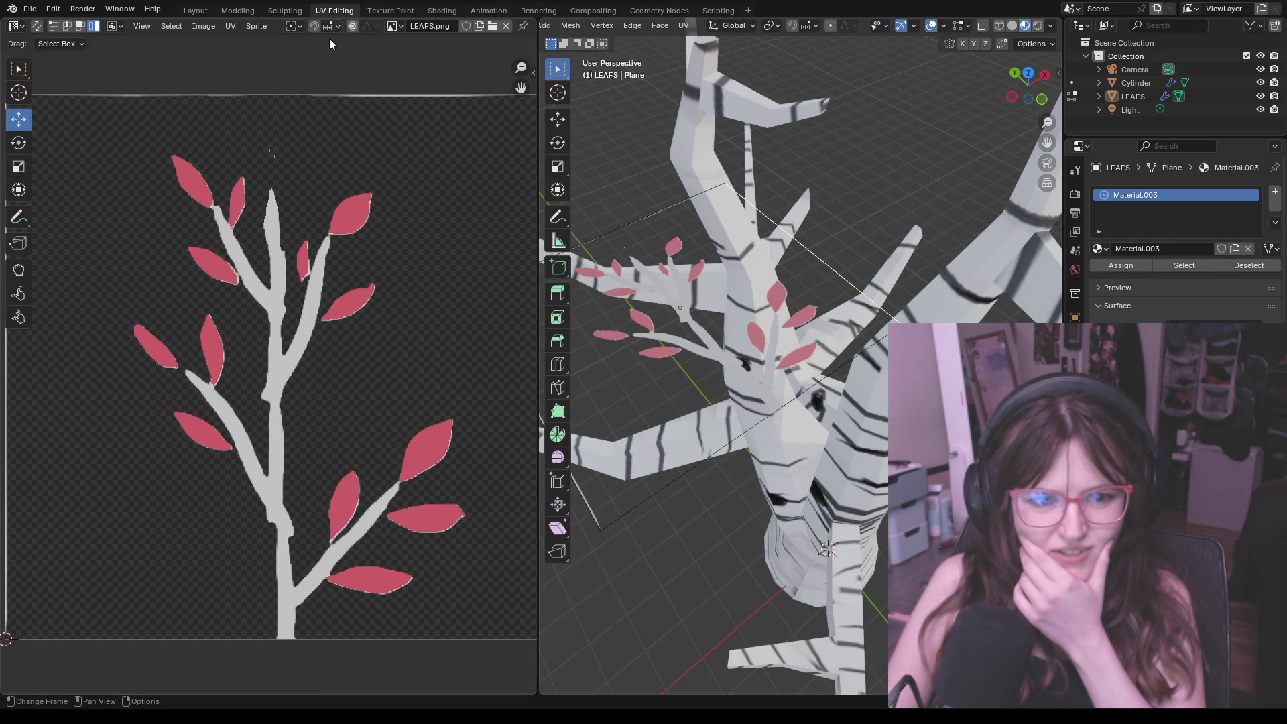
{"action": "mouse_move", "coordinate": [804, 262]}
{"action": "middle_mouse_down"}
{"action": "mouse_move", "coordinate": [840, 252]}
{"action": "mouse_move", "coordinate": [855, 275]}
{"action": "mouse_move", "coordinate": [764, 302]}
{"action": "middle_mouse_up"}
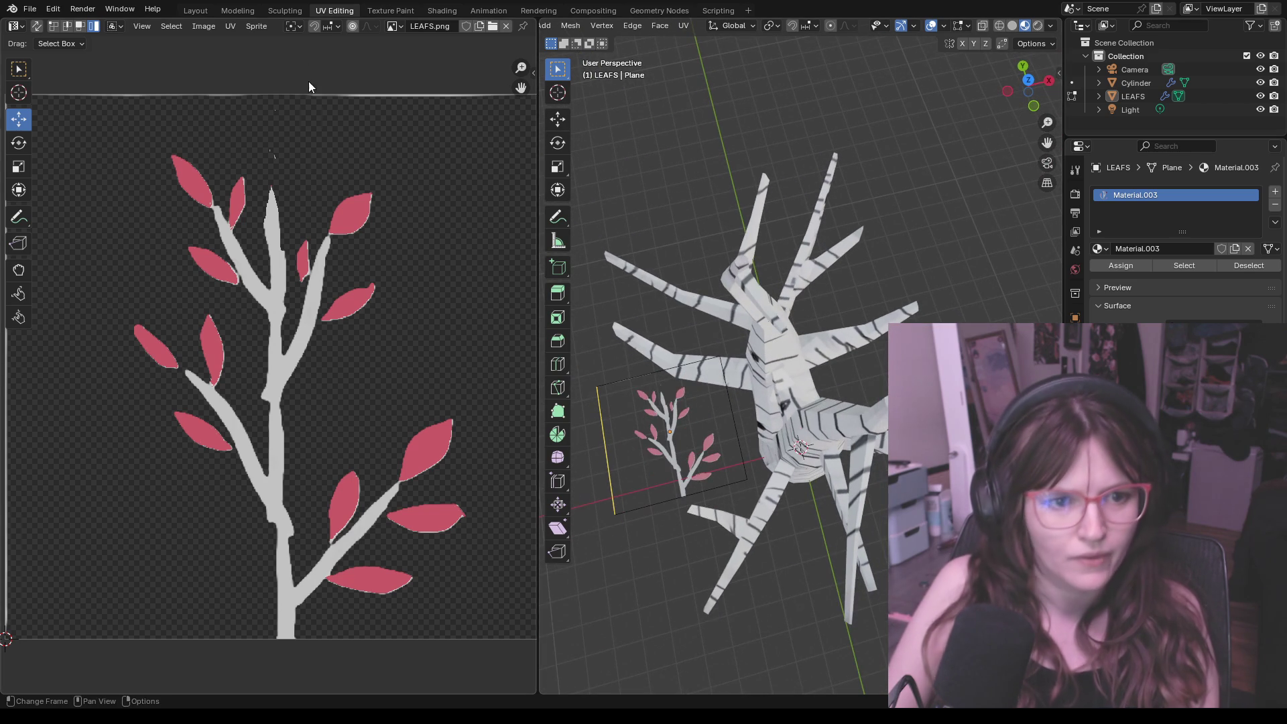
{"action": "scroll", "coordinate": [327, 152], "scroll_direction": "down", "scroll_amount": 2}
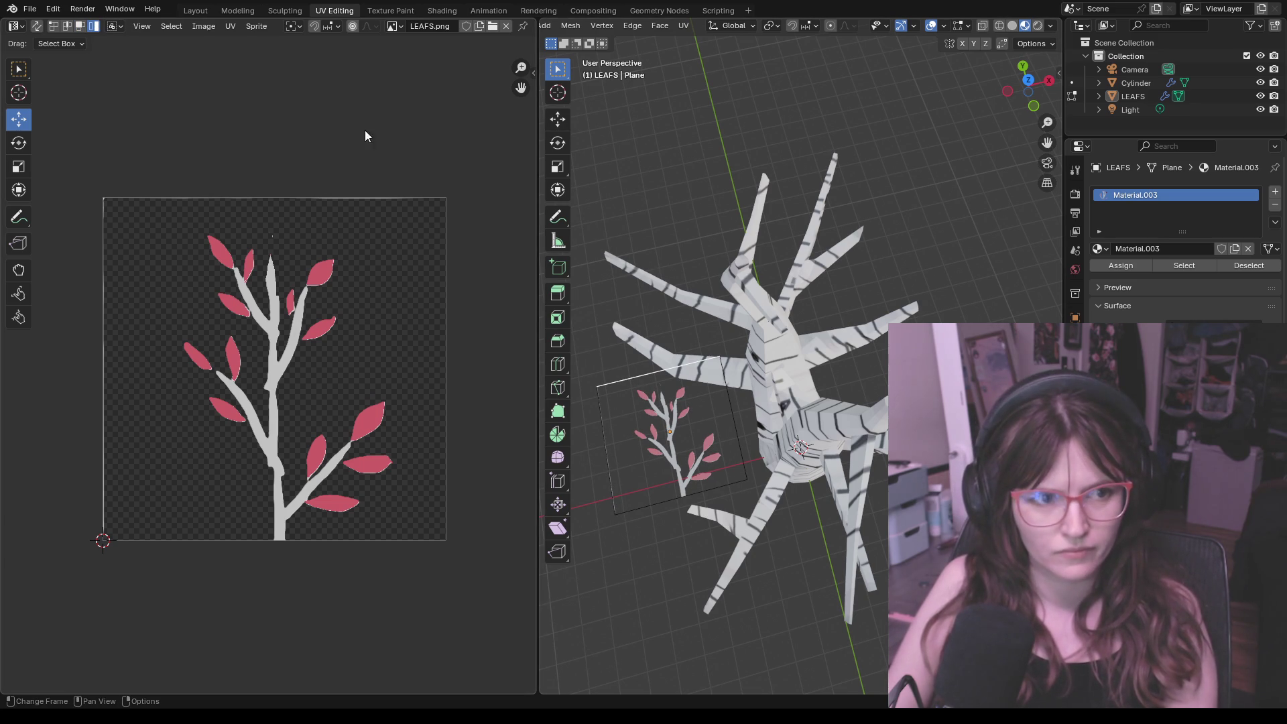
{"action": "left_click", "coordinate": [671, 432]}
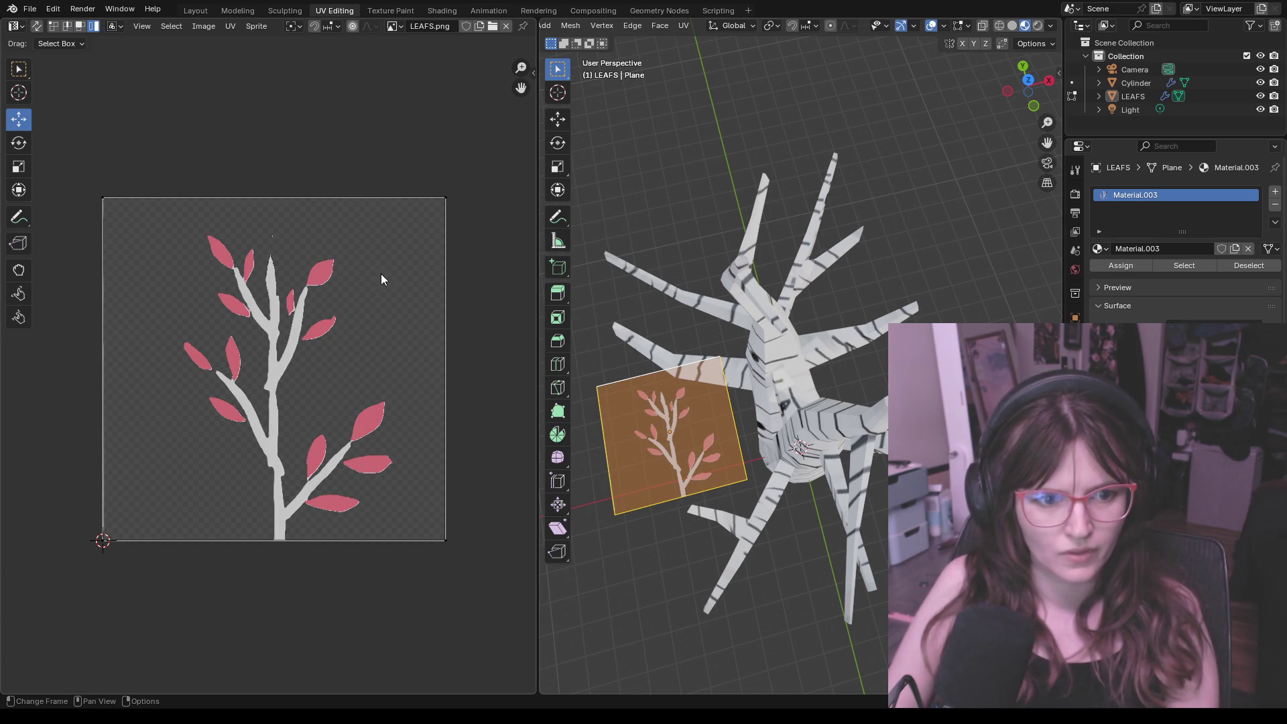
{"action": "key", "text": "a"}
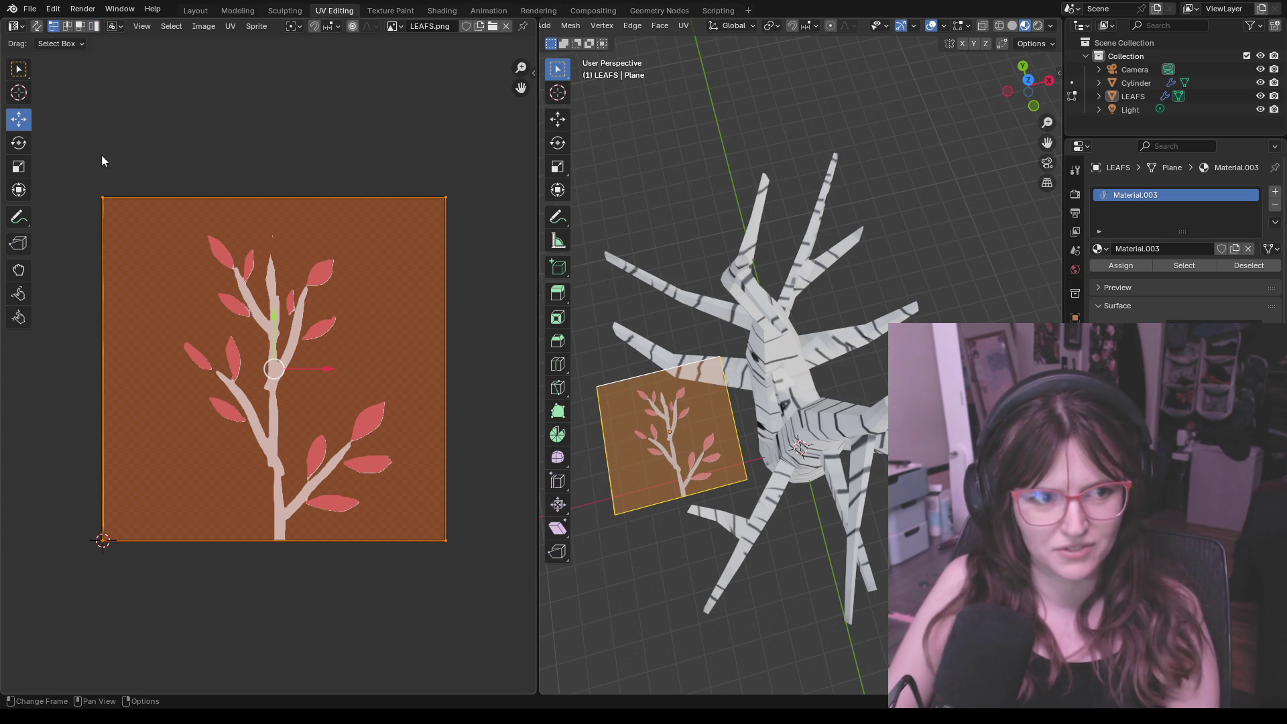
{"action": "left_click", "coordinate": [106, 198]}
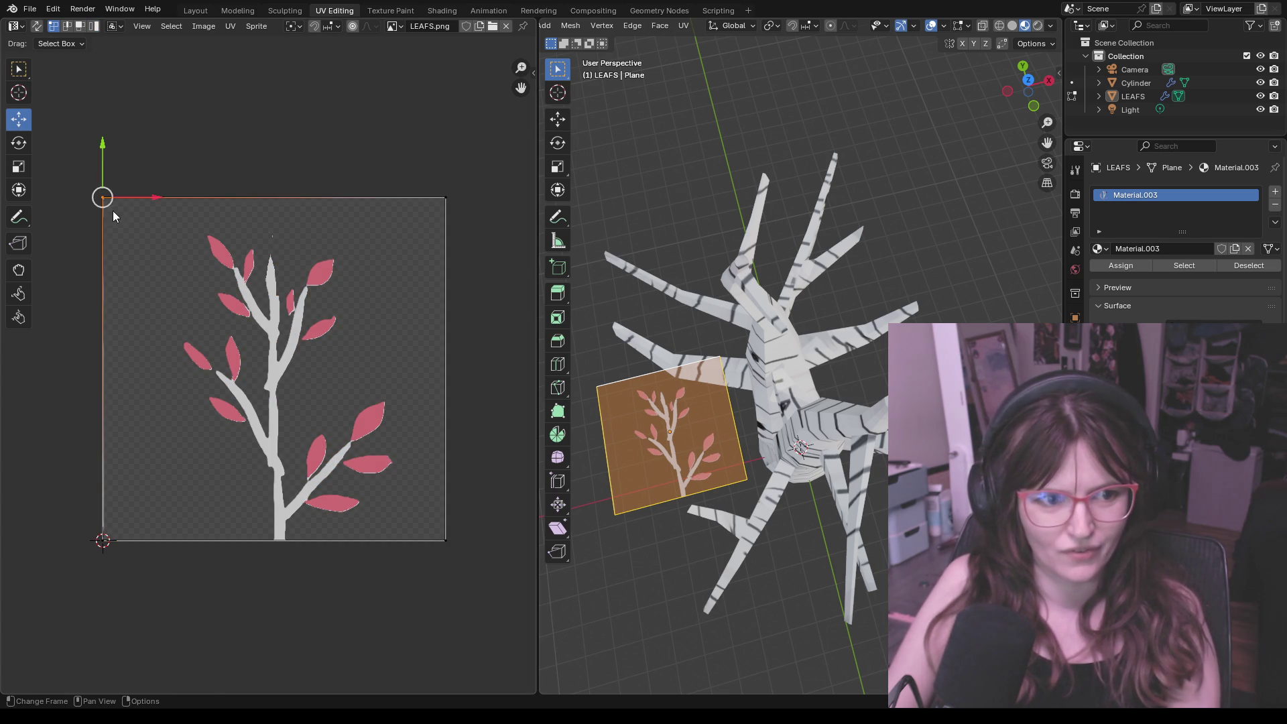
{"action": "left_click_drag", "start_coordinate": [102, 197], "coordinate": [110, 199]}
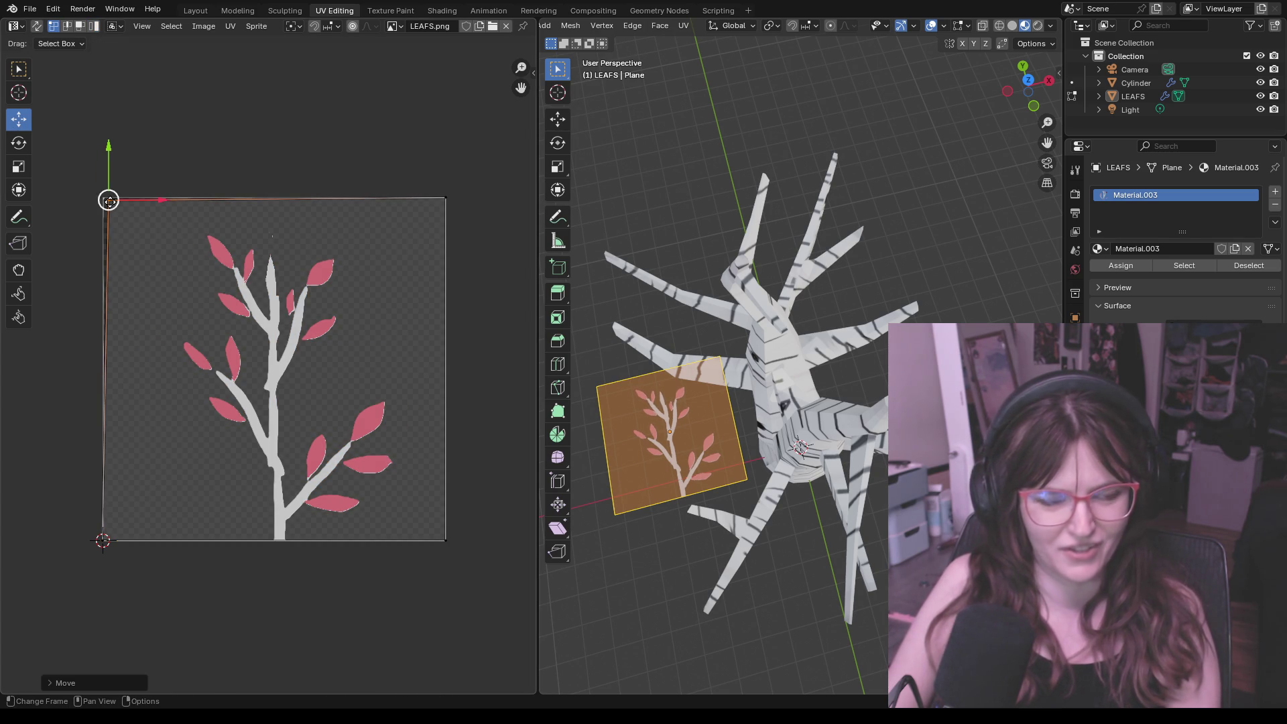
{"action": "left_click", "coordinate": [105, 540]}
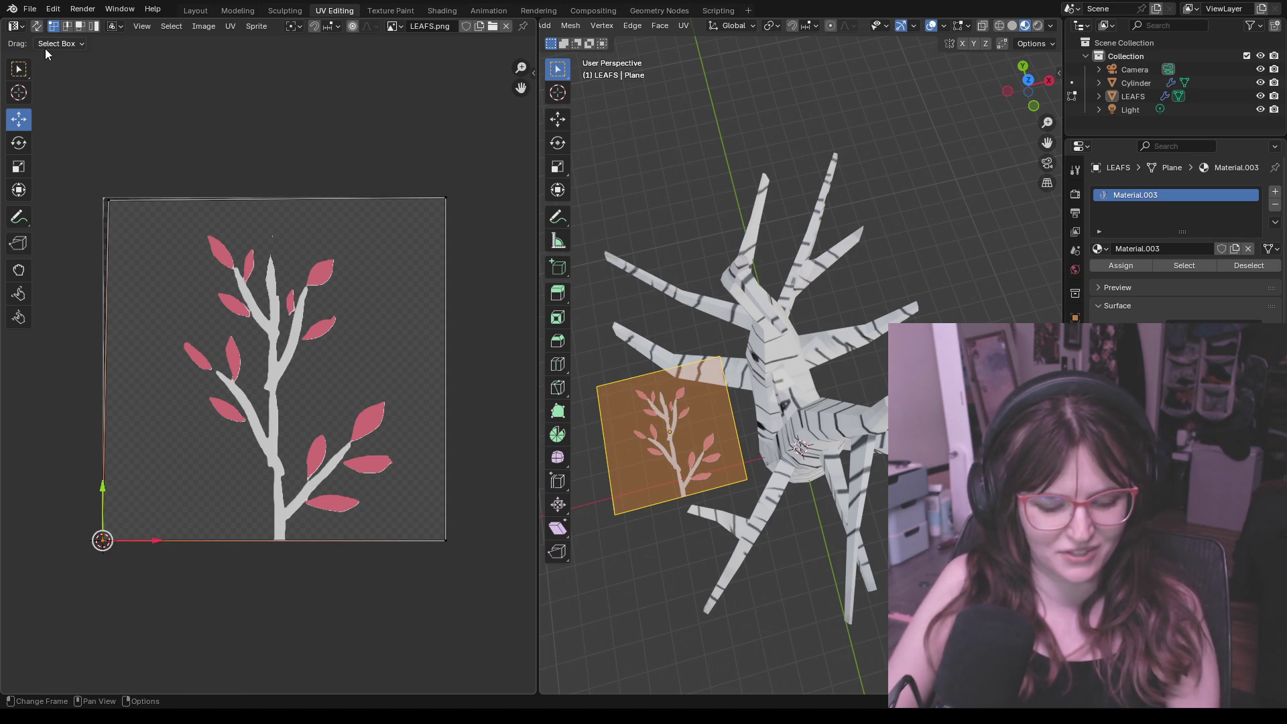
{"action": "key", "text": "ctrl+z"}
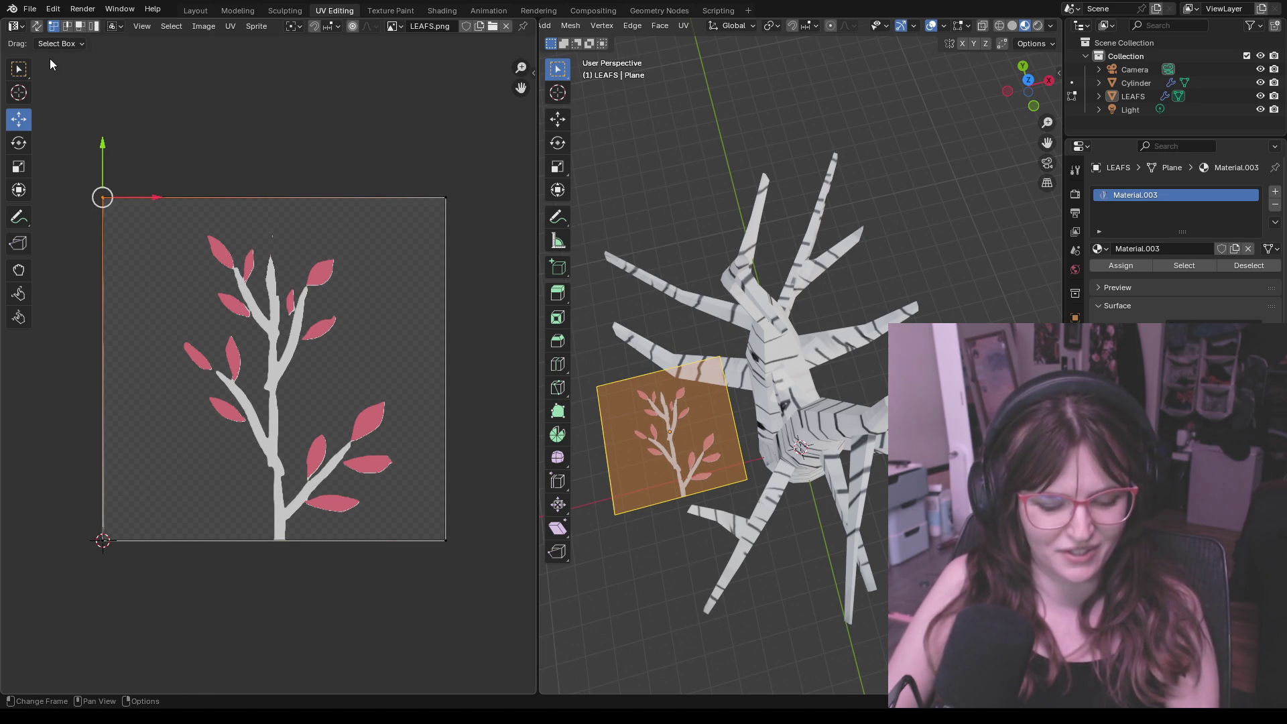
Step: Scale the whole UV face slightly smaller within LEAFS.png, then return to the Layout workspace
{"action": "key", "text": "a"}
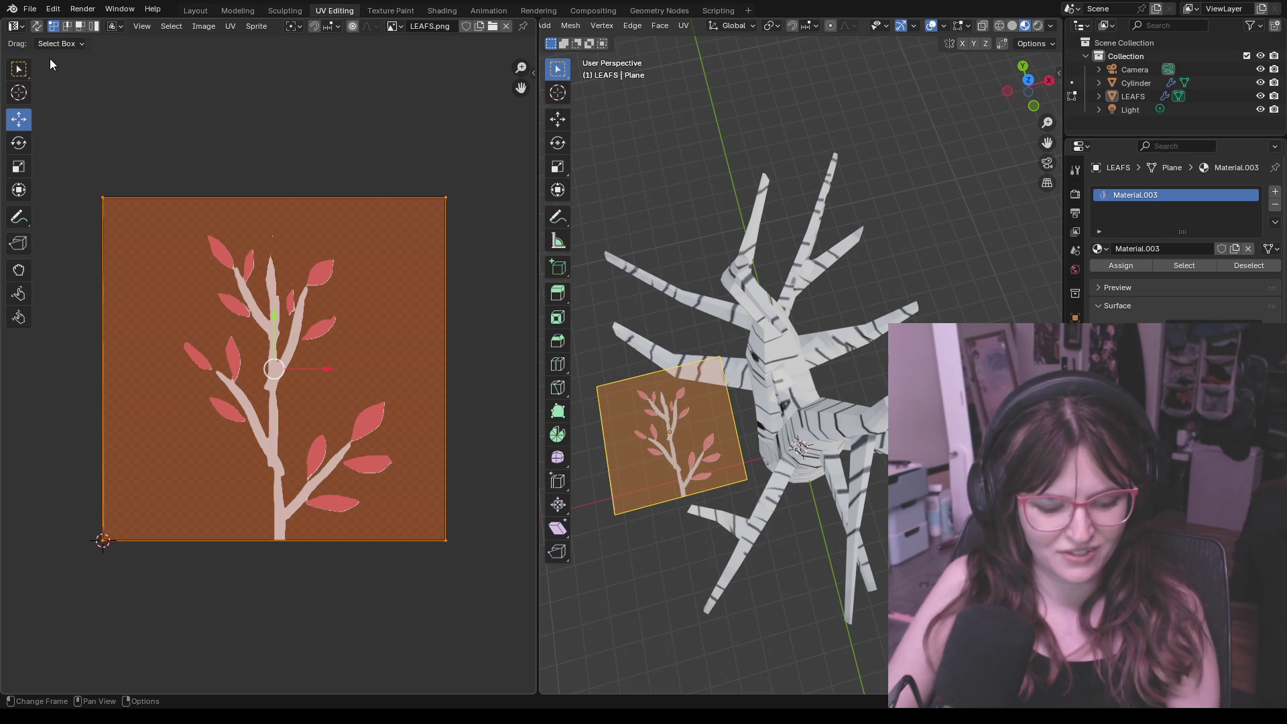
{"action": "key", "text": "shift+s"}
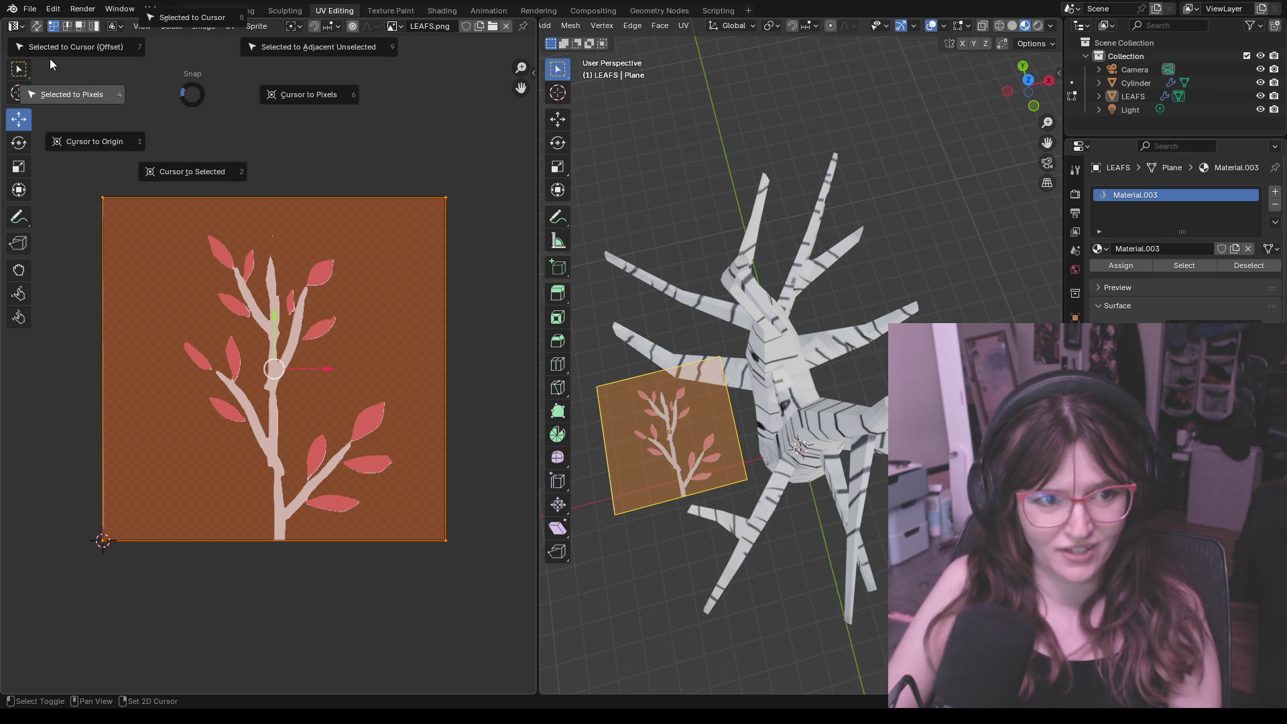
{"action": "left_click", "coordinate": [70, 86]}
{"action": "key", "text": "s"}
{"action": "left_click", "coordinate": [86, 108]}
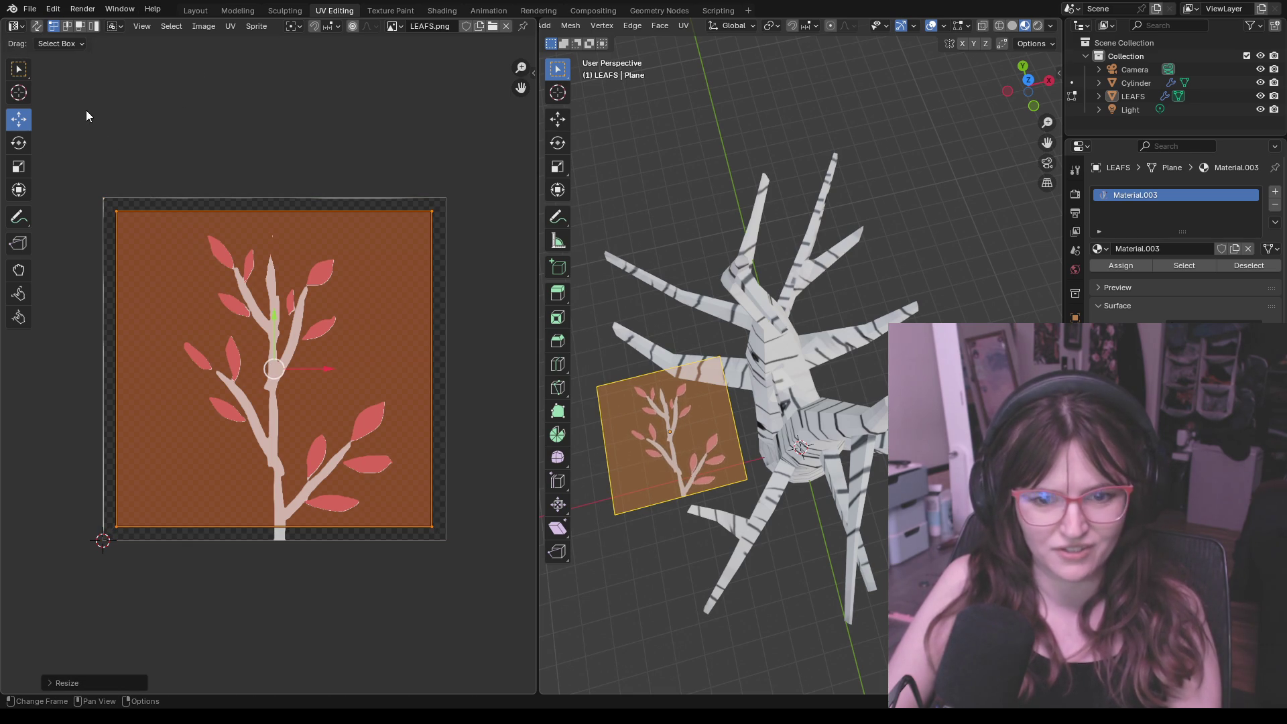
{"action": "left_click", "coordinate": [201, 115]}
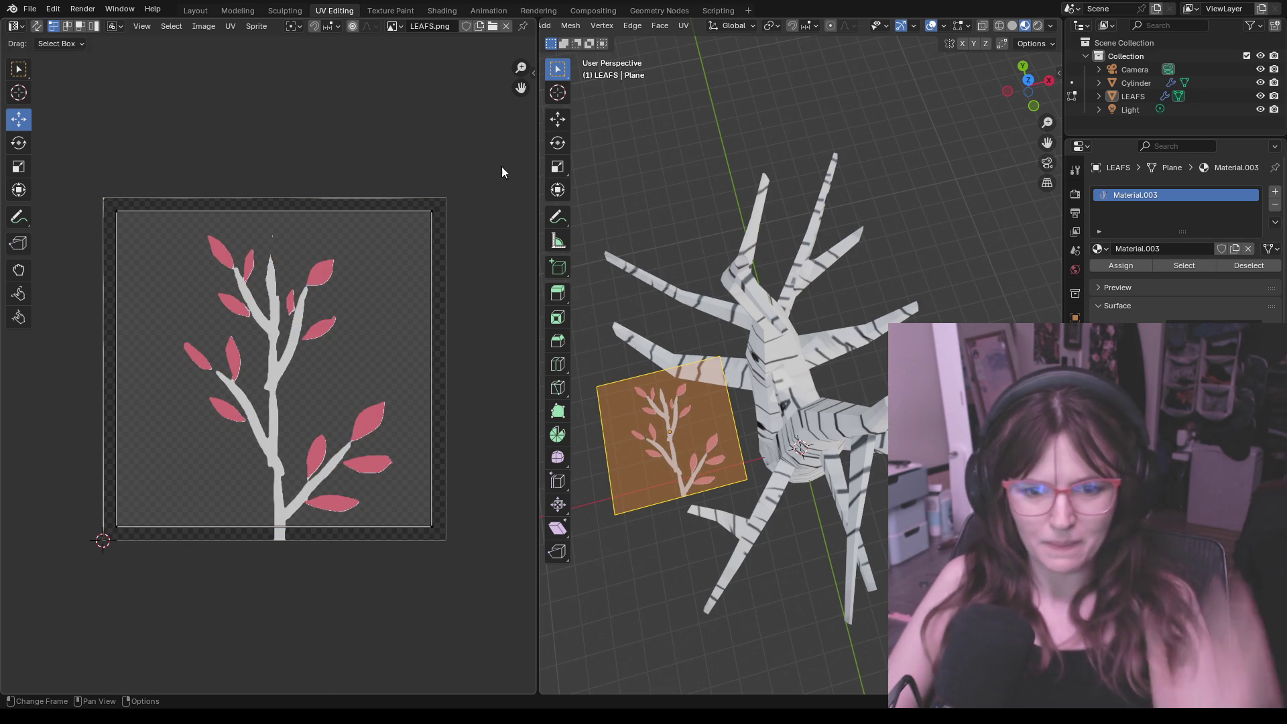
{"action": "key", "text": "alt+a"}
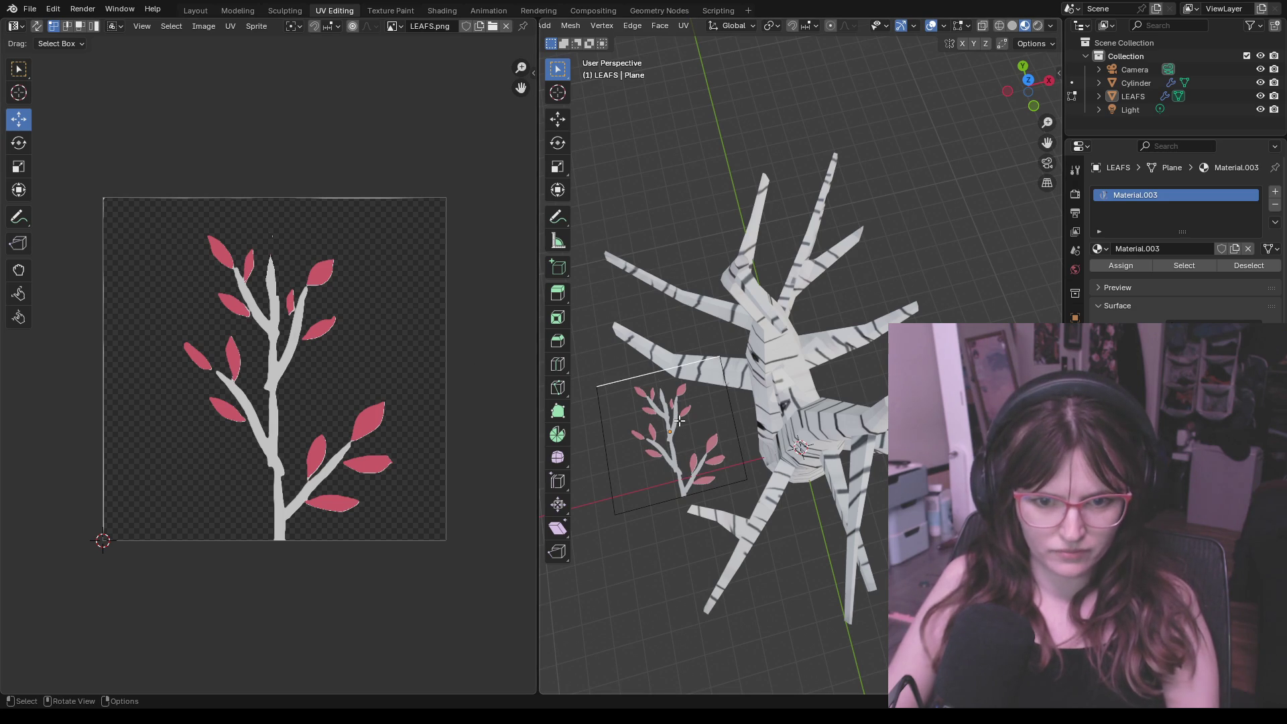
{"action": "scroll", "coordinate": [696, 341], "scroll_direction": "up", "scroll_amount": 2}
{"action": "middle_click_drag", "start_coordinate": [696, 341], "coordinate": [803, 396]}
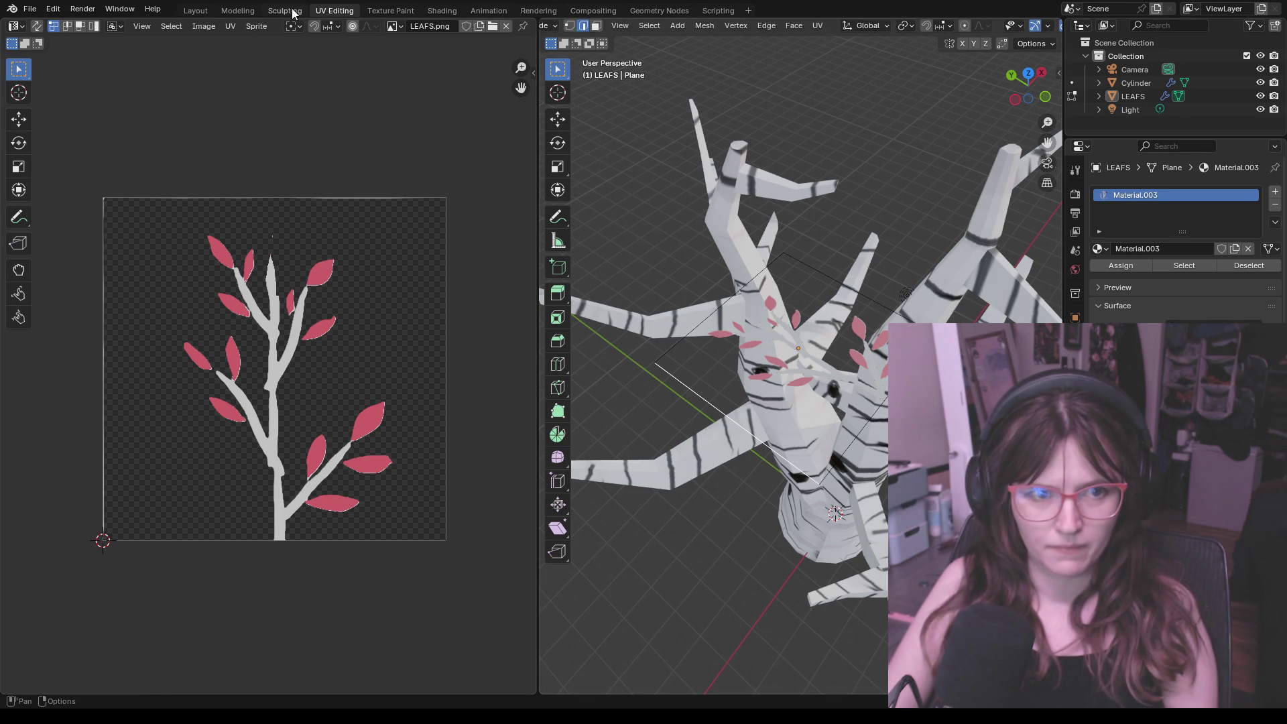
{"action": "left_click", "coordinate": [196, 11]}
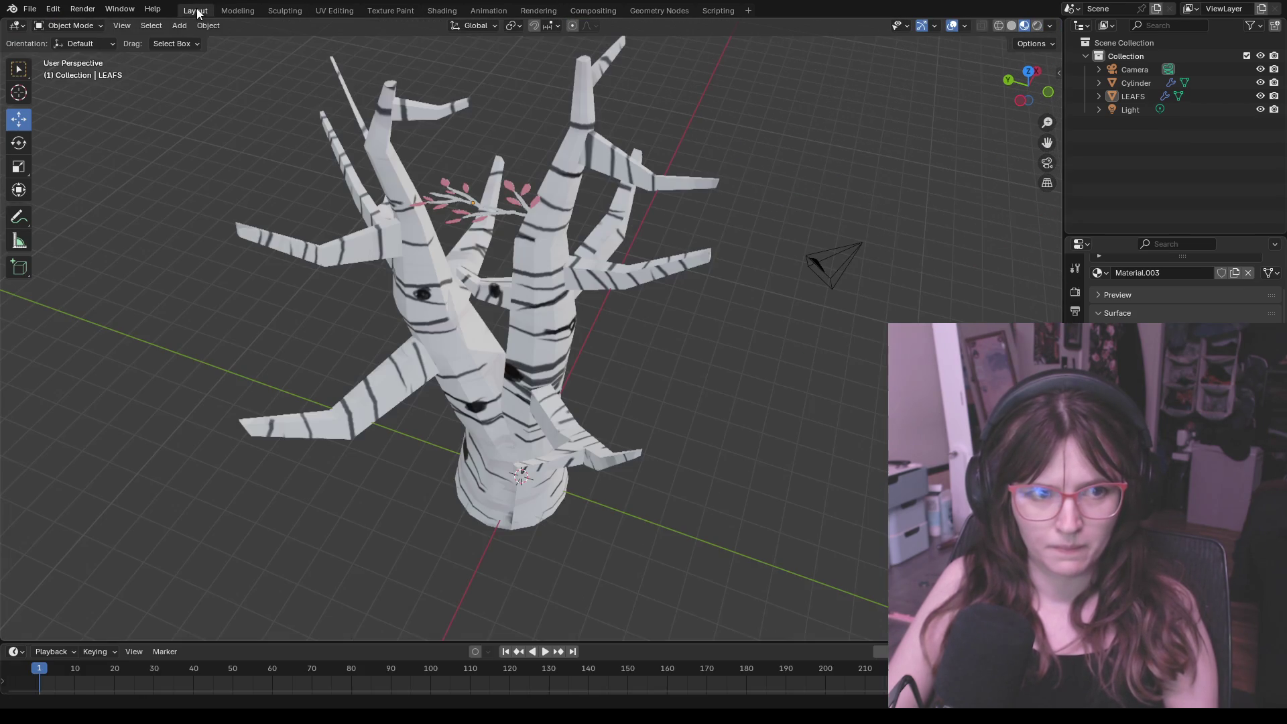
Step: Move the LEAFS plane in several passes toward a lower right branch tip
{"action": "left_click", "coordinate": [510, 213]}
{"action": "middle_click_drag", "start_coordinate": [400, 158], "coordinate": [513, 249]}
{"action": "scroll", "coordinate": [512, 248], "scroll_direction": "up", "scroll_amount": 2}
{"action": "middle_click_drag", "start_coordinate": [605, 222], "coordinate": [524, 193]}
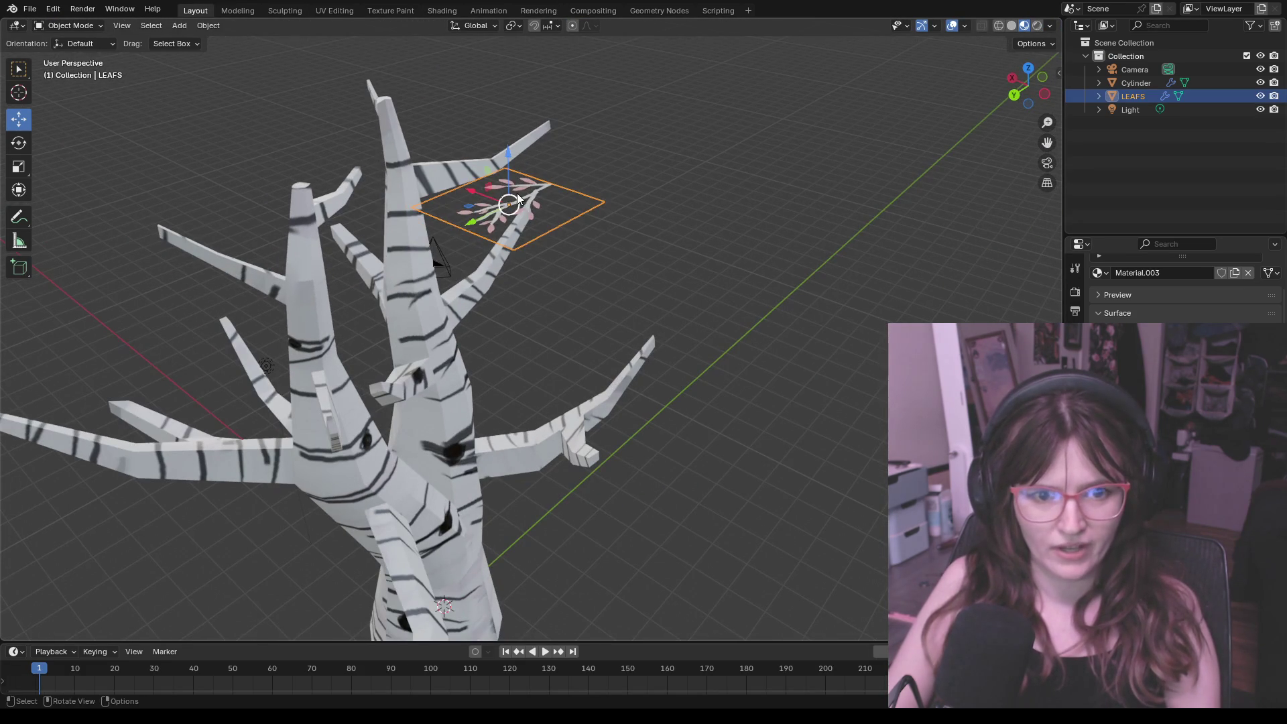
{"action": "left_click_drag", "start_coordinate": [524, 192], "coordinate": [643, 380]}
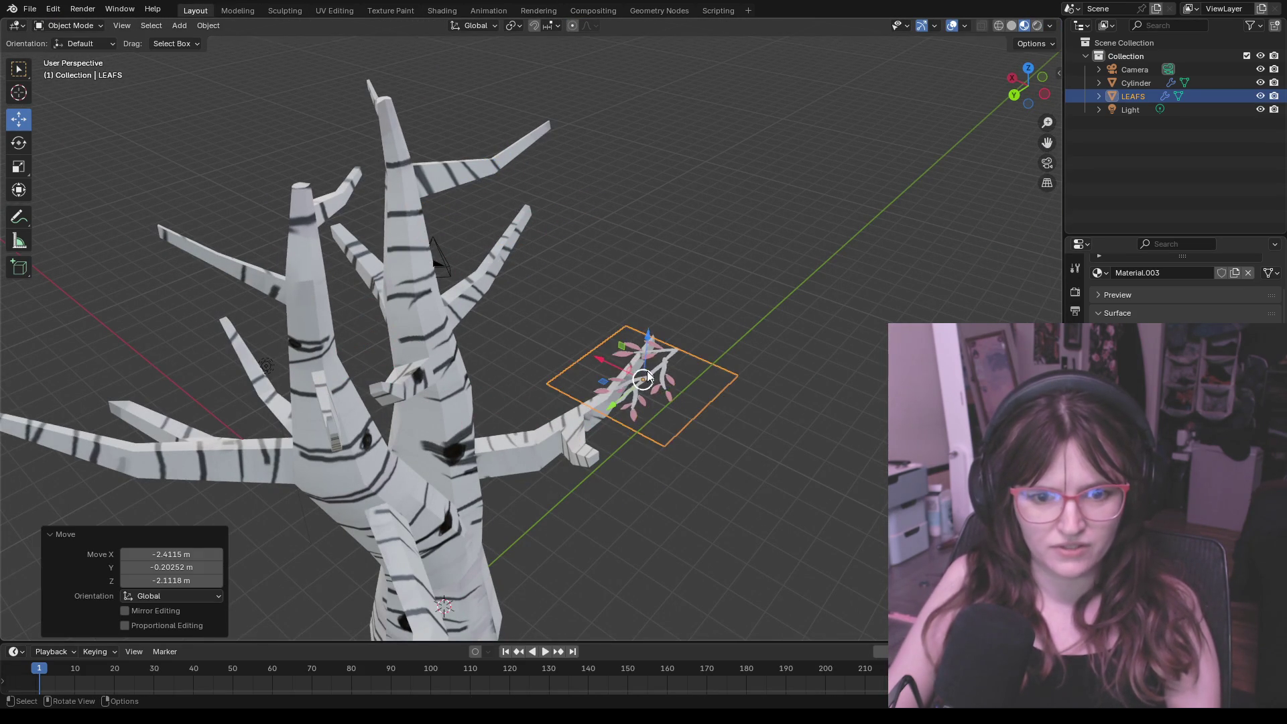
{"action": "scroll", "coordinate": [702, 457], "scroll_direction": "up", "scroll_amount": 2}
{"action": "scroll", "coordinate": [701, 457], "scroll_direction": "up", "scroll_amount": 3}
{"action": "mouse_move", "coordinate": [695, 470]}
{"action": "middle_mouse_down"}
{"action": "mouse_move", "coordinate": [759, 480]}
{"action": "mouse_move", "coordinate": [779, 331]}
{"action": "middle_mouse_up"}
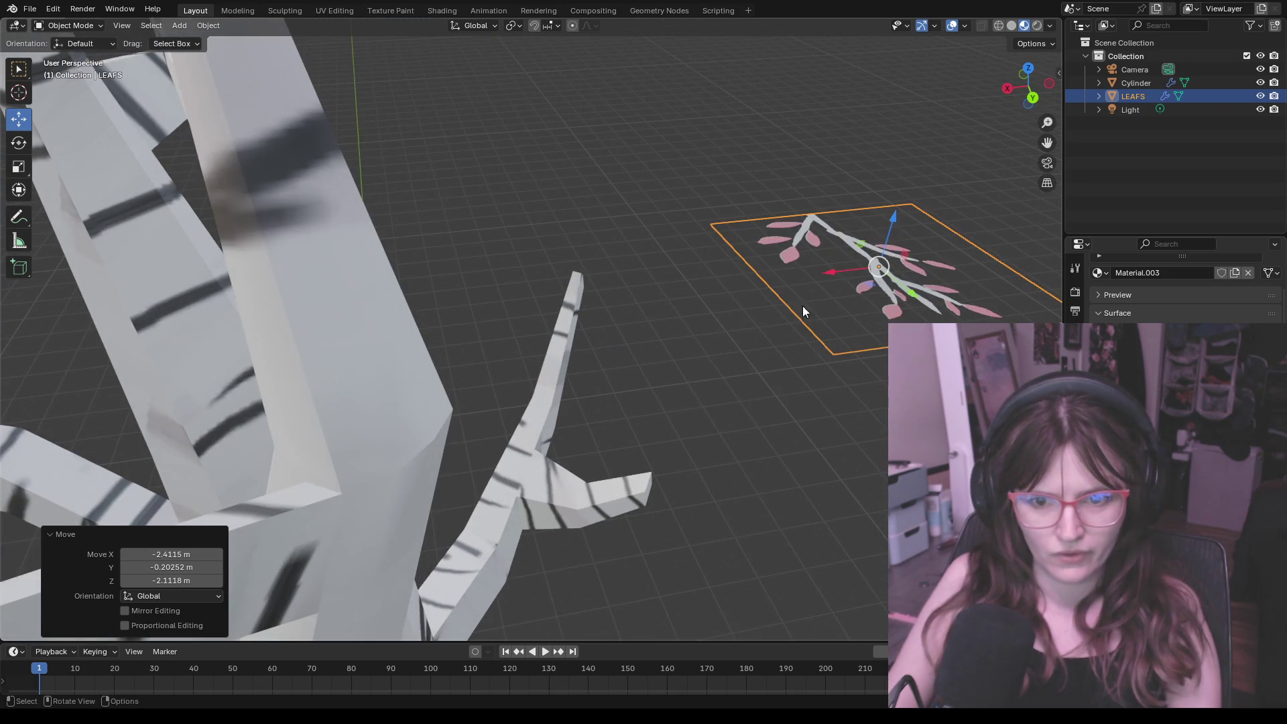
{"action": "key", "text": "g"}
{"action": "key", "text": "shift+y"}
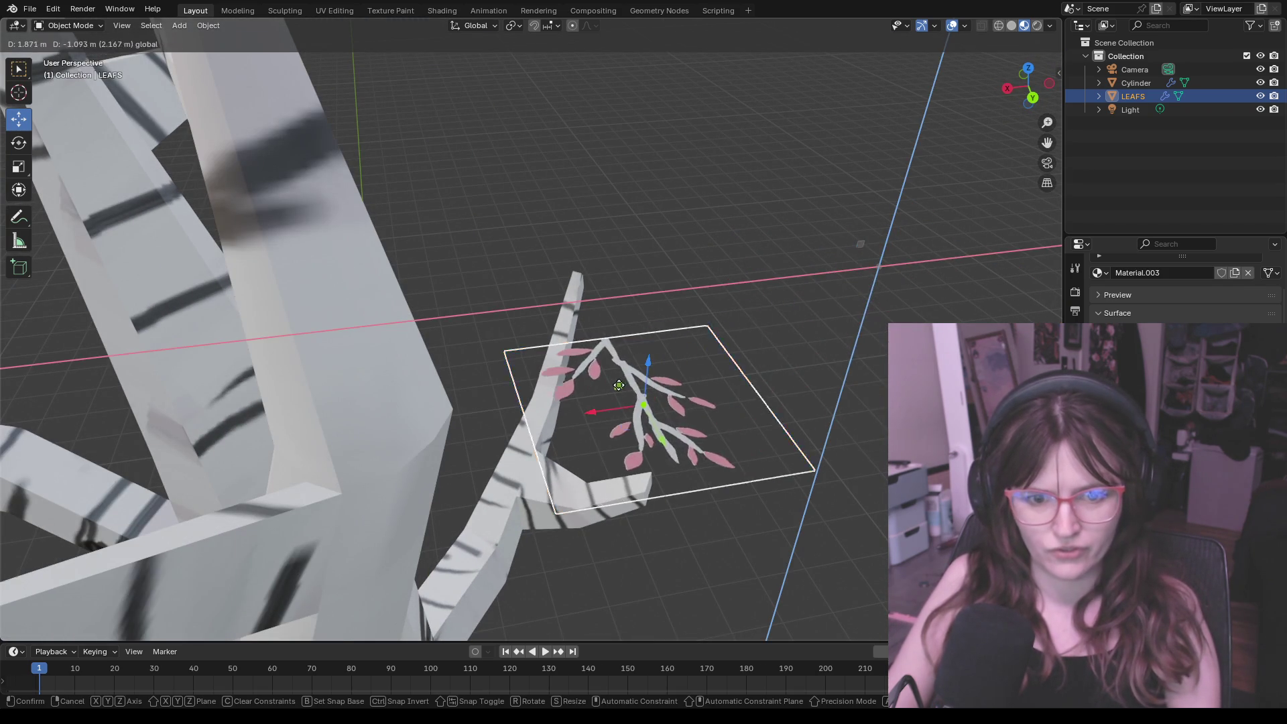
{"action": "left_click", "coordinate": [627, 383]}
{"action": "middle_click_drag", "start_coordinate": [627, 382], "coordinate": [556, 369]}
{"action": "scroll", "coordinate": [696, 412], "scroll_direction": "up", "scroll_amount": 2}
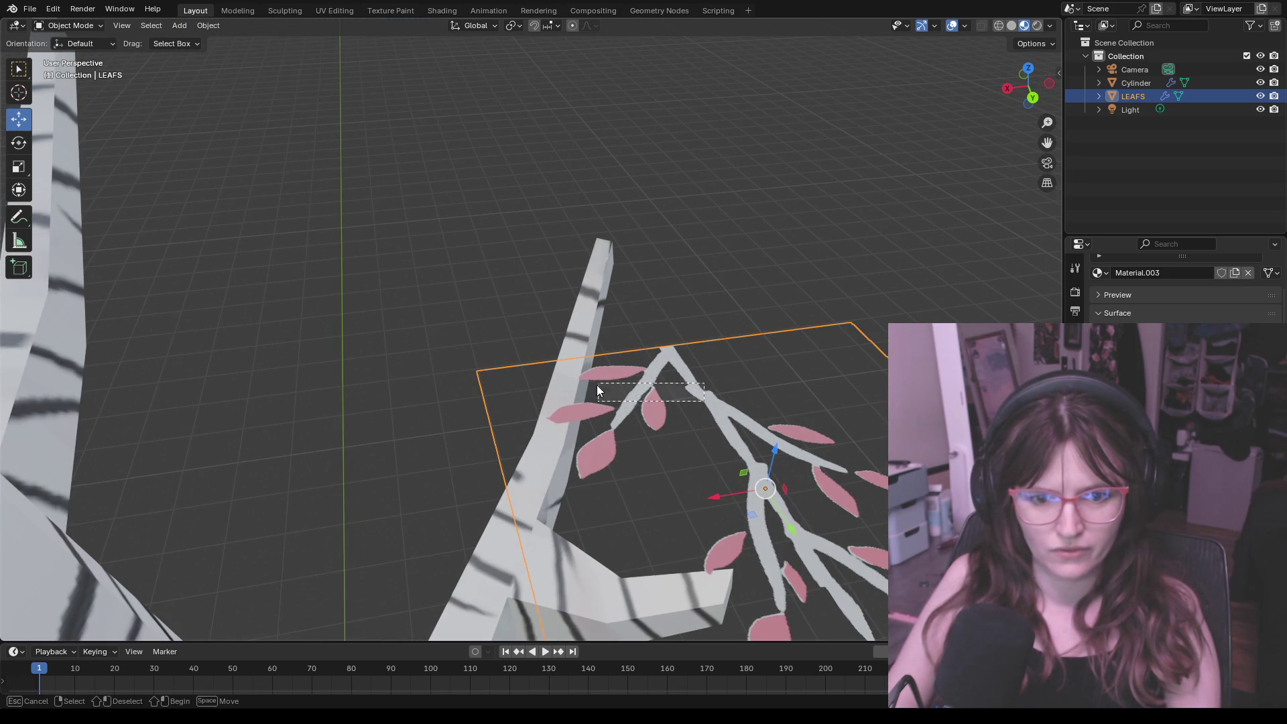
{"action": "scroll", "coordinate": [680, 376], "scroll_direction": "down", "scroll_amount": 3}
{"action": "key", "text": "g"}
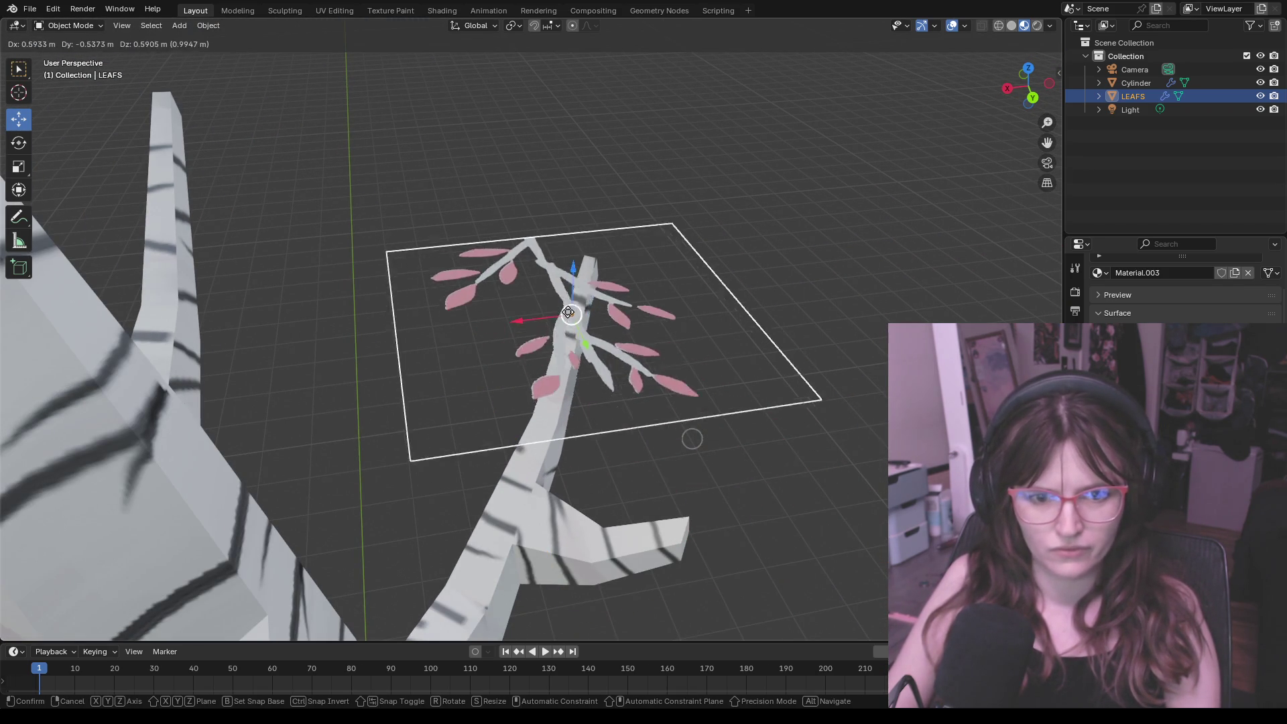
{"action": "left_click", "coordinate": [738, 298]}
{"action": "mouse_move", "coordinate": [736, 298]}
{"action": "middle_mouse_down"}
{"action": "mouse_move", "coordinate": [686, 287]}
{"action": "mouse_move", "coordinate": [631, 306]}
{"action": "middle_mouse_up"}
{"action": "key", "text": "g"}
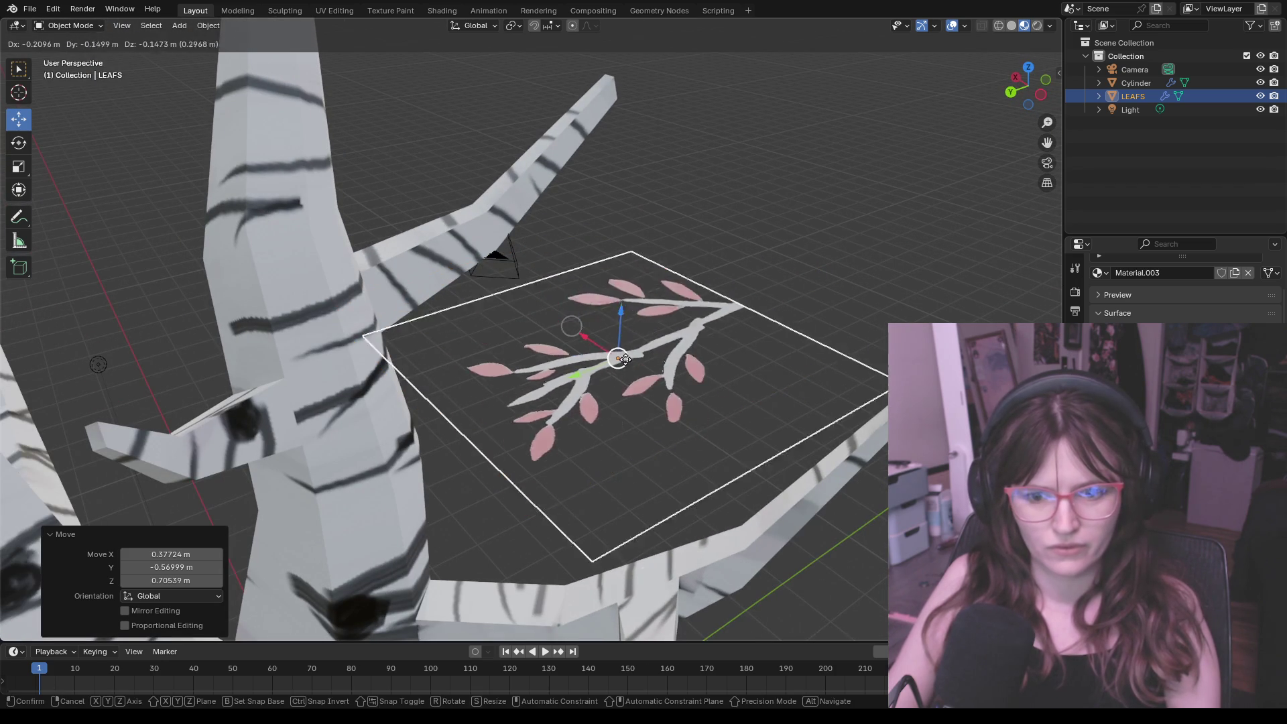
{"action": "left_click", "coordinate": [820, 485]}
Step: Scale the leaf plane to about 0.885 and carry it down onto the curved lower branch
{"action": "mouse_move", "coordinate": [822, 484]}
{"action": "middle_mouse_down"}
{"action": "mouse_move", "coordinate": [880, 533]}
{"action": "mouse_move", "coordinate": [855, 474]}
{"action": "mouse_move", "coordinate": [745, 403]}
{"action": "mouse_move", "coordinate": [787, 355]}
{"action": "mouse_move", "coordinate": [563, 210]}
{"action": "middle_mouse_up"}
{"action": "key", "text": "s"}
{"action": "left_click", "coordinate": [840, 466]}
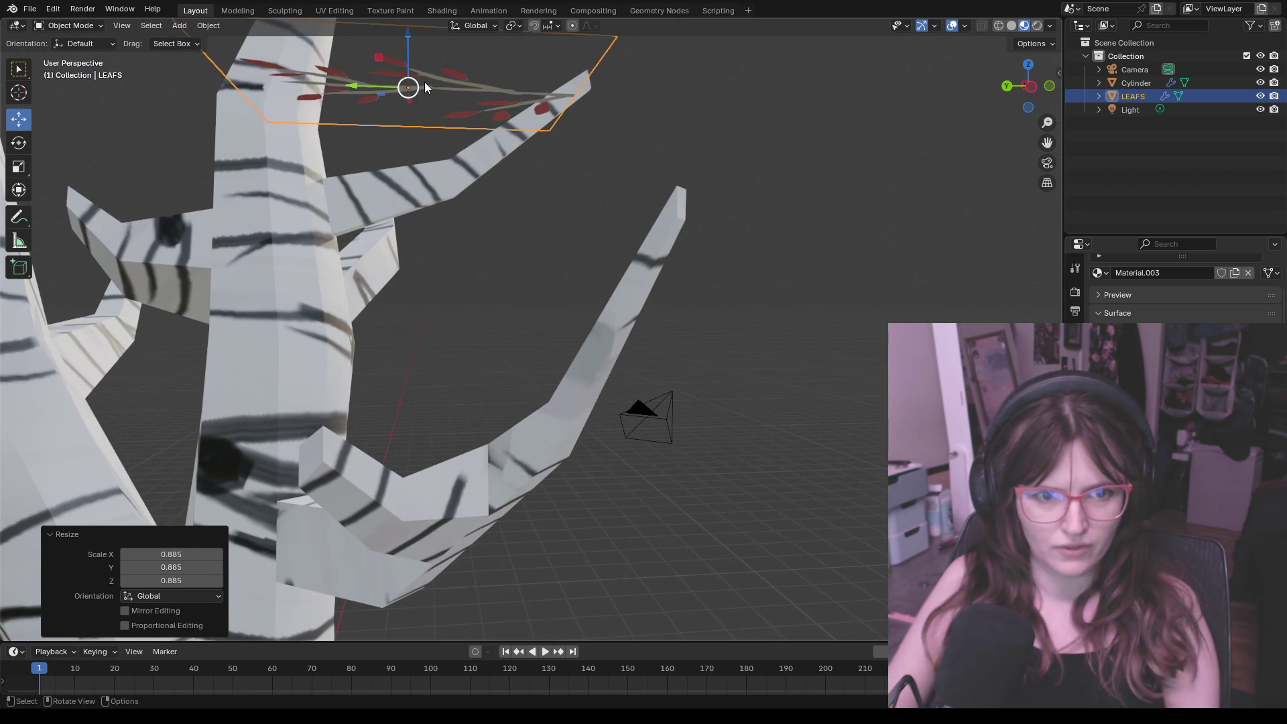
{"action": "left_click_drag", "start_coordinate": [448, 159], "coordinate": [442, 151]}
{"action": "mouse_move", "coordinate": [407, 87]}
{"action": "left_mouse_down"}
{"action": "mouse_move", "coordinate": [484, 505]}
{"action": "mouse_move", "coordinate": [517, 441]}
{"action": "left_mouse_up"}
{"action": "mouse_move", "coordinate": [611, 425]}
{"action": "middle_mouse_down"}
{"action": "mouse_move", "coordinate": [642, 503]}
{"action": "mouse_move", "coordinate": [728, 524]}
{"action": "mouse_move", "coordinate": [715, 376]}
{"action": "middle_mouse_up"}
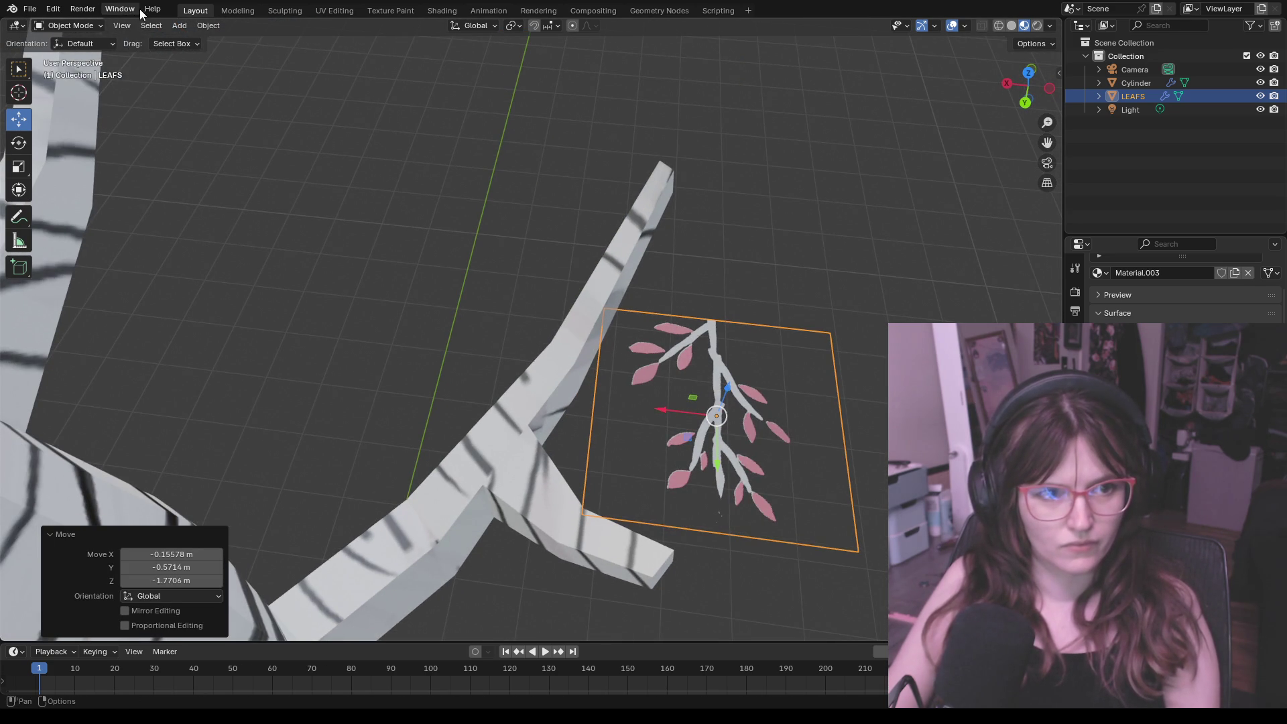
Step: Rotate the leaf plane about -152° so it follows the lower branch
{"action": "left_click", "coordinate": [17, 147]}
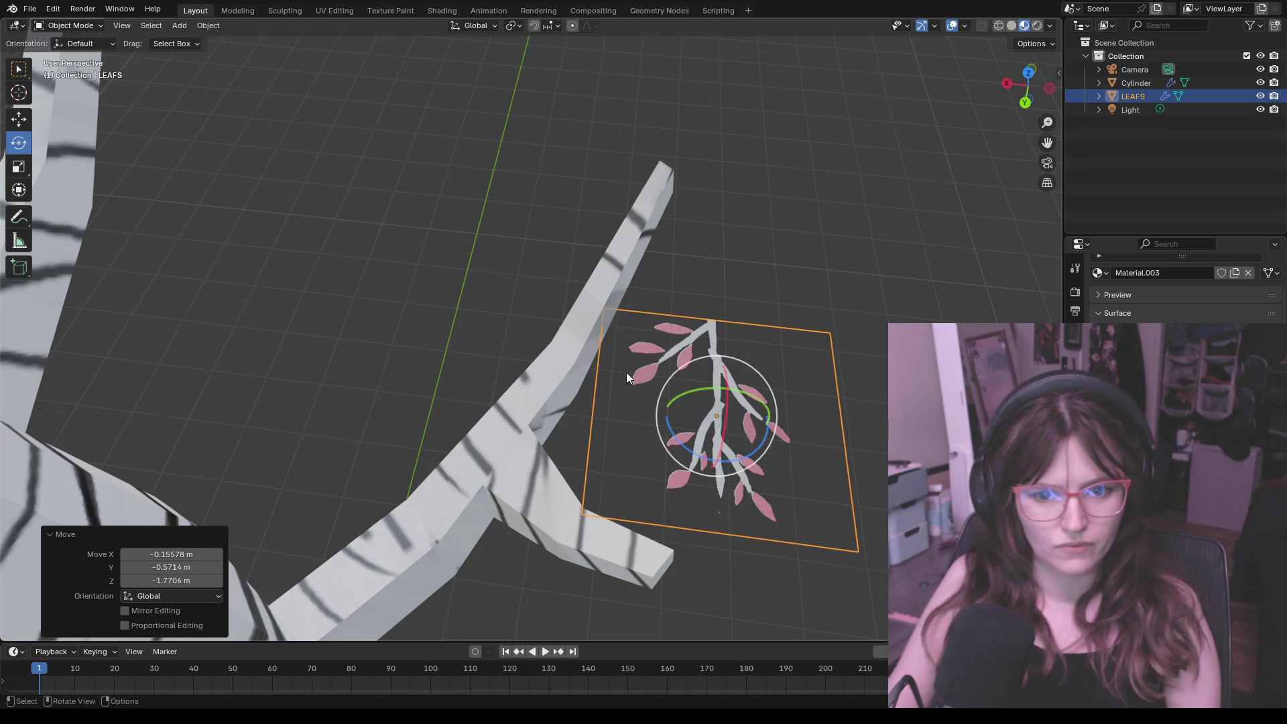
{"action": "left_click_drag", "start_coordinate": [663, 394], "coordinate": [757, 466]}
{"action": "mouse_move", "coordinate": [819, 461]}
{"action": "middle_mouse_down"}
{"action": "mouse_move", "coordinate": [800, 379]}
{"action": "mouse_move", "coordinate": [767, 402]}
{"action": "mouse_move", "coordinate": [780, 396]}
{"action": "middle_mouse_up"}
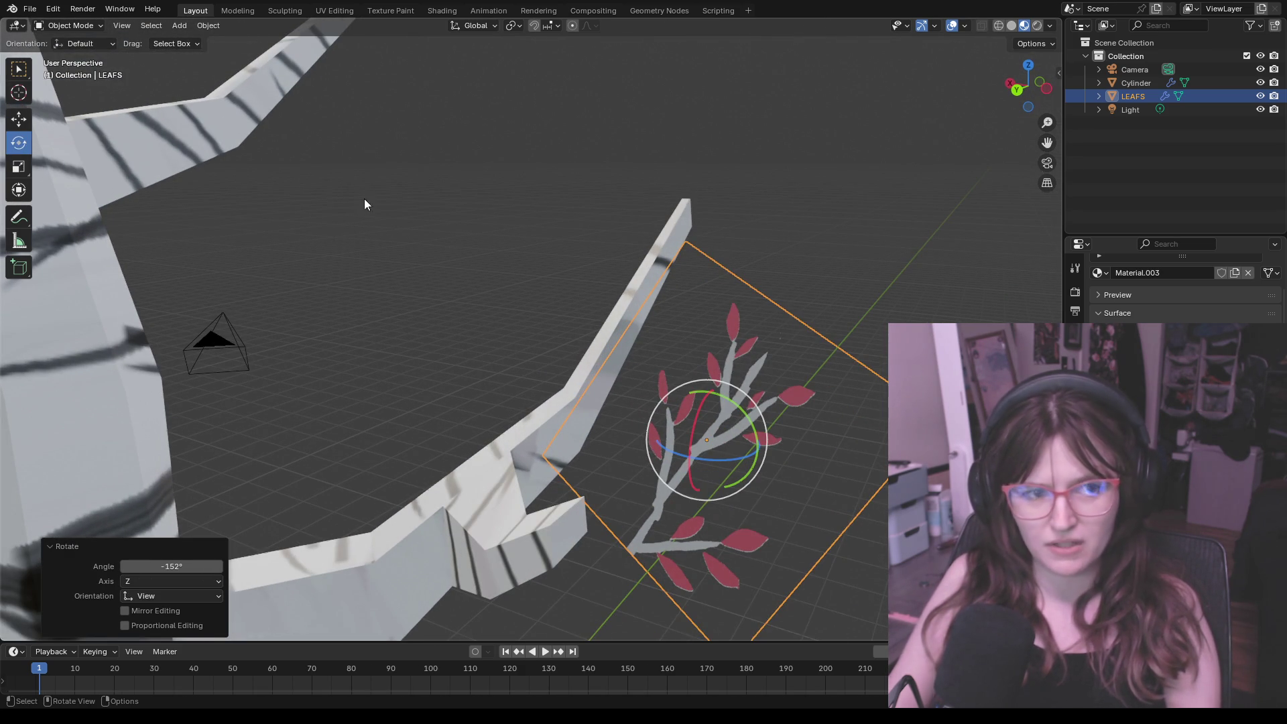
{"action": "left_click", "coordinate": [19, 113]}
Step: Slide the leaf plane along X and Y with the gizmo onto the side branch near the trunk
{"action": "mouse_move", "coordinate": [707, 437]}
{"action": "left_mouse_down"}
{"action": "mouse_move", "coordinate": [649, 276]}
{"action": "mouse_move", "coordinate": [657, 258]}
{"action": "left_mouse_up"}
{"action": "mouse_move", "coordinate": [657, 258]}
{"action": "middle_mouse_down"}
{"action": "mouse_move", "coordinate": [699, 367]}
{"action": "mouse_move", "coordinate": [631, 354]}
{"action": "middle_mouse_up"}
{"action": "left_click_drag", "start_coordinate": [420, 255], "coordinate": [523, 264]}
{"action": "mouse_move", "coordinate": [524, 264]}
{"action": "middle_mouse_down"}
{"action": "mouse_move", "coordinate": [683, 355]}
{"action": "mouse_move", "coordinate": [638, 327]}
{"action": "middle_mouse_up"}
{"action": "left_click_drag", "start_coordinate": [456, 261], "coordinate": [586, 238]}
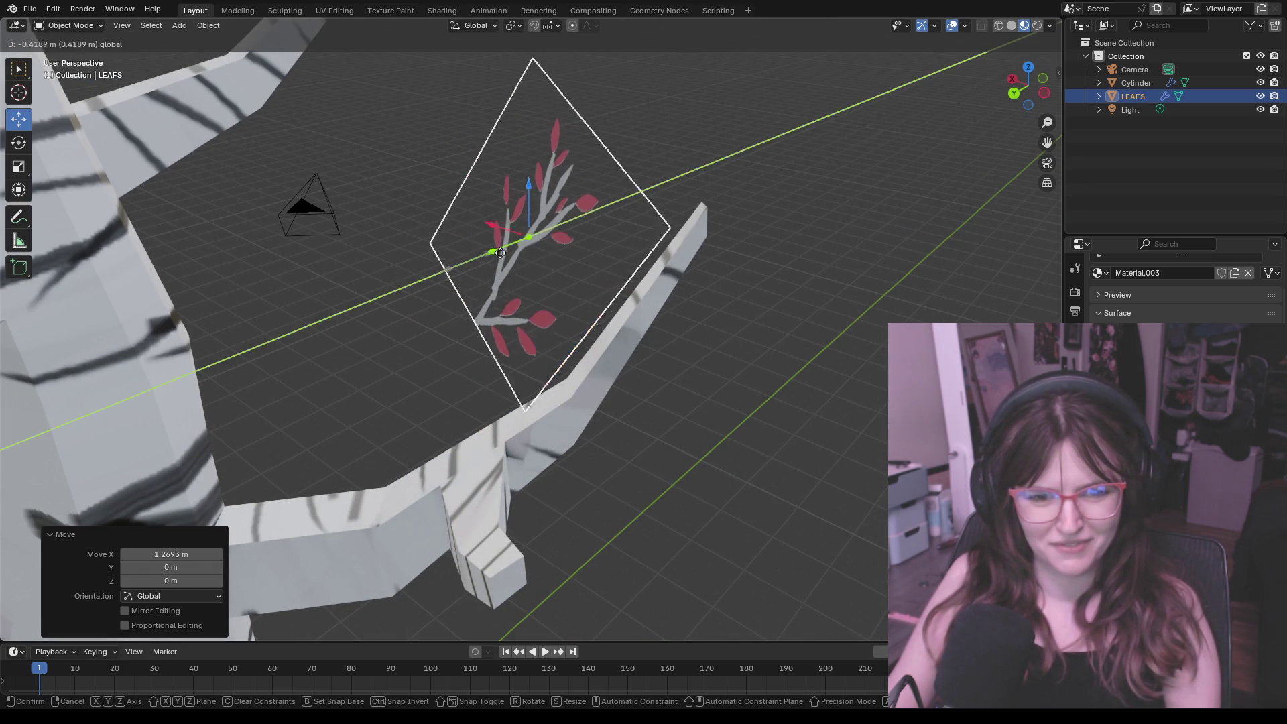
{"action": "left_click_drag", "start_coordinate": [582, 194], "coordinate": [705, 306]}
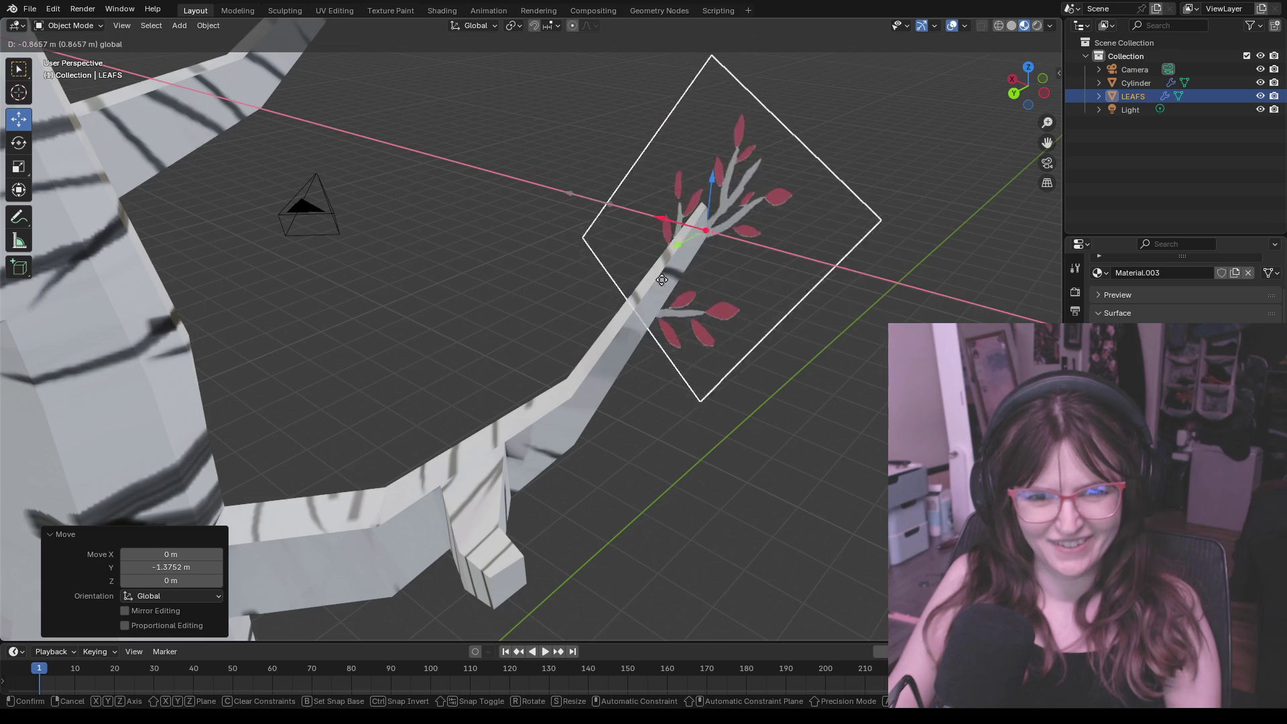
{"action": "mouse_move", "coordinate": [704, 307]}
{"action": "middle_mouse_down"}
{"action": "mouse_move", "coordinate": [711, 286]}
{"action": "mouse_move", "coordinate": [683, 311]}
{"action": "middle_mouse_up"}
{"action": "mouse_move", "coordinate": [683, 310]}
{"action": "left_mouse_down"}
{"action": "mouse_move", "coordinate": [585, 317]}
{"action": "mouse_move", "coordinate": [603, 331]}
{"action": "left_mouse_up"}
{"action": "middle_click_drag", "start_coordinate": [604, 332], "coordinate": [498, 327]}
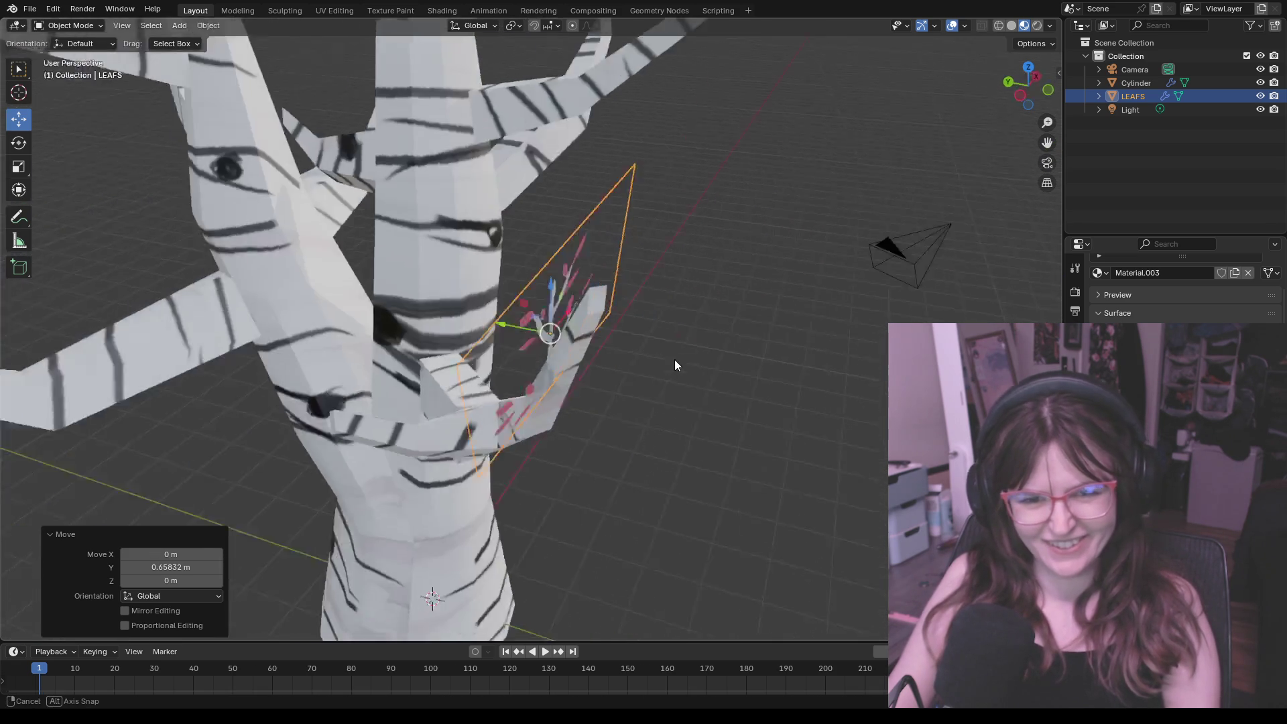
{"action": "left_click_drag", "start_coordinate": [498, 327], "coordinate": [524, 321]}
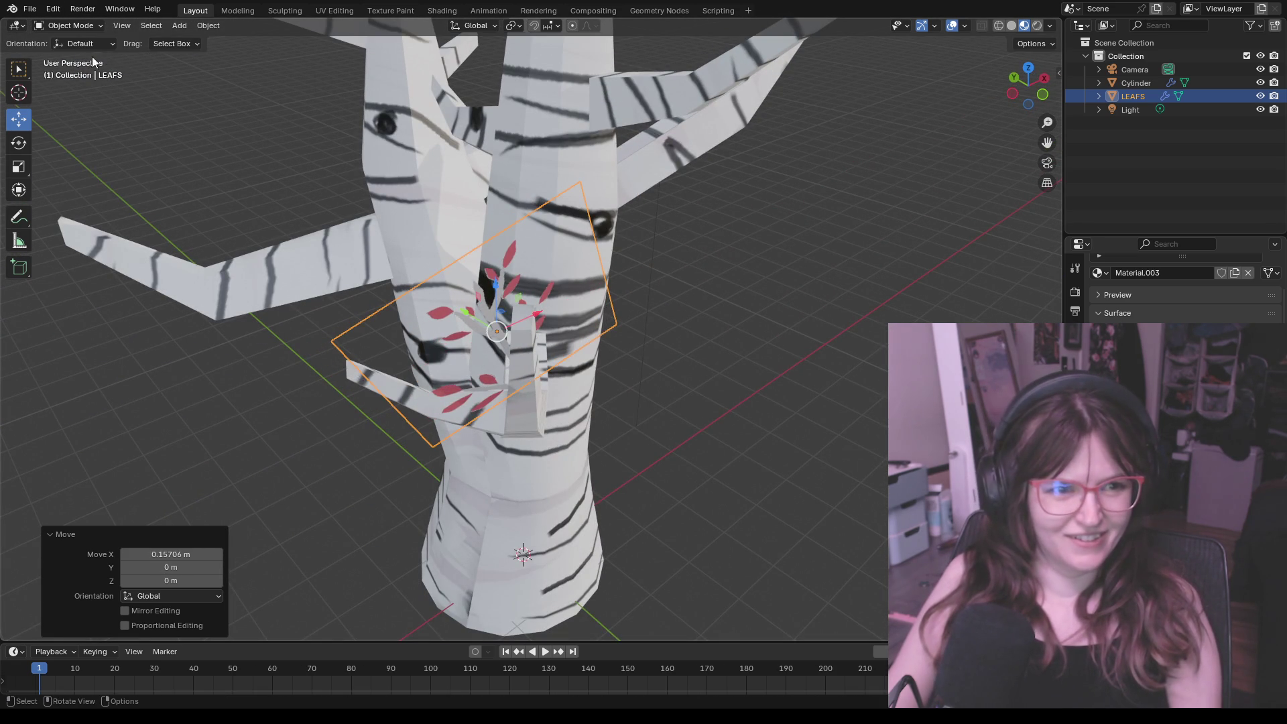
Step: Tilt the leaf plane by 18.5° to match the branch and nudge it right along X
{"action": "left_click", "coordinate": [18, 147]}
{"action": "mouse_move", "coordinate": [598, 337]}
{"action": "middle_mouse_down"}
{"action": "mouse_move", "coordinate": [592, 311]}
{"action": "mouse_move", "coordinate": [620, 312]}
{"action": "mouse_move", "coordinate": [573, 311]}
{"action": "middle_mouse_up"}
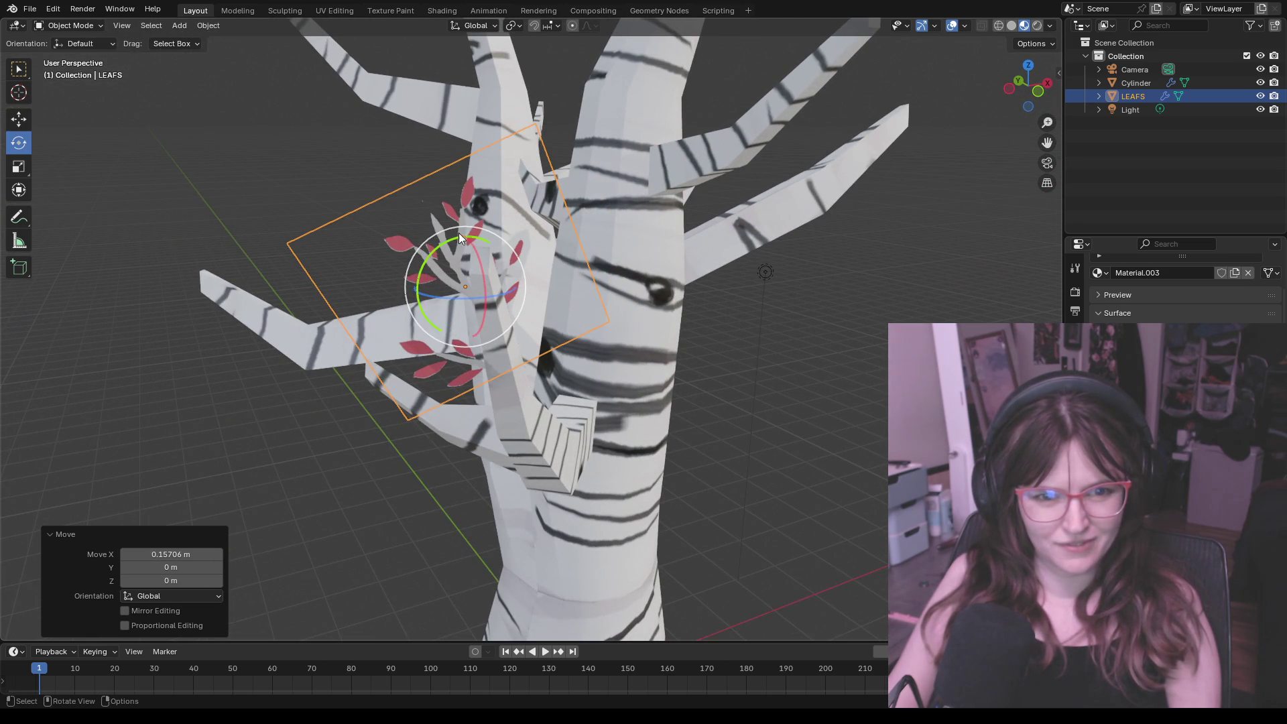
{"action": "key", "text": "r"}
{"action": "left_click", "coordinate": [473, 223]}
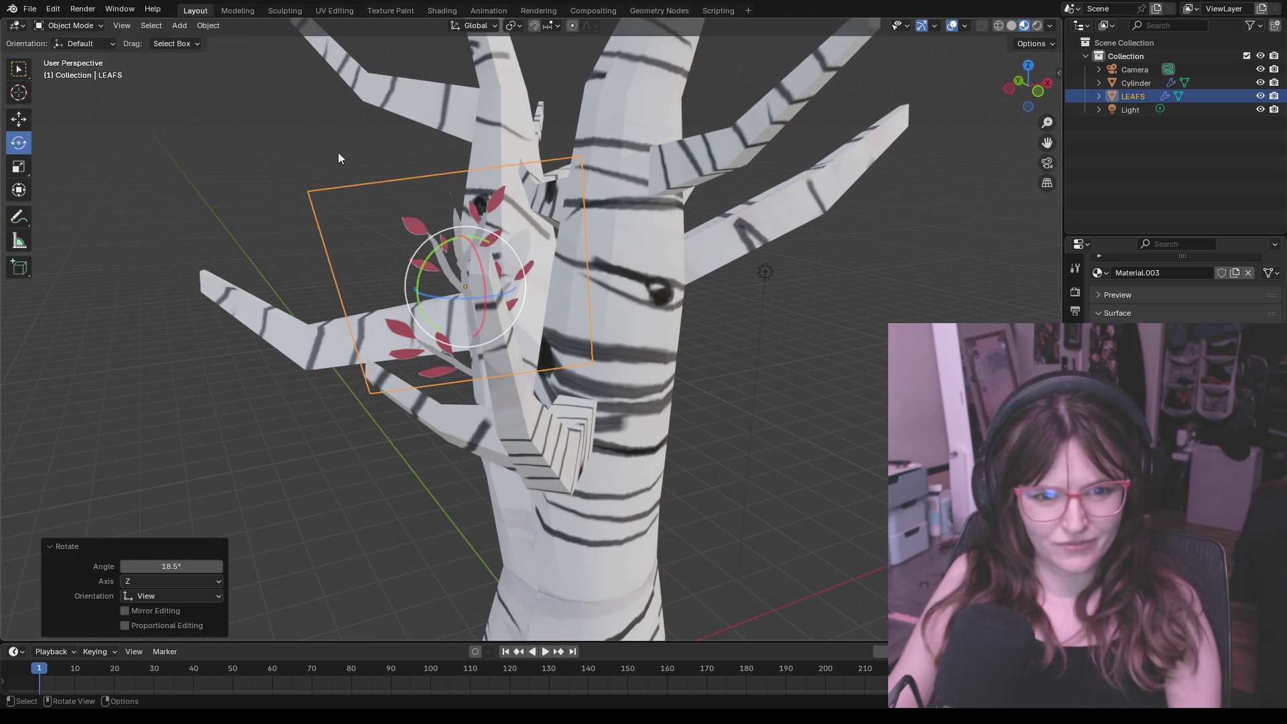
{"action": "left_click", "coordinate": [18, 118]}
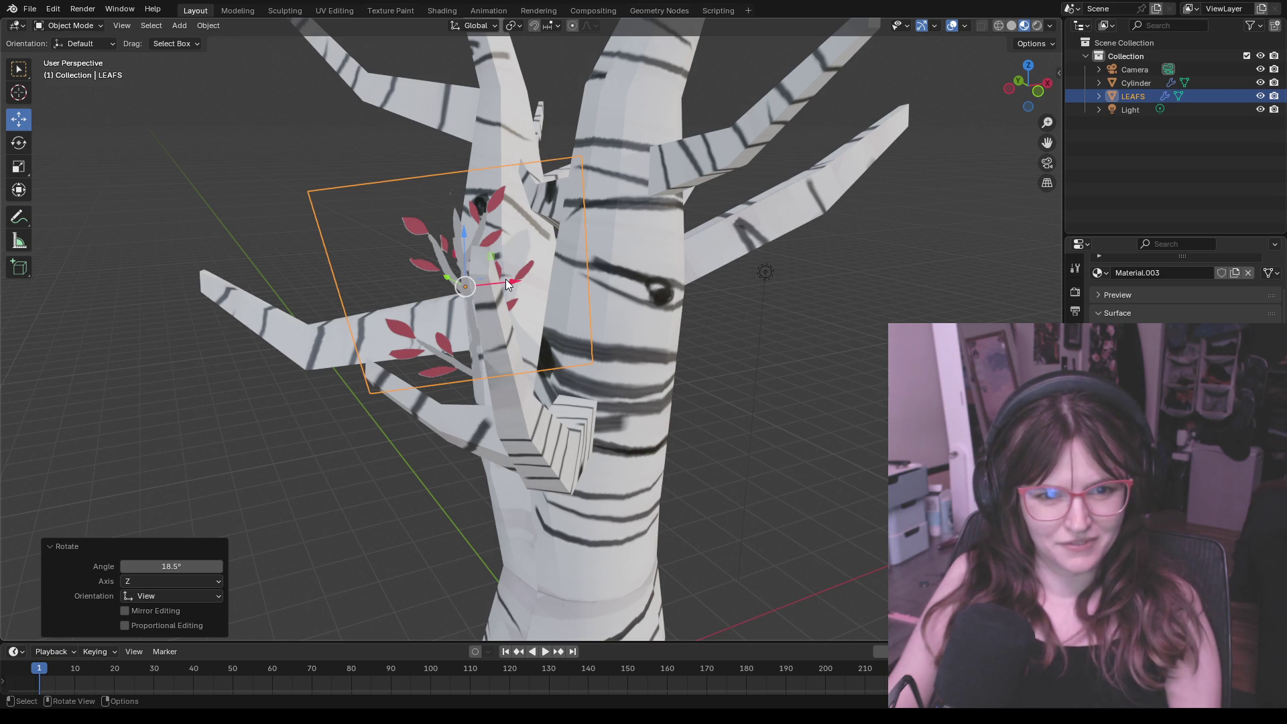
{"action": "left_click_drag", "start_coordinate": [505, 285], "coordinate": [527, 277]}
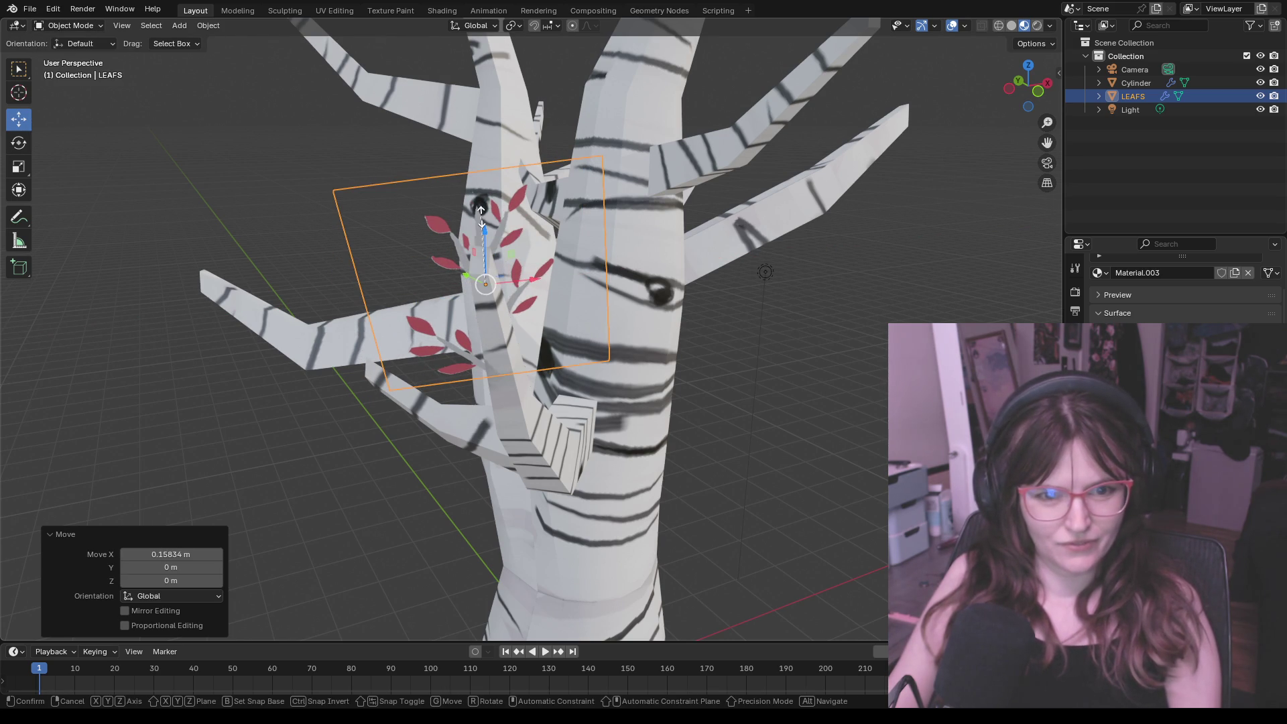
Step: Enlarge the leaf plane by about 1.7 so it covers the branch tip
{"action": "key", "text": "s"}
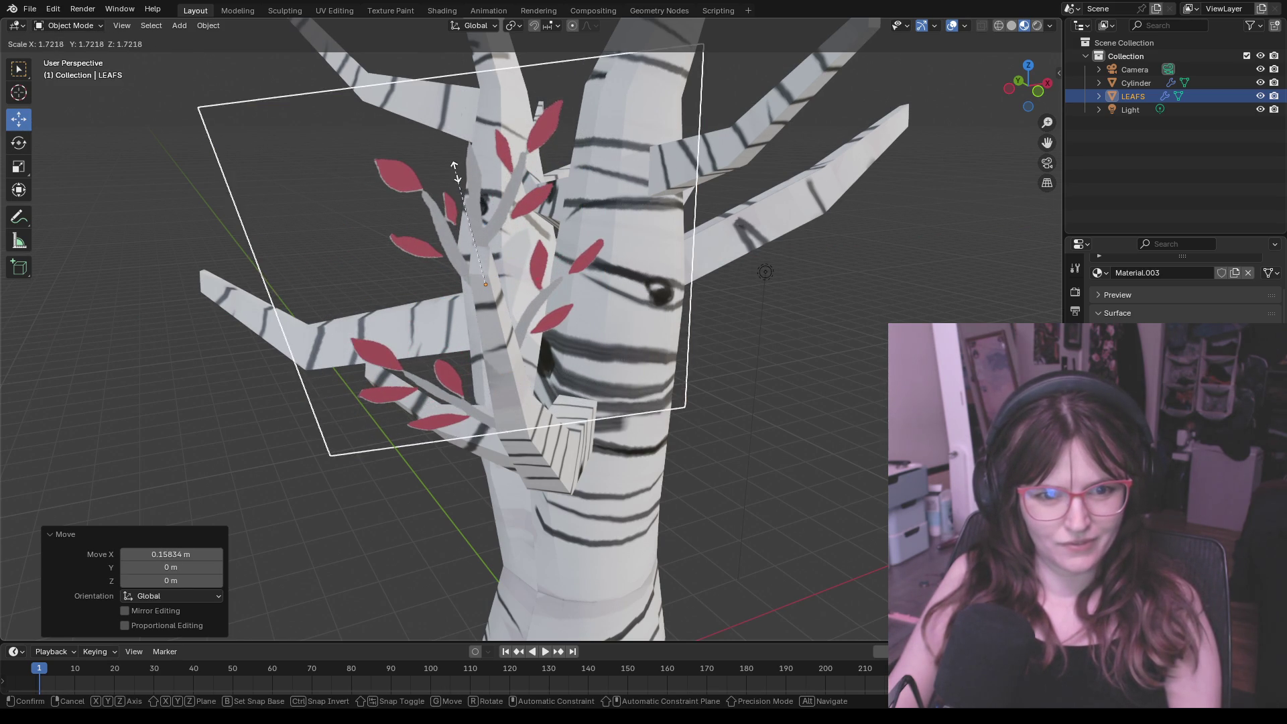
{"action": "left_click", "coordinate": [465, 183]}
{"action": "left_click", "coordinate": [722, 315]}
{"action": "mouse_move", "coordinate": [765, 367]}
{"action": "middle_mouse_down"}
{"action": "mouse_move", "coordinate": [660, 314]}
{"action": "mouse_move", "coordinate": [754, 366]}
{"action": "mouse_move", "coordinate": [713, 393]}
{"action": "middle_mouse_up"}
{"action": "scroll", "coordinate": [754, 366], "scroll_direction": "down", "scroll_amount": 3}
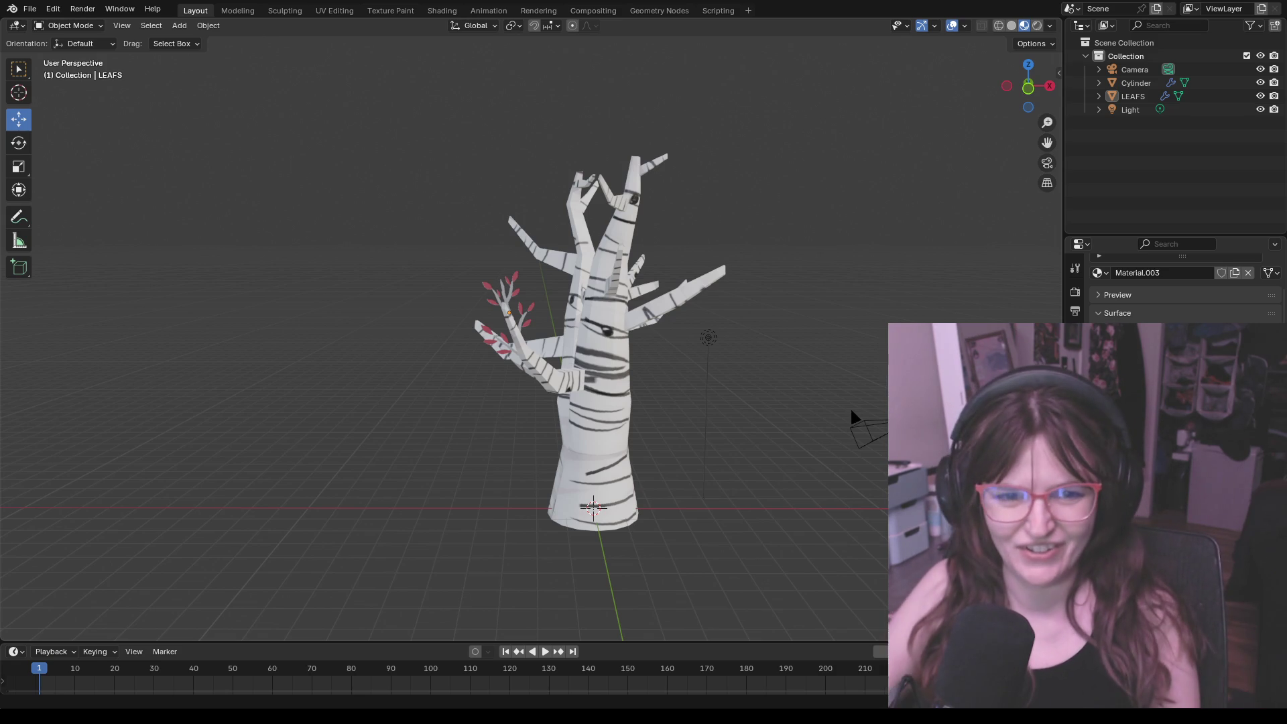
{"action": "scroll", "coordinate": [636, 306], "scroll_direction": "up", "scroll_amount": 4}
{"action": "scroll", "coordinate": [673, 309], "scroll_direction": "up", "scroll_amount": 1}
Step: Orbit around the tree to face the leafy branch and select the LEAFS plane again
{"action": "middle_click_drag", "start_coordinate": [673, 309], "coordinate": [876, 324]}
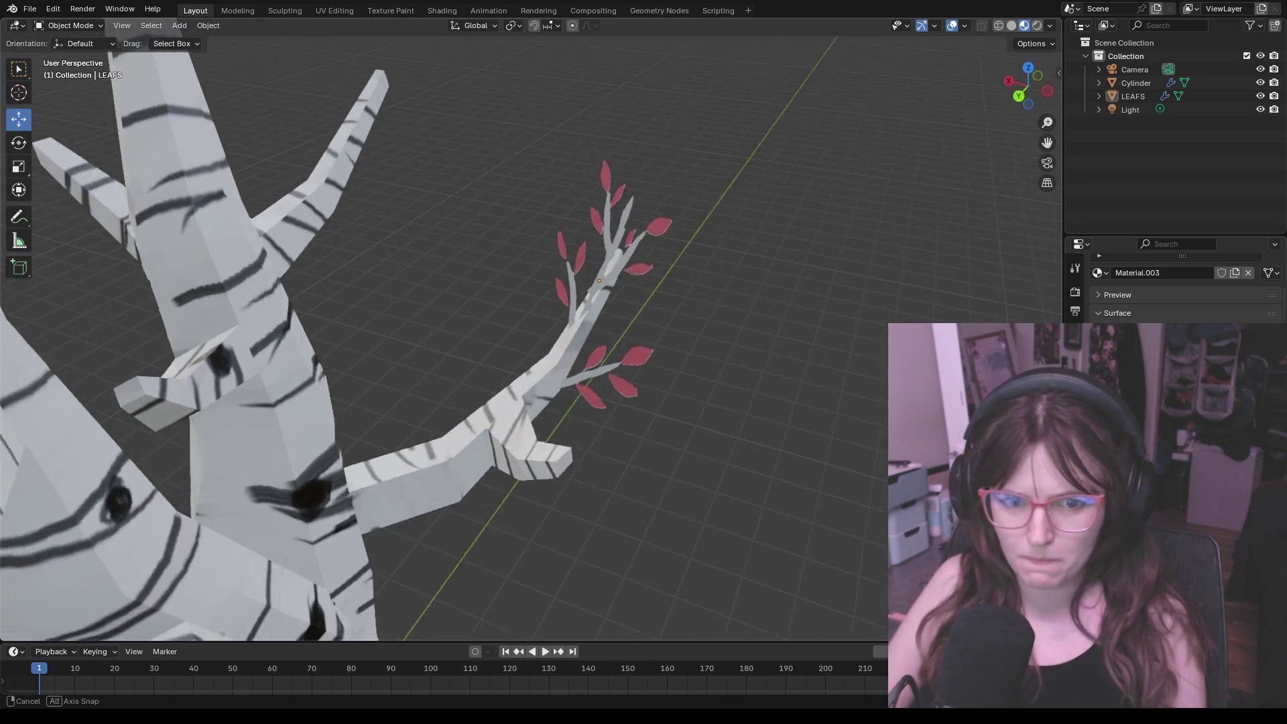
{"action": "mouse_move", "coordinate": [876, 324]}
{"action": "middle_mouse_down"}
{"action": "mouse_move", "coordinate": [772, 340]}
{"action": "mouse_move", "coordinate": [809, 307]}
{"action": "mouse_move", "coordinate": [642, 322]}
{"action": "middle_mouse_up"}
{"action": "scroll", "coordinate": [803, 327], "scroll_direction": "down", "scroll_amount": 1}
{"action": "scroll", "coordinate": [803, 327], "scroll_direction": "down", "scroll_amount": 1}
{"action": "left_click", "coordinate": [595, 301]}
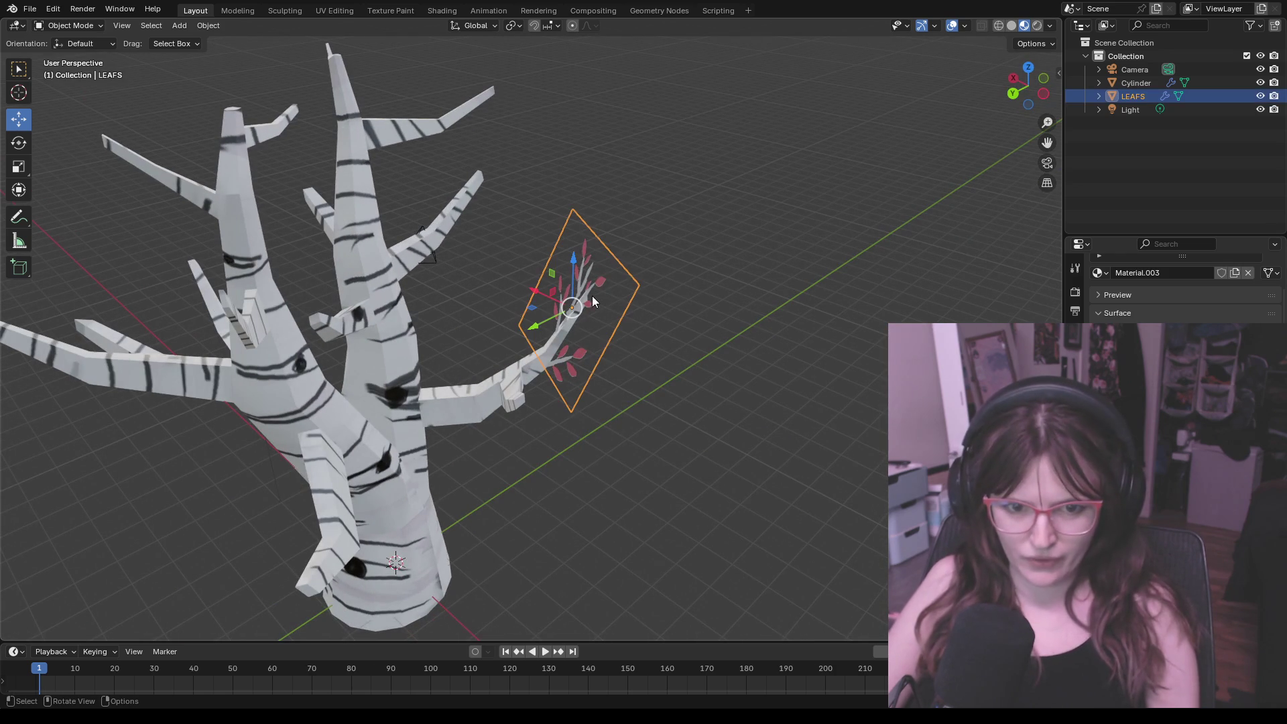
Step: Duplicate the leaf plane as LEAFS.001 and move the copy beside another branch
{"action": "key", "text": "ctrl+c"}
{"action": "key", "text": "ctrl+v"}
{"action": "mouse_move", "coordinate": [707, 310]}
{"action": "middle_mouse_down"}
{"action": "mouse_move", "coordinate": [596, 301]}
{"action": "mouse_move", "coordinate": [530, 314]}
{"action": "middle_mouse_up"}
{"action": "key", "text": "g"}
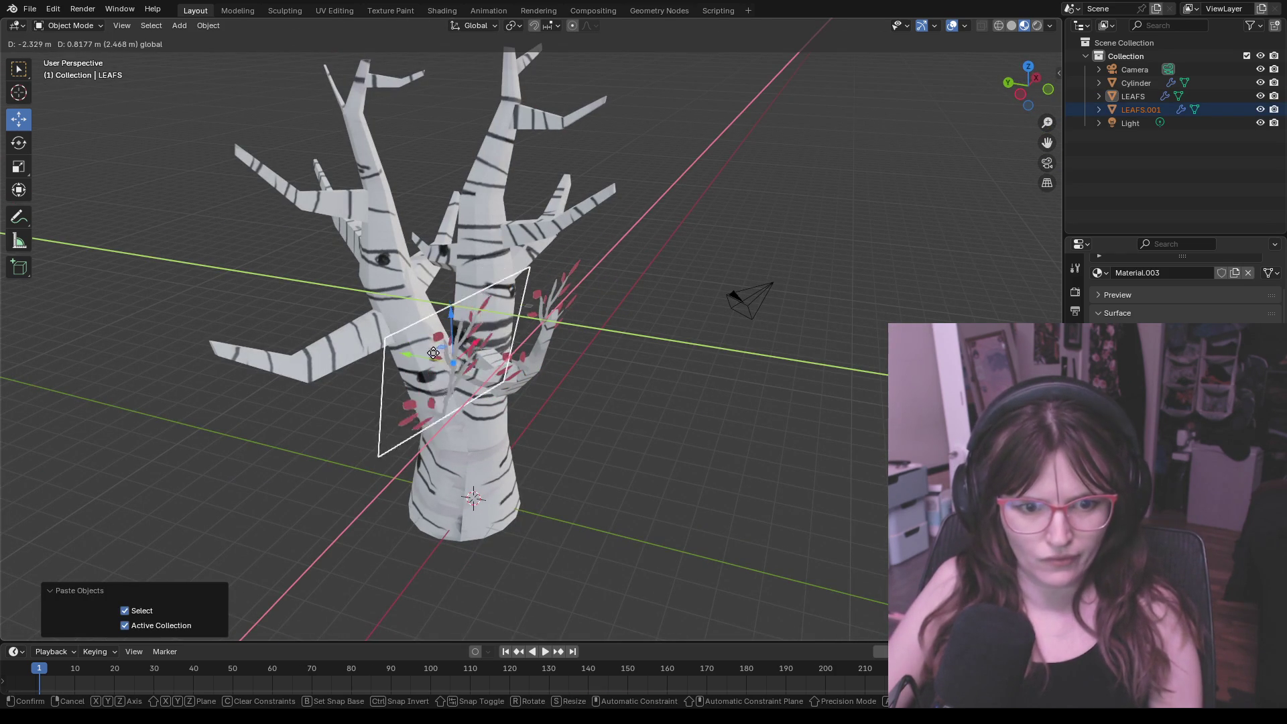
{"action": "left_click", "coordinate": [431, 363]}
{"action": "mouse_move", "coordinate": [431, 362]}
{"action": "middle_mouse_down"}
{"action": "mouse_move", "coordinate": [593, 349]}
{"action": "mouse_move", "coordinate": [625, 381]}
{"action": "middle_mouse_up"}
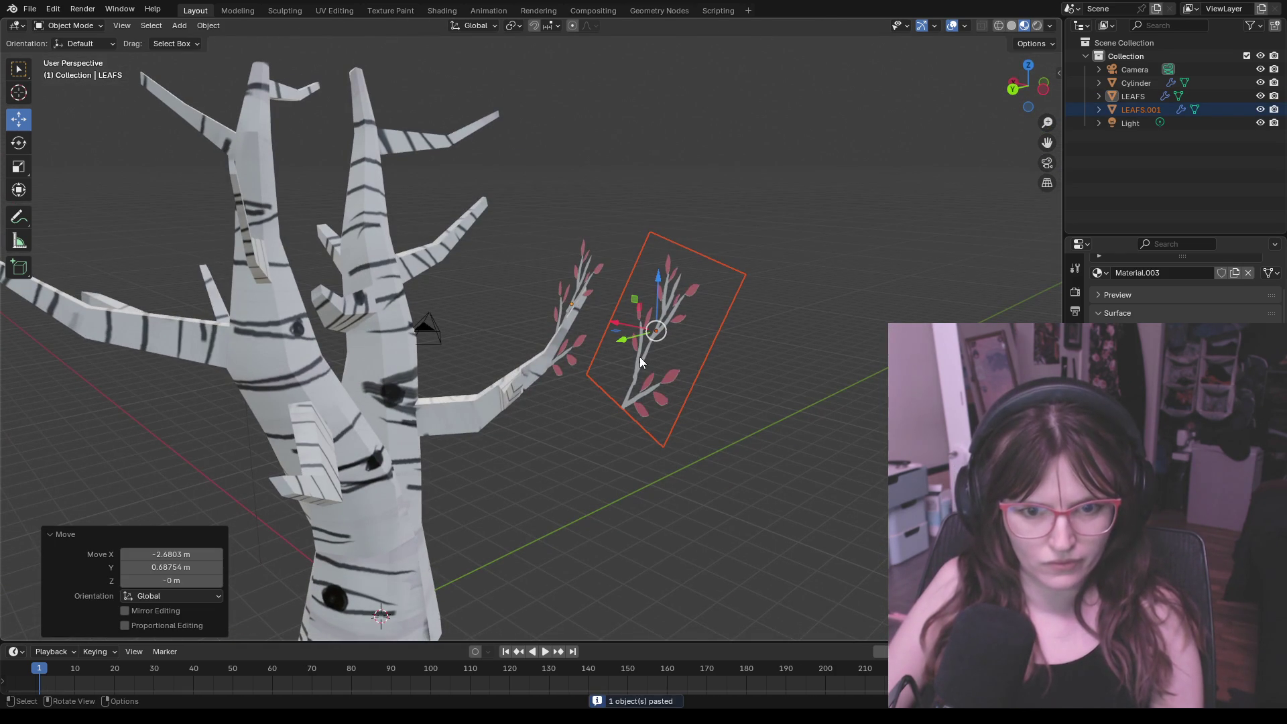
{"action": "key", "text": "g"}
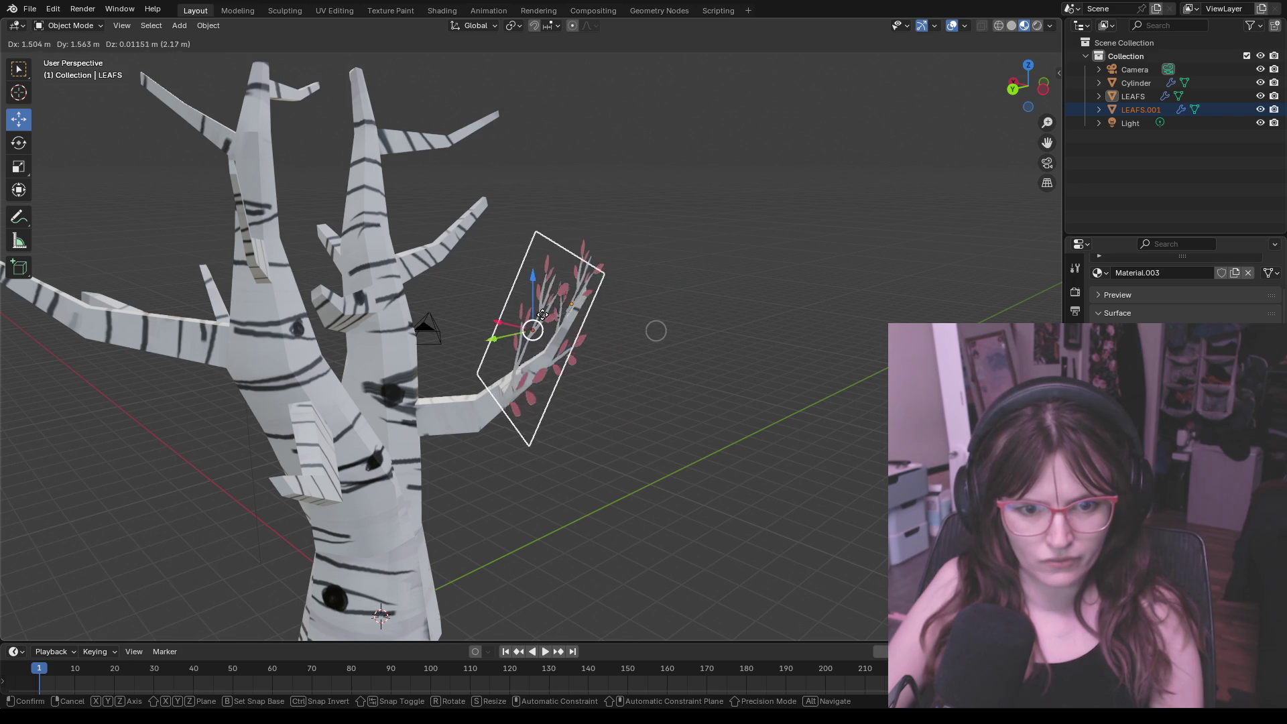
{"action": "left_click", "coordinate": [559, 347]}
Step: Place the LEAFS.001 copy on an upper branch of the tree
{"action": "middle_click_drag", "start_coordinate": [558, 347], "coordinate": [396, 304]}
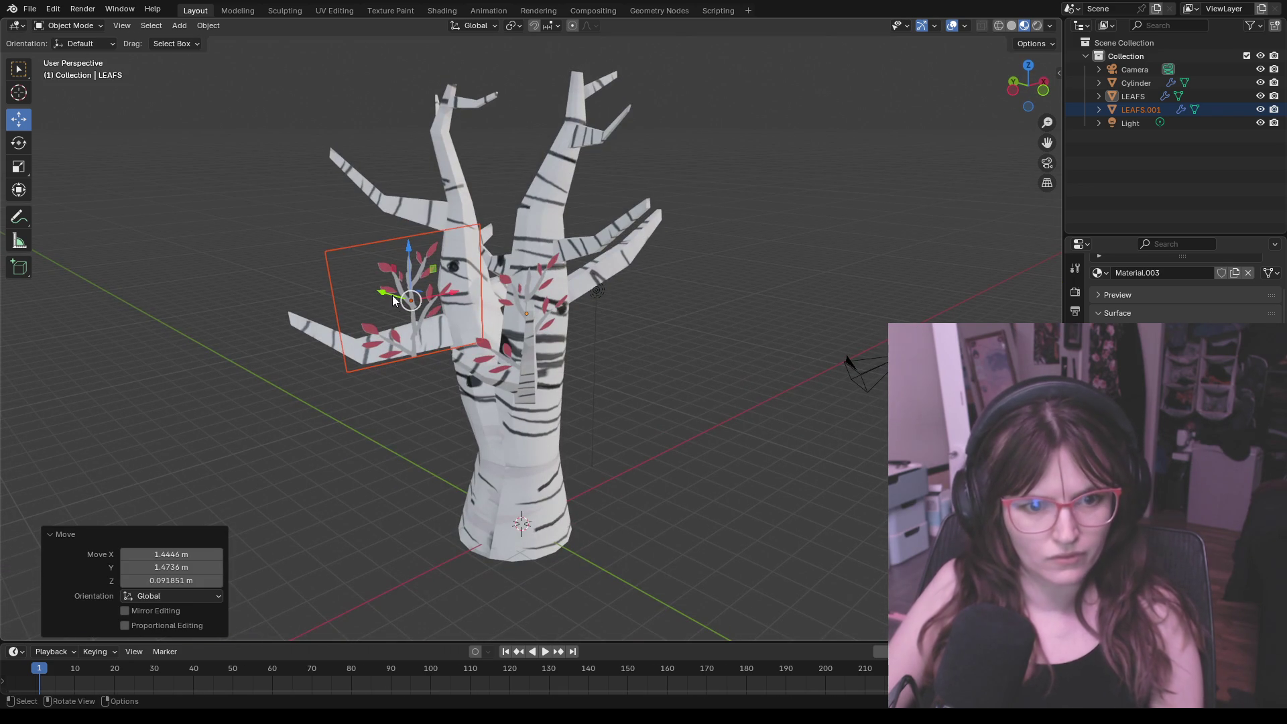
{"action": "key", "text": "g"}
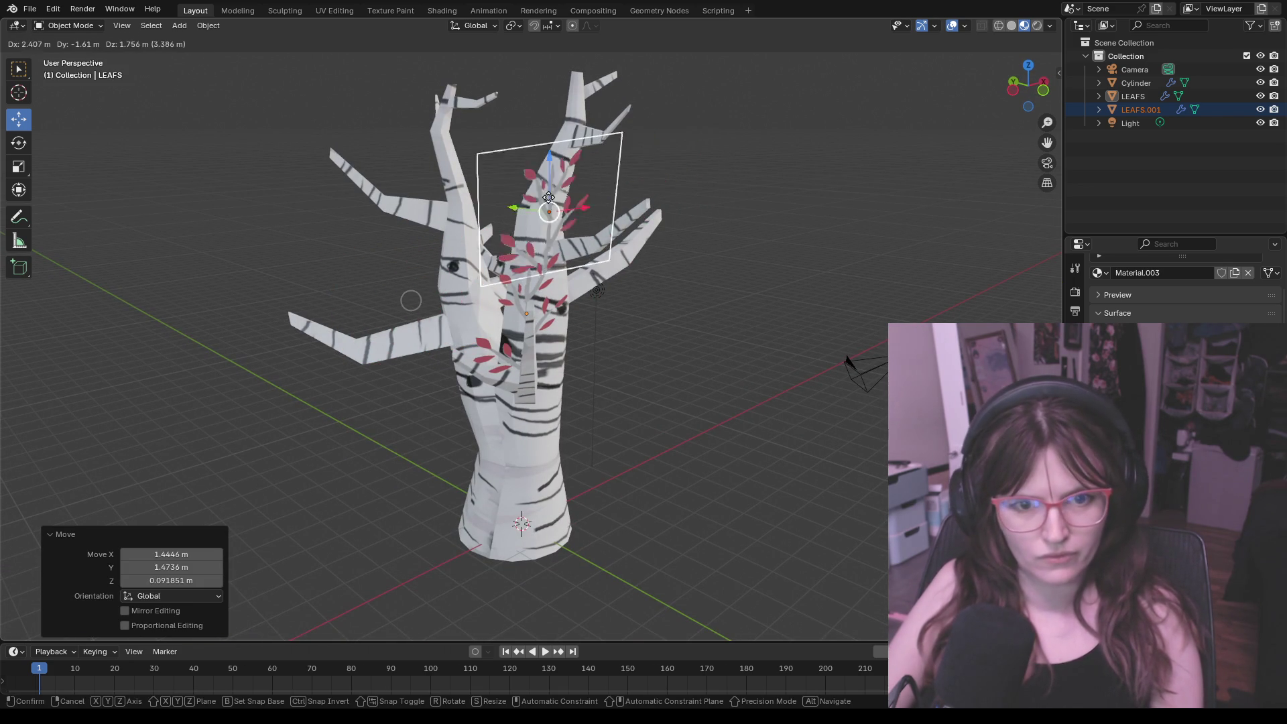
{"action": "left_click", "coordinate": [541, 405]}
{"action": "scroll", "coordinate": [541, 405], "scroll_direction": "up", "scroll_amount": 5}
{"action": "middle_click_drag", "start_coordinate": [530, 461], "coordinate": [609, 468]}
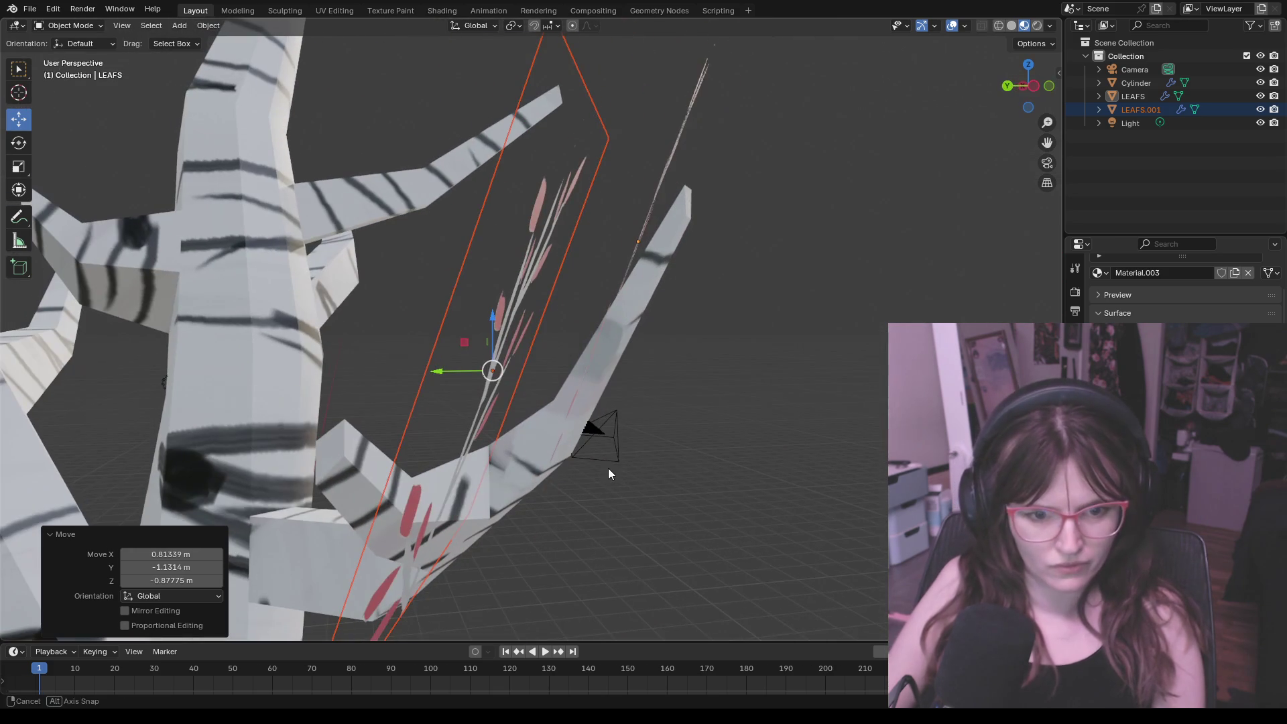
Step: Rotate LEAFS.001 to follow the upper branch, then start a Y-axis rotation
{"action": "left_click", "coordinate": [17, 144]}
{"action": "mouse_move", "coordinate": [478, 323]}
{"action": "left_mouse_down"}
{"action": "mouse_move", "coordinate": [428, 337]}
{"action": "mouse_move", "coordinate": [504, 325]}
{"action": "left_mouse_up"}
{"action": "key", "text": "r"}
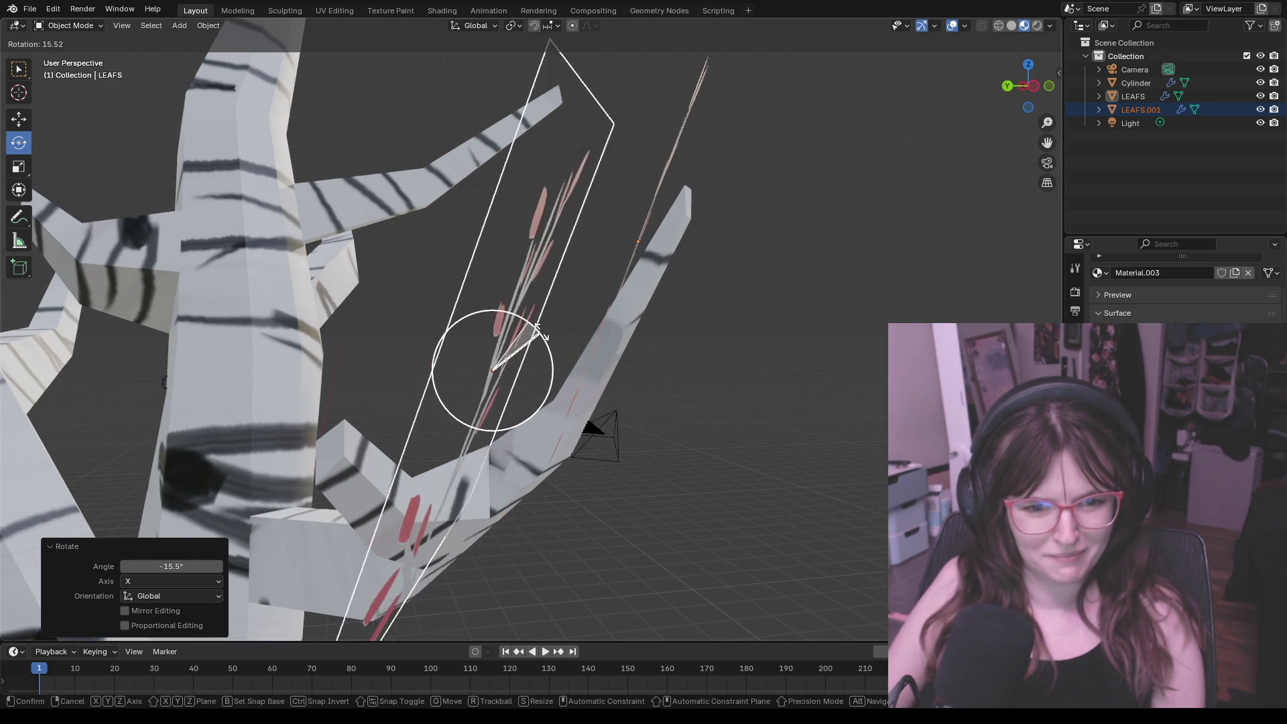
{"action": "left_click", "coordinate": [500, 397]}
{"action": "key", "text": "r"}
{"action": "key", "text": "y"}
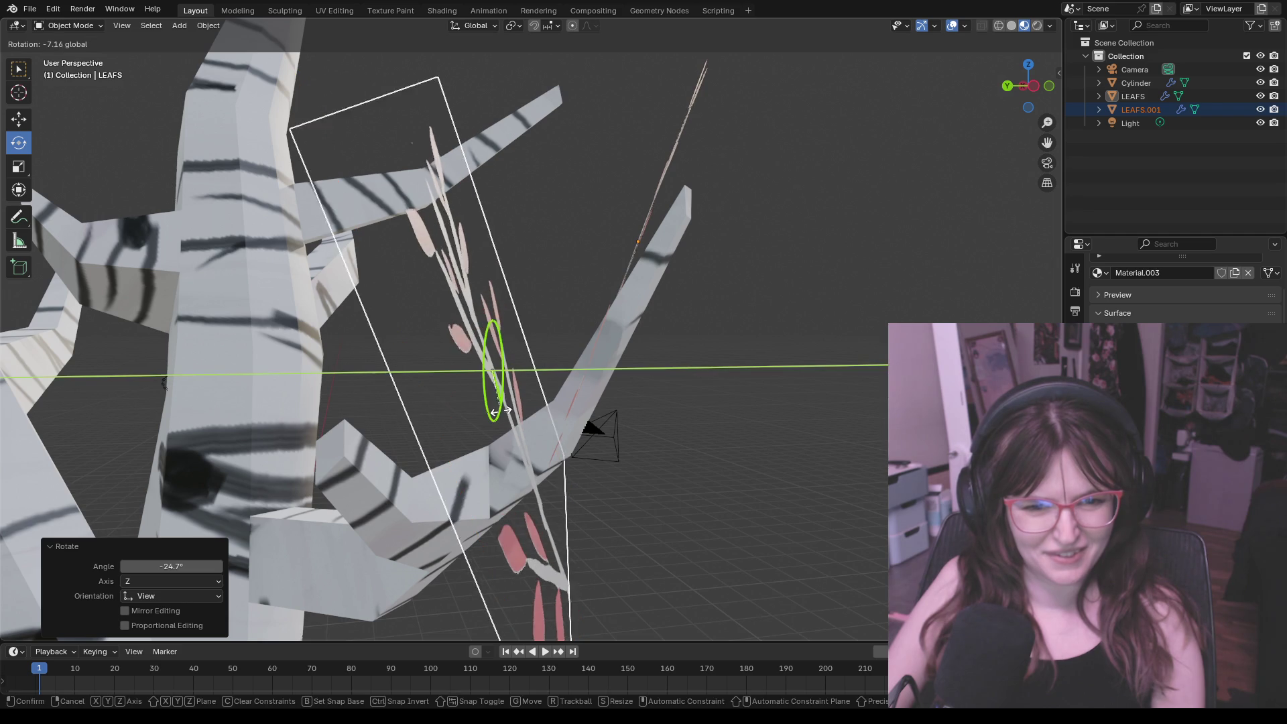
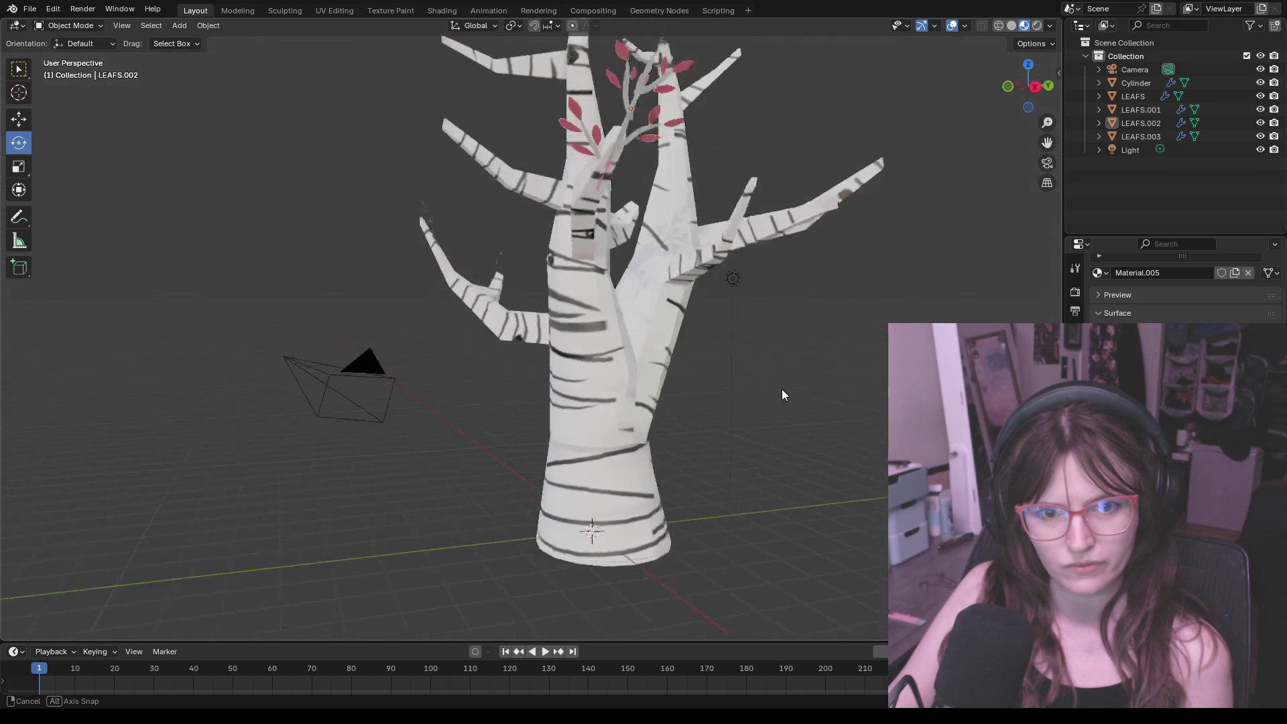
Step: Duplicate the LEAFS leaf plane with copy and paste to get a new leaf card
{"action": "middle_click_drag", "start_coordinate": [791, 388], "coordinate": [877, 388]}
{"action": "scroll", "coordinate": [717, 222], "scroll_direction": "up", "scroll_amount": 3}
{"action": "mouse_move", "coordinate": [716, 223]}
{"action": "middle_mouse_down"}
{"action": "mouse_move", "coordinate": [715, 347]}
{"action": "mouse_move", "coordinate": [744, 336]}
{"action": "middle_mouse_up"}
{"action": "left_click", "coordinate": [607, 387]}
{"action": "key", "text": "ctrl+c"}
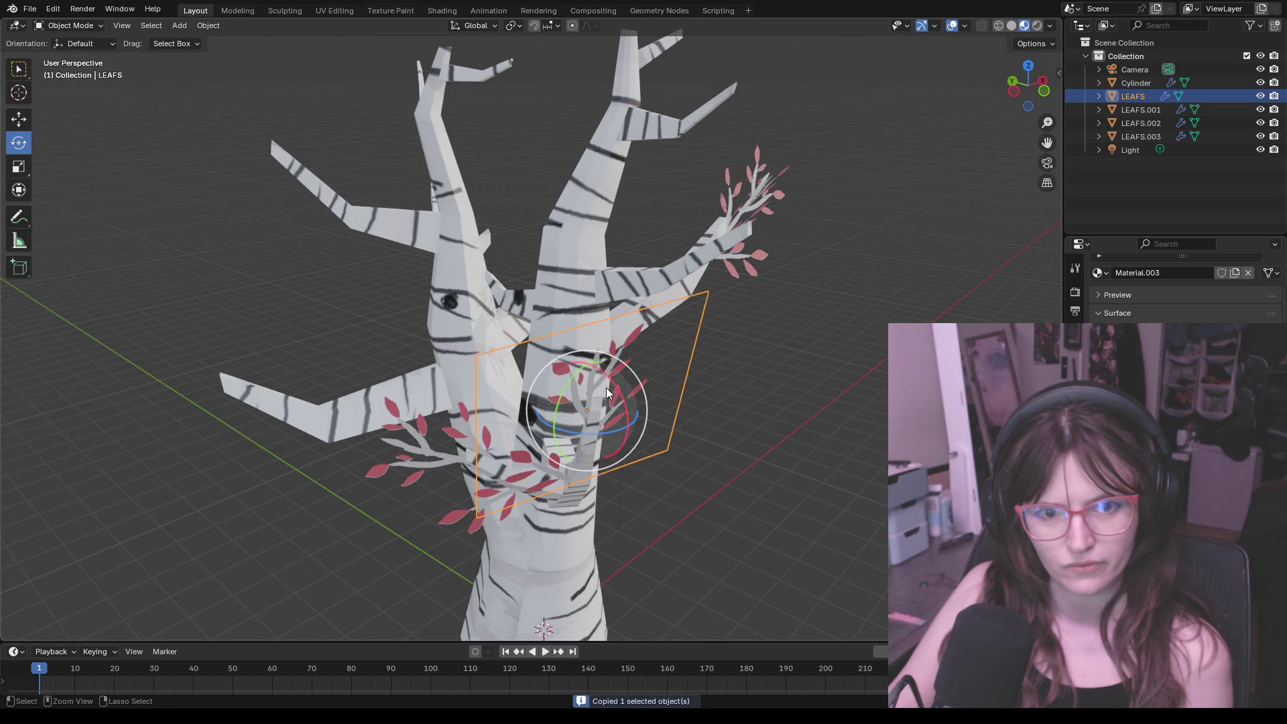
{"action": "key", "text": "ctrl+v"}
{"action": "left_click_drag", "start_coordinate": [617, 341], "coordinate": [692, 266]}
Step: Trackball-tilt the new leaf plane and move it onto the upper-left branch tip
{"action": "left_click", "coordinate": [597, 397]}
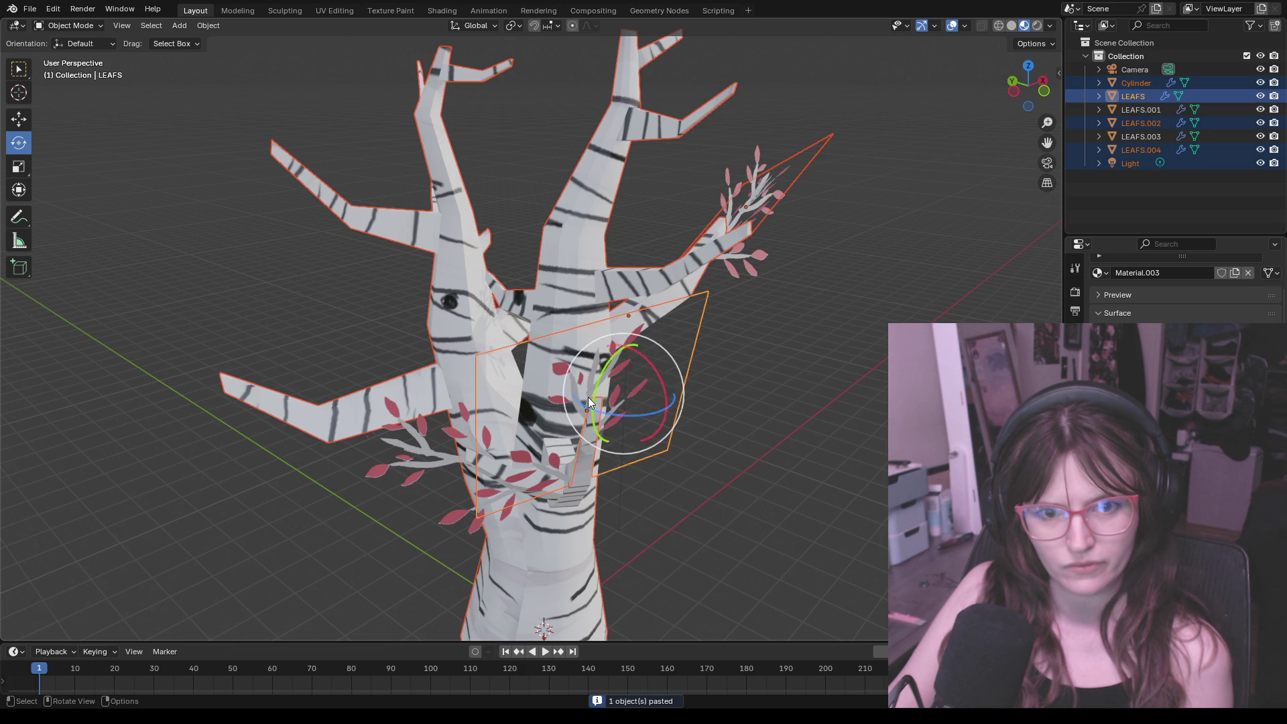
{"action": "left_click_drag", "start_coordinate": [589, 408], "coordinate": [604, 332]}
{"action": "left_click", "coordinate": [18, 119]}
{"action": "left_click_drag", "start_coordinate": [655, 407], "coordinate": [563, 523]}
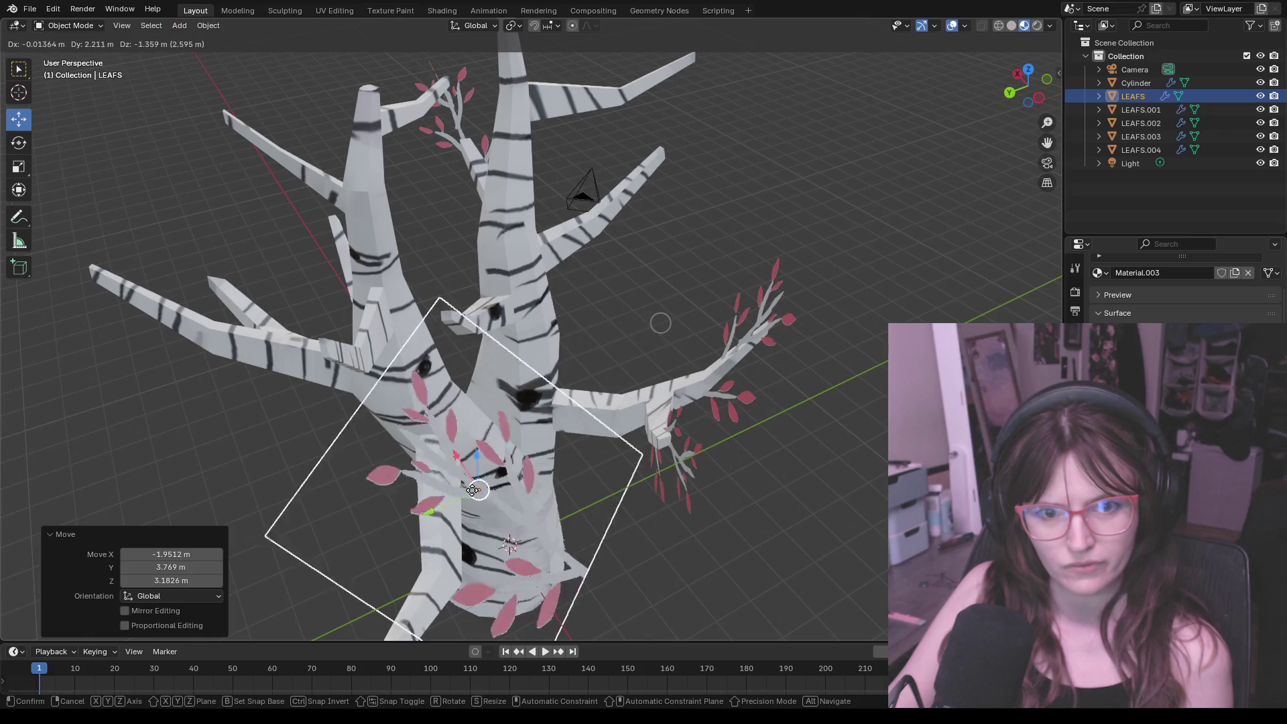
{"action": "middle_click_drag", "start_coordinate": [549, 529], "coordinate": [538, 487]}
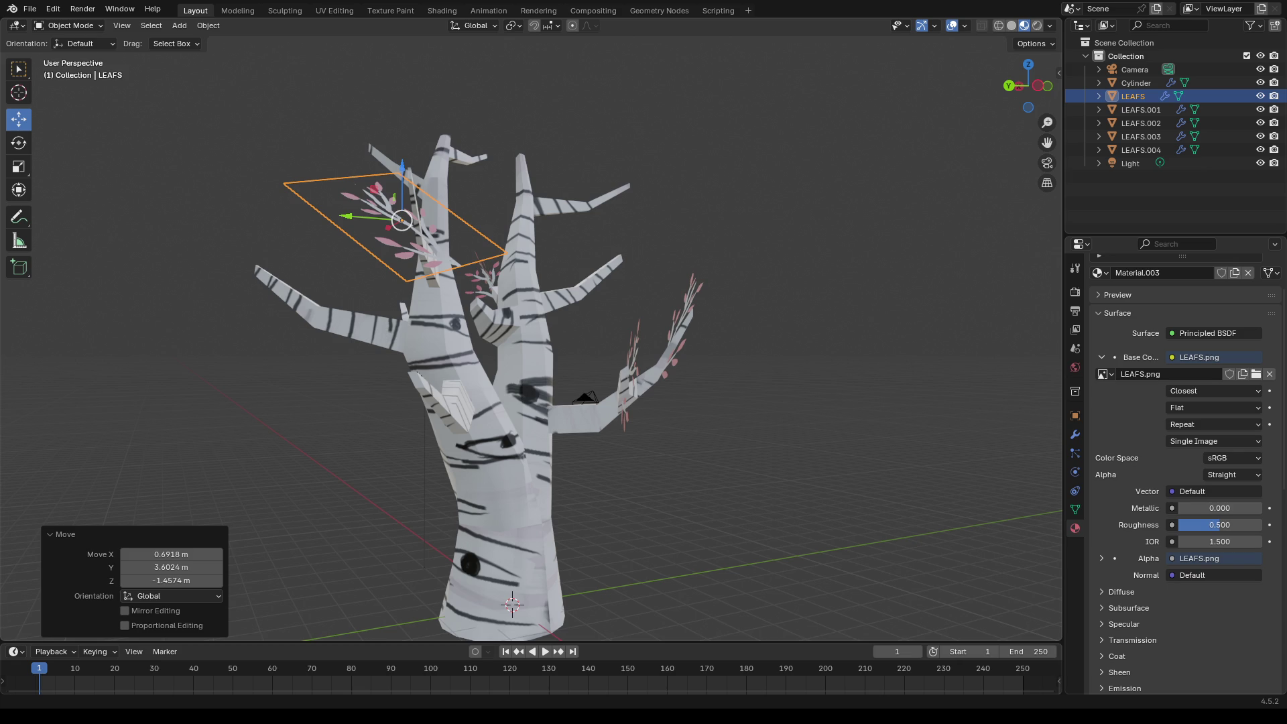
{"action": "key", "text": "shift"}
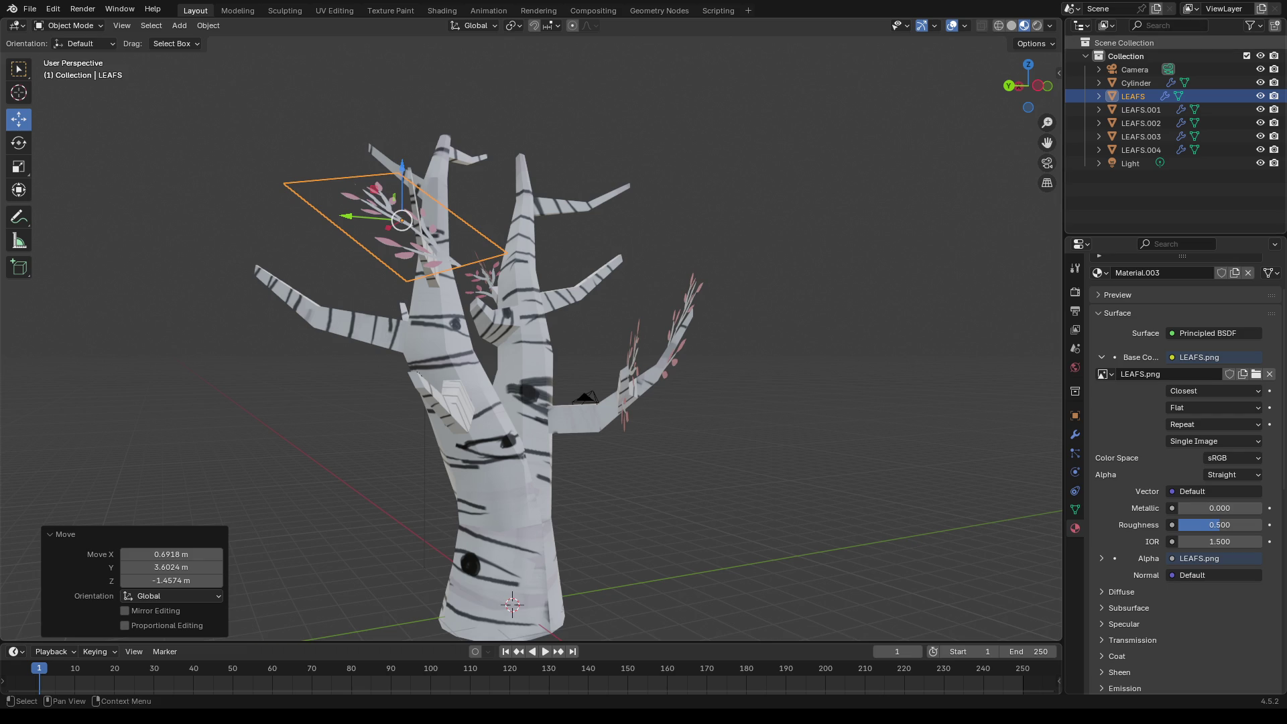
{"action": "scroll", "coordinate": [497, 400], "scroll_direction": "up", "scroll_amount": 2}
{"action": "scroll", "coordinate": [497, 400], "scroll_direction": "up", "scroll_amount": 2}
Step: Move the leaf plane up and left onto a branch tip and check it from several angles
{"action": "mouse_move", "coordinate": [498, 400]}
{"action": "middle_mouse_down"}
{"action": "mouse_move", "coordinate": [567, 451]}
{"action": "mouse_move", "coordinate": [455, 416]}
{"action": "middle_mouse_up"}
{"action": "mouse_move", "coordinate": [451, 333]}
{"action": "middle_mouse_down"}
{"action": "mouse_move", "coordinate": [426, 344]}
{"action": "mouse_move", "coordinate": [465, 351]}
{"action": "mouse_move", "coordinate": [423, 397]}
{"action": "middle_mouse_up"}
{"action": "left_click_drag", "start_coordinate": [212, 329], "coordinate": [331, 138]}
{"action": "mouse_move", "coordinate": [331, 137]}
{"action": "middle_mouse_down"}
{"action": "mouse_move", "coordinate": [410, 269]}
{"action": "mouse_move", "coordinate": [485, 268]}
{"action": "middle_mouse_up"}
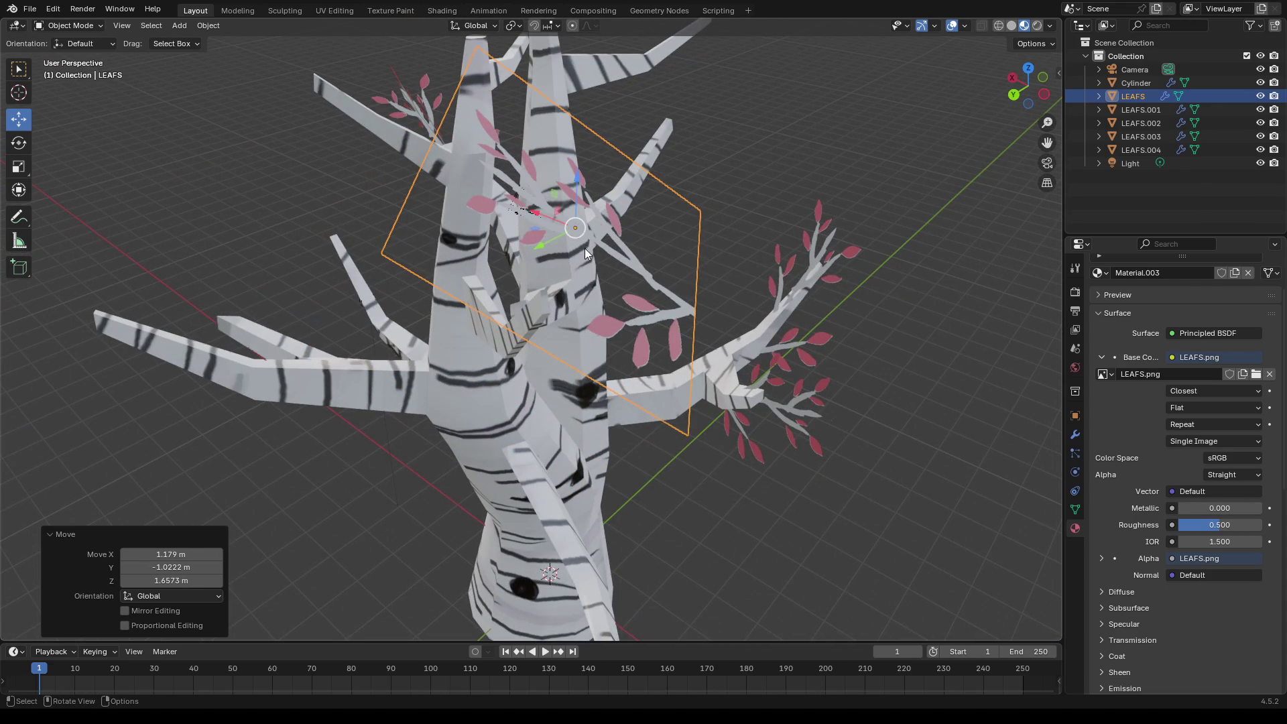
{"action": "mouse_move", "coordinate": [624, 455]}
{"action": "middle_mouse_down"}
{"action": "mouse_move", "coordinate": [625, 388]}
{"action": "mouse_move", "coordinate": [643, 392]}
{"action": "mouse_move", "coordinate": [649, 373]}
{"action": "mouse_move", "coordinate": [525, 252]}
{"action": "middle_mouse_up"}
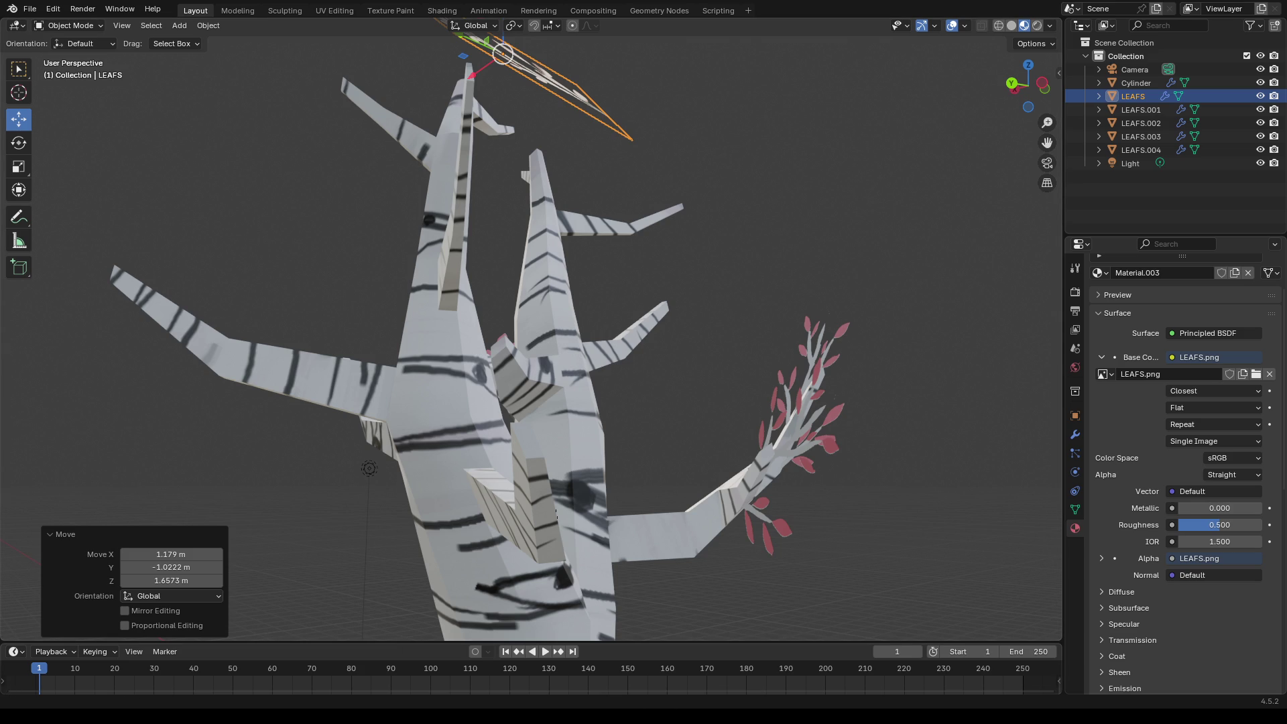
{"action": "left_click", "coordinate": [392, 584]}
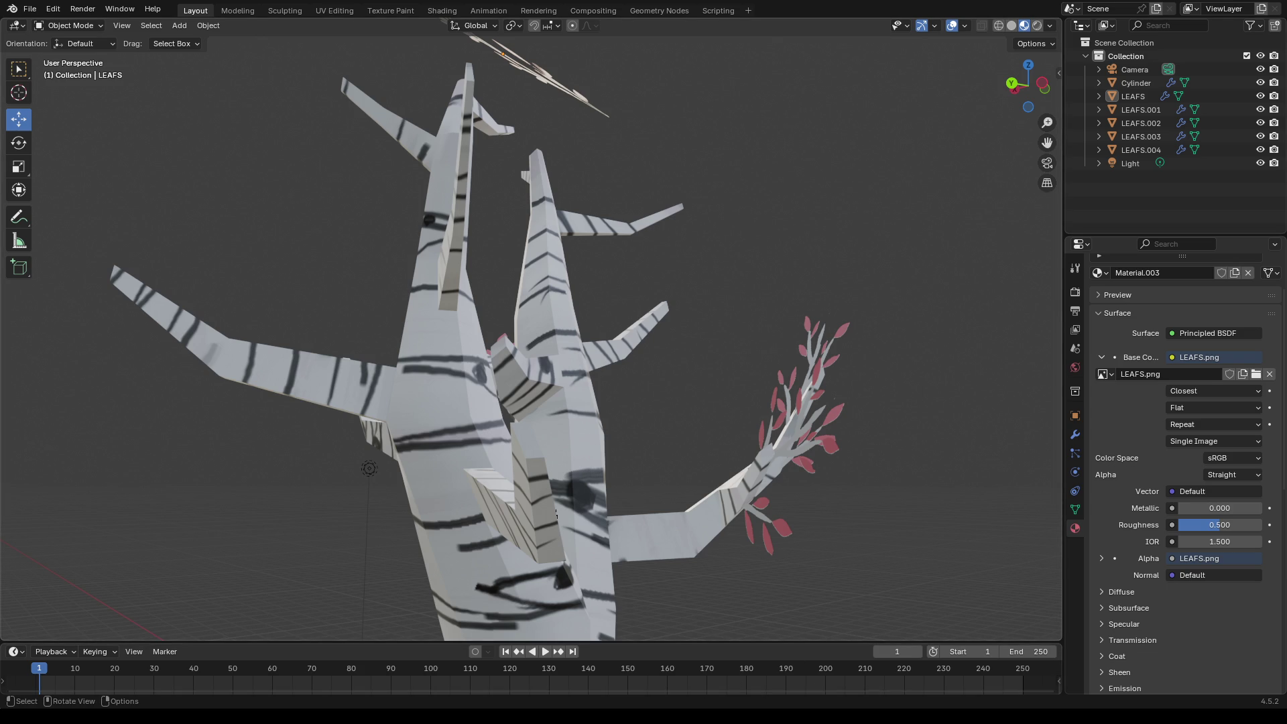
{"action": "left_click_drag", "start_coordinate": [683, 32], "coordinate": [853, 117]}
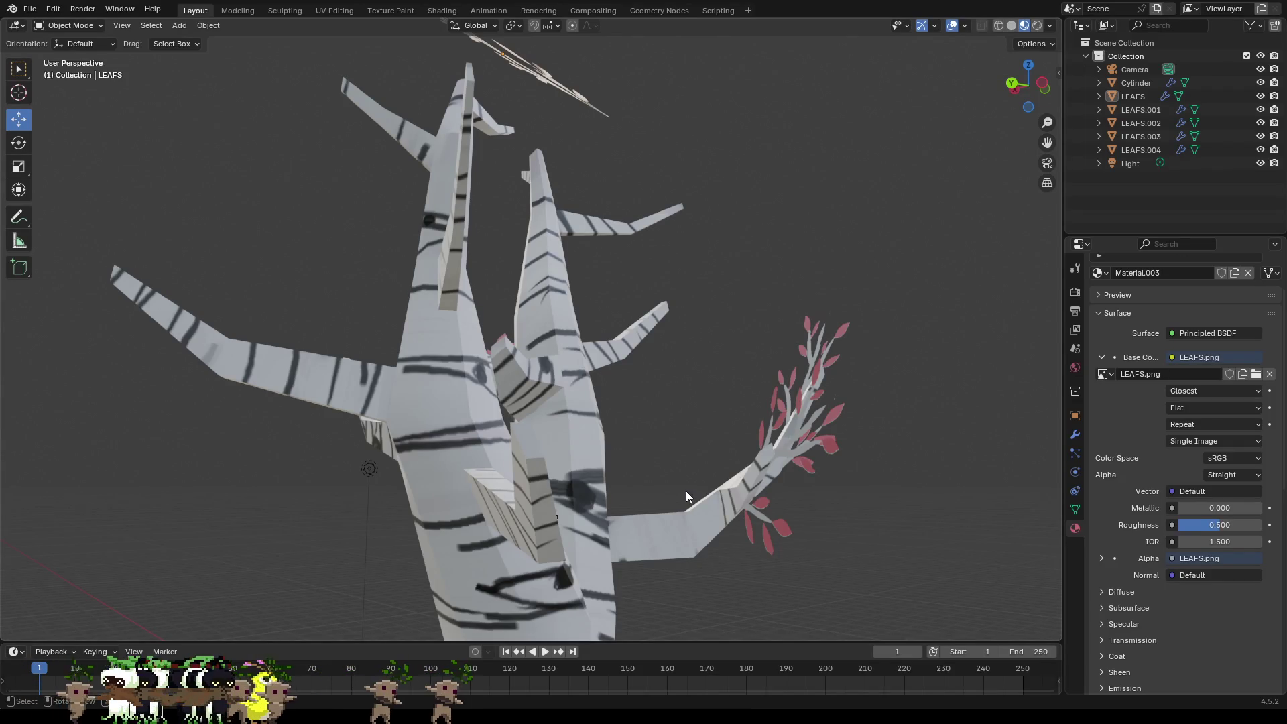
{"action": "mouse_move", "coordinate": [680, 419]}
{"action": "middle_mouse_down"}
{"action": "mouse_move", "coordinate": [661, 407]}
{"action": "mouse_move", "coordinate": [681, 198]}
{"action": "middle_mouse_up"}
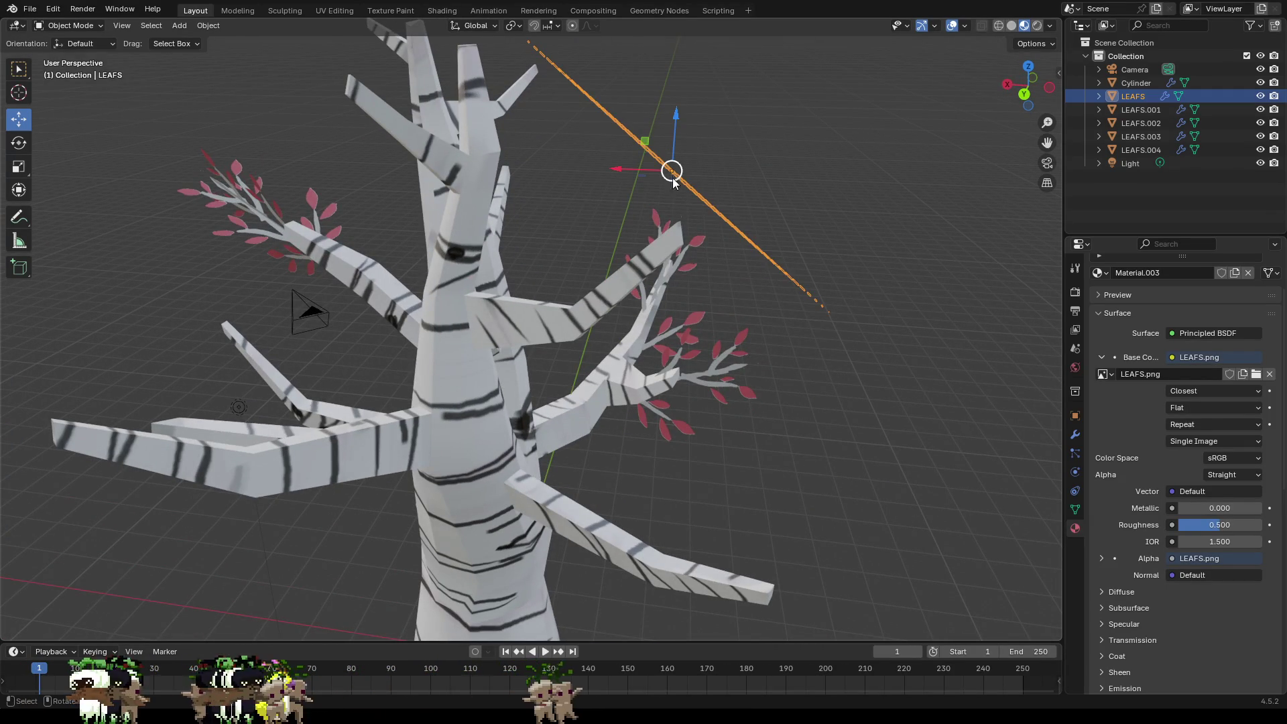
Step: Drag the LEAFS plane in toward the trunk and onto a side branch
{"action": "left_click_drag", "start_coordinate": [672, 171], "coordinate": [472, 263]}
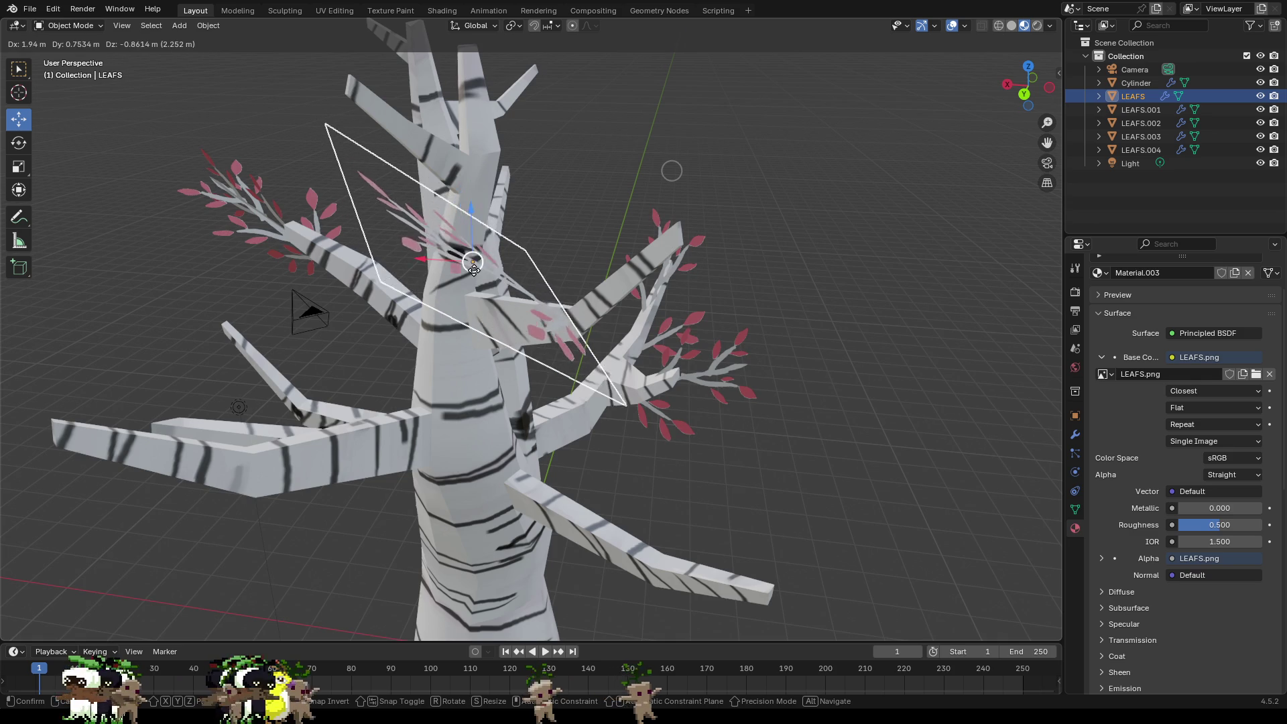
{"action": "left_click", "coordinate": [472, 264]}
{"action": "mouse_move", "coordinate": [599, 307]}
{"action": "middle_mouse_down"}
{"action": "mouse_move", "coordinate": [699, 295]}
{"action": "mouse_move", "coordinate": [677, 299]}
{"action": "middle_mouse_up"}
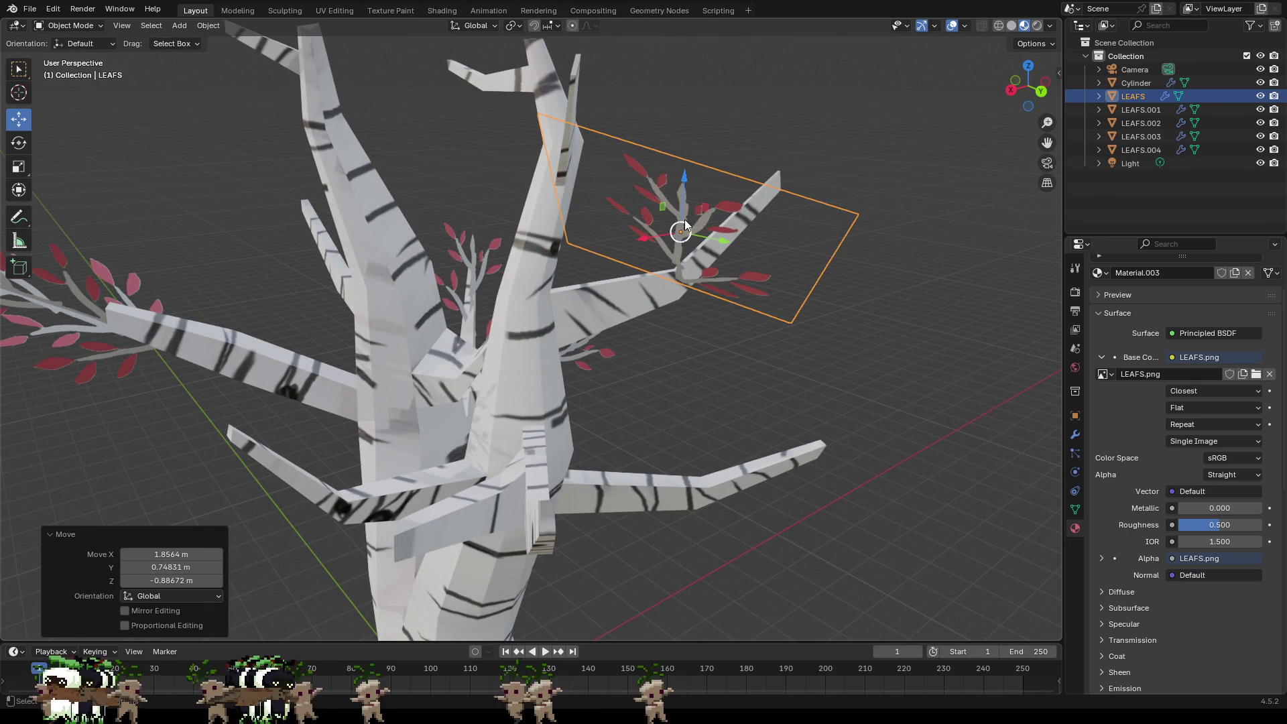
{"action": "left_click_drag", "start_coordinate": [685, 219], "coordinate": [632, 416]}
{"action": "mouse_move", "coordinate": [604, 596]}
{"action": "middle_mouse_down"}
{"action": "mouse_move", "coordinate": [717, 585]}
{"action": "mouse_move", "coordinate": [735, 552]}
{"action": "middle_mouse_up"}
{"action": "left_click", "coordinate": [718, 448], "text": "shift"}
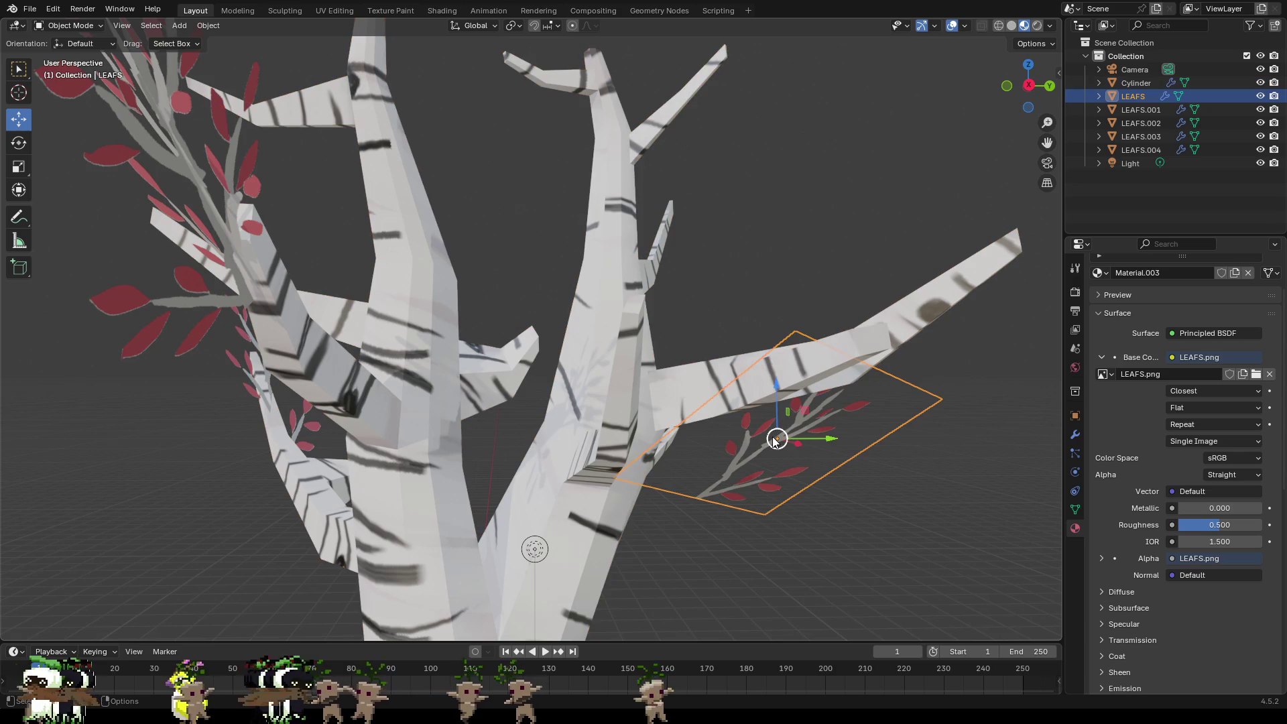
{"action": "left_click_drag", "start_coordinate": [776, 439], "coordinate": [688, 455]}
{"action": "mouse_move", "coordinate": [688, 455]}
{"action": "middle_mouse_down"}
{"action": "mouse_move", "coordinate": [690, 510]}
{"action": "mouse_move", "coordinate": [715, 482]}
{"action": "middle_mouse_up"}
Step: Grab-move the leaf plane freely until it rests on the branch, checking face-on
{"action": "key", "text": "g"}
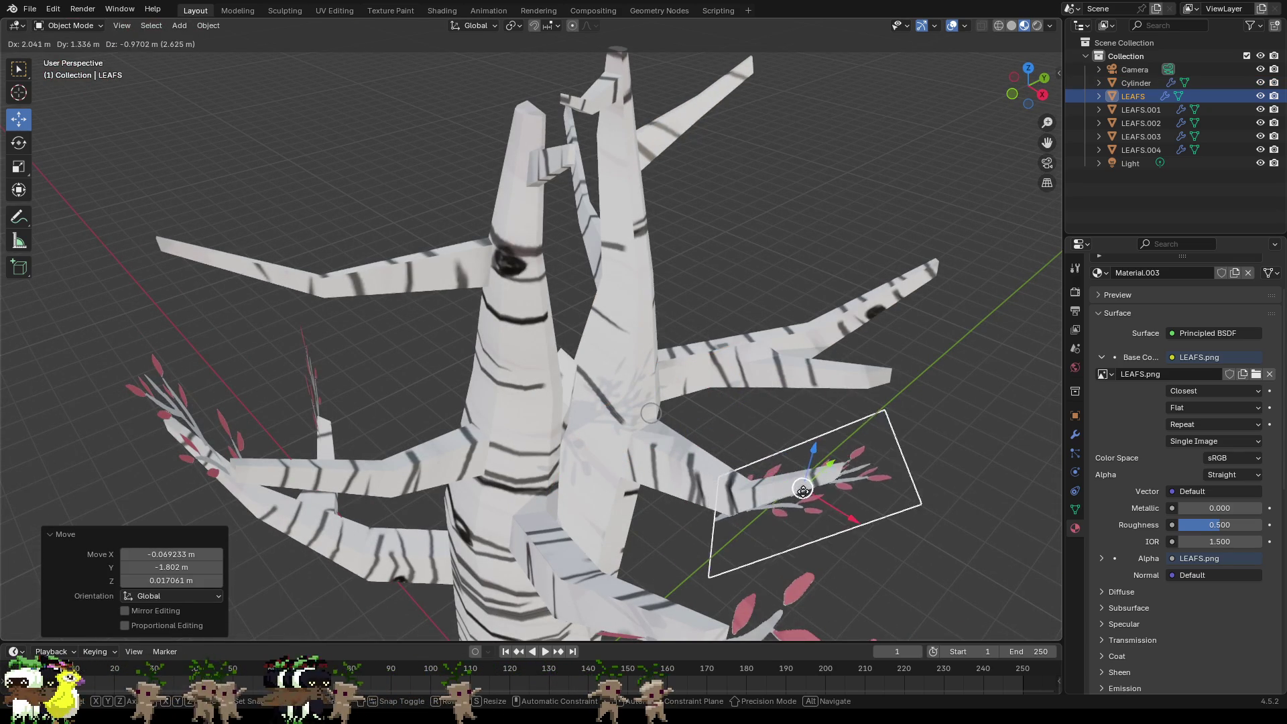
{"action": "left_click", "coordinate": [852, 505]}
{"action": "middle_click_drag", "start_coordinate": [851, 506], "coordinate": [794, 463]}
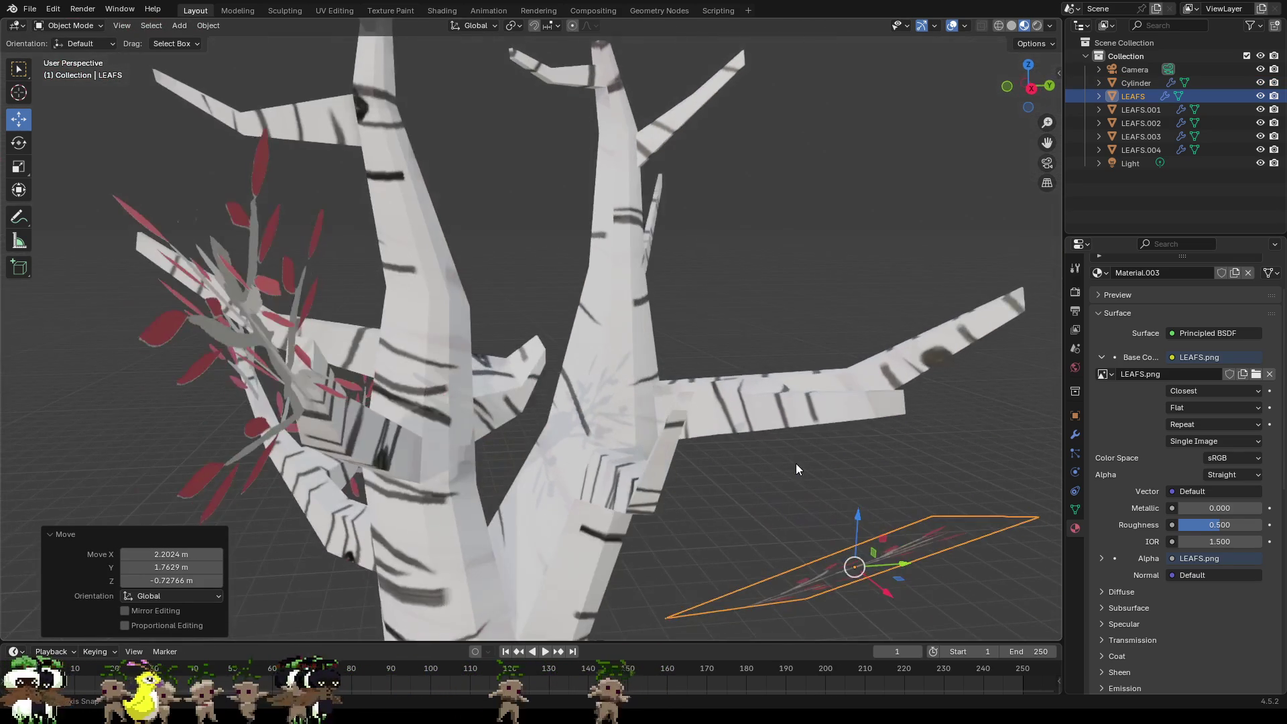
{"action": "middle_click_drag", "start_coordinate": [808, 590], "coordinate": [737, 495]}
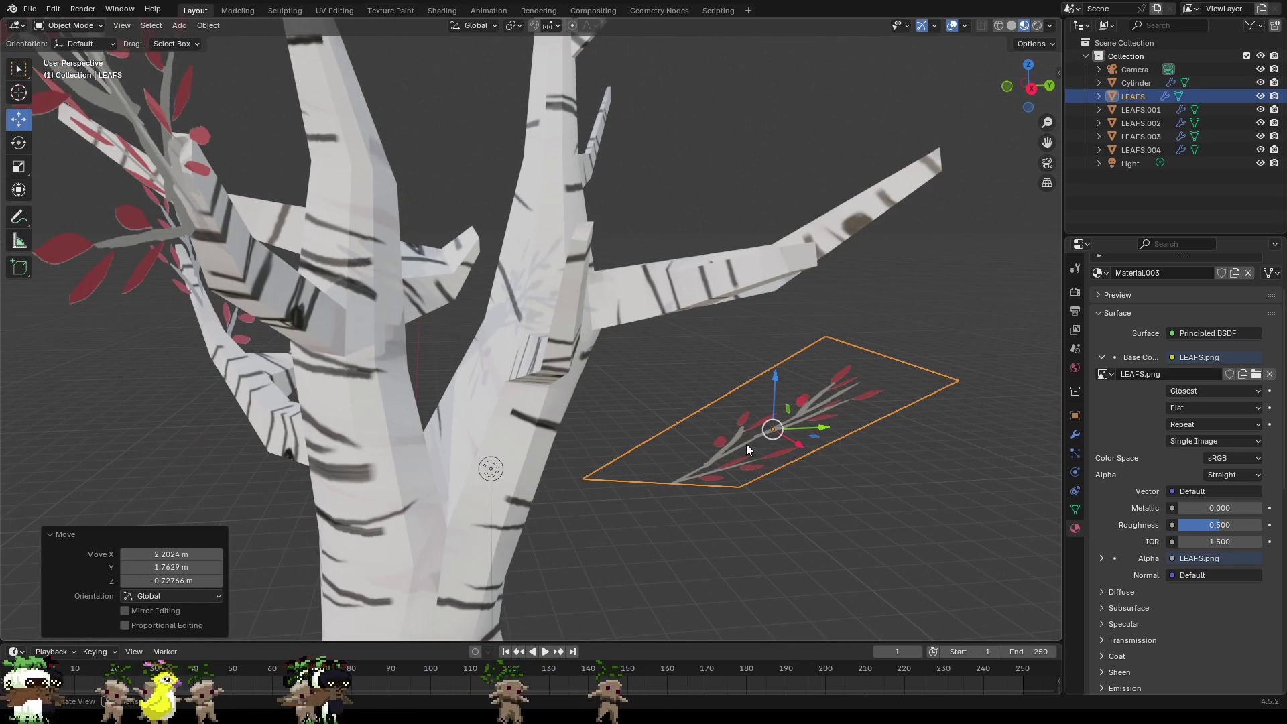
{"action": "key", "text": "g"}
{"action": "left_click", "coordinate": [630, 351]}
{"action": "mouse_move", "coordinate": [630, 351]}
{"action": "middle_mouse_down"}
{"action": "mouse_move", "coordinate": [745, 457]}
{"action": "mouse_move", "coordinate": [739, 443]}
{"action": "middle_mouse_up"}
Step: Nudge the leaf plane into its final spot on the branch tip and view it from above
{"action": "key", "text": "g"}
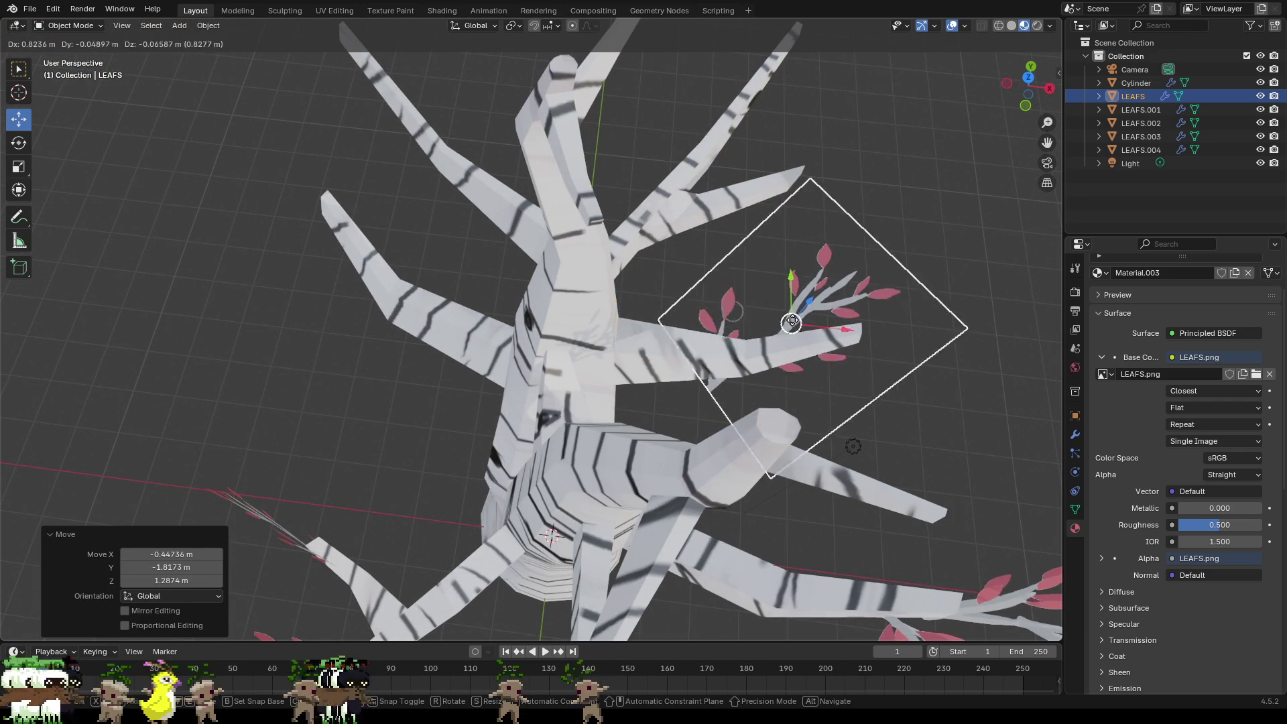
{"action": "left_click", "coordinate": [860, 372]}
{"action": "mouse_move", "coordinate": [859, 372]}
{"action": "middle_mouse_down"}
{"action": "mouse_move", "coordinate": [771, 290]}
{"action": "mouse_move", "coordinate": [725, 271]}
{"action": "mouse_move", "coordinate": [538, 279]}
{"action": "middle_mouse_up"}
{"action": "key", "text": "g"}
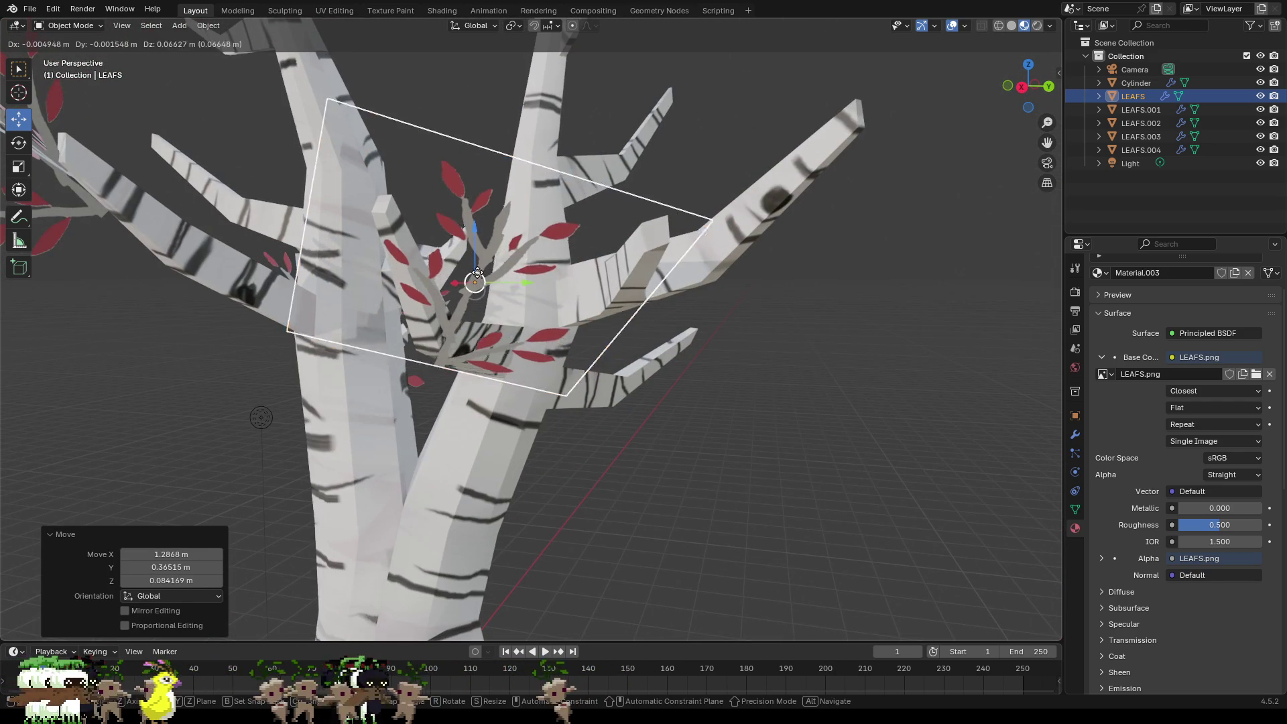
{"action": "left_click", "coordinate": [521, 324]}
{"action": "mouse_move", "coordinate": [521, 324]}
{"action": "middle_mouse_down"}
{"action": "mouse_move", "coordinate": [654, 444]}
{"action": "mouse_move", "coordinate": [816, 412]}
{"action": "middle_mouse_up"}
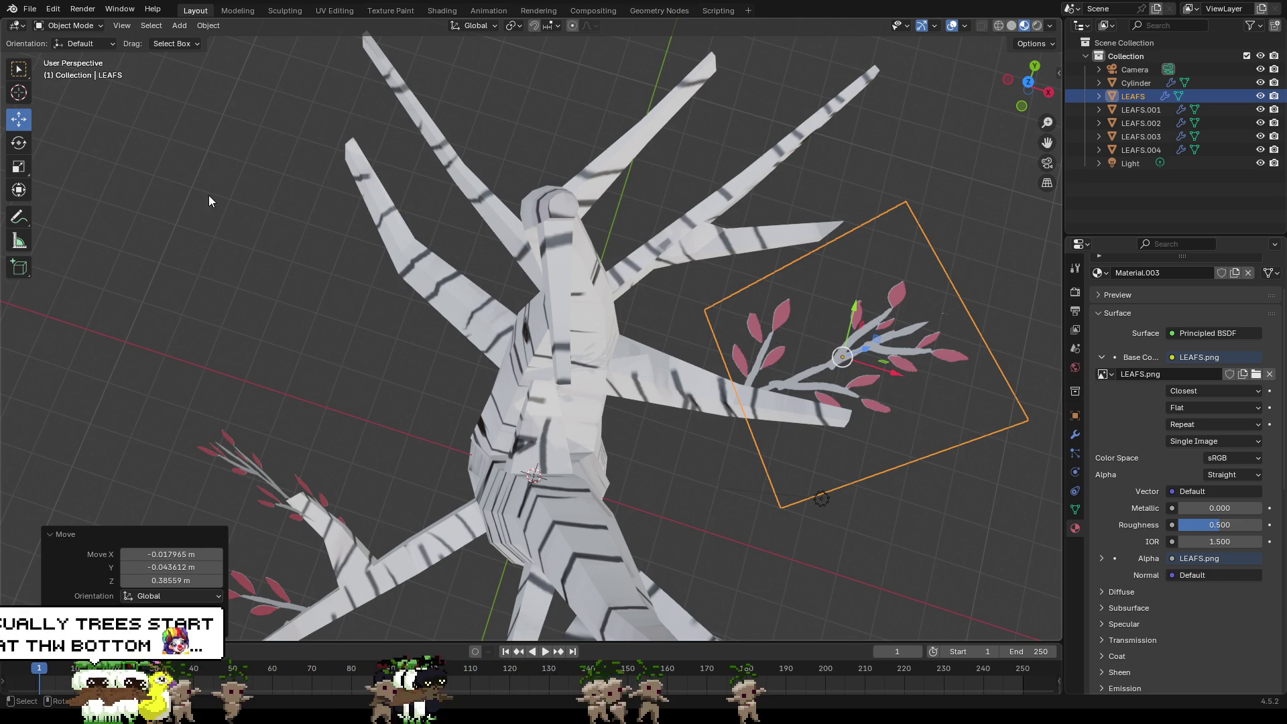
{"action": "left_click", "coordinate": [18, 142]}
Step: Turn the leaf plane about 30 degrees and shift it down-right along the branch
{"action": "left_click_drag", "start_coordinate": [901, 354], "coordinate": [910, 385]}
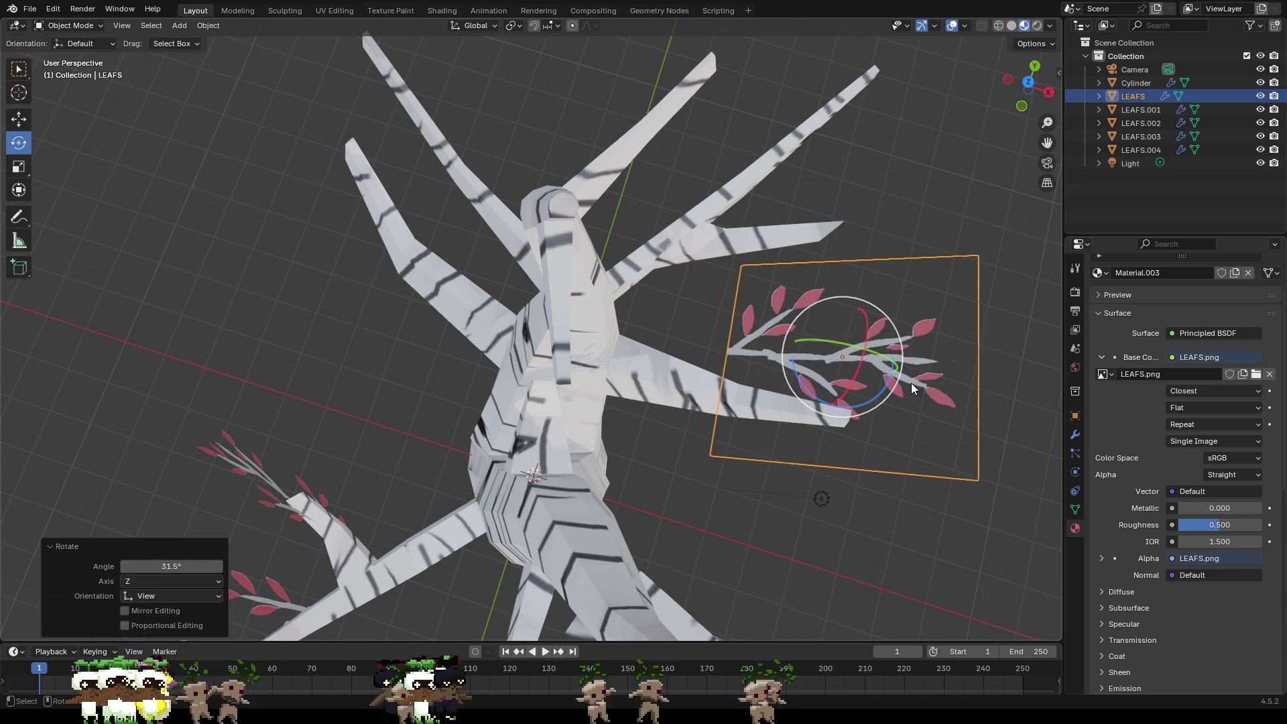
{"action": "left_click", "coordinate": [12, 125]}
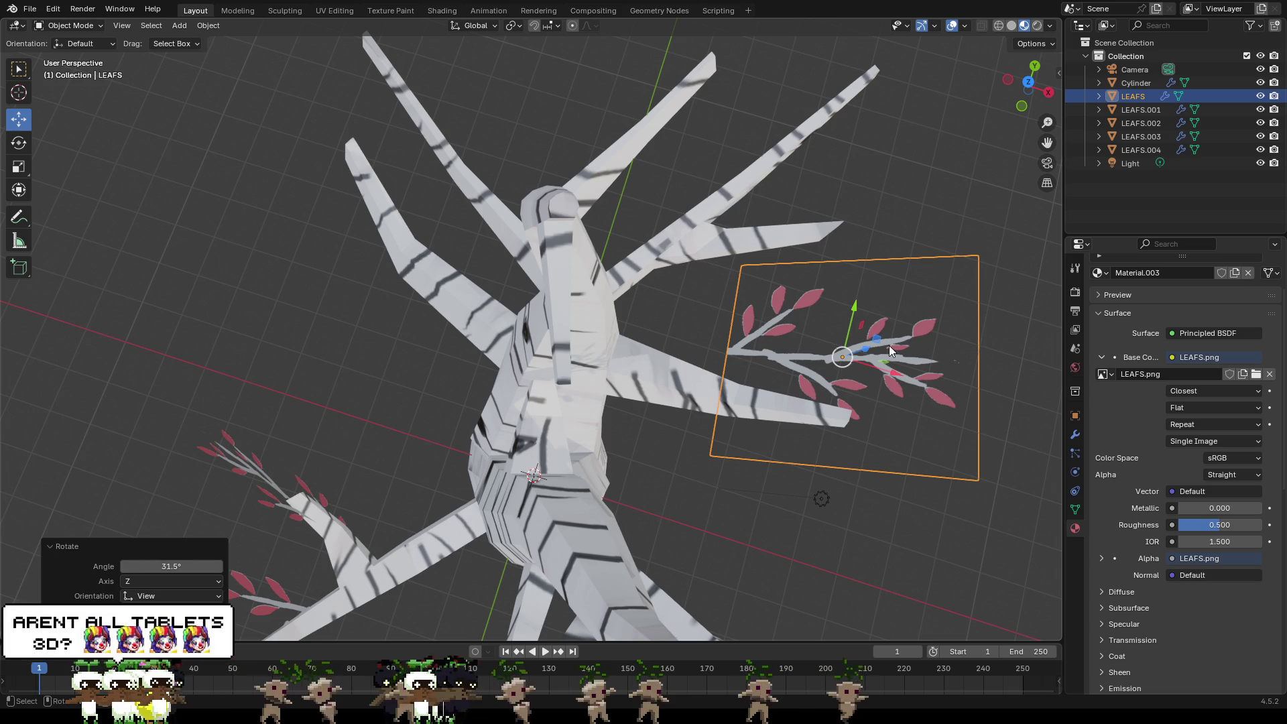
{"action": "left_click_drag", "start_coordinate": [899, 353], "coordinate": [913, 434]}
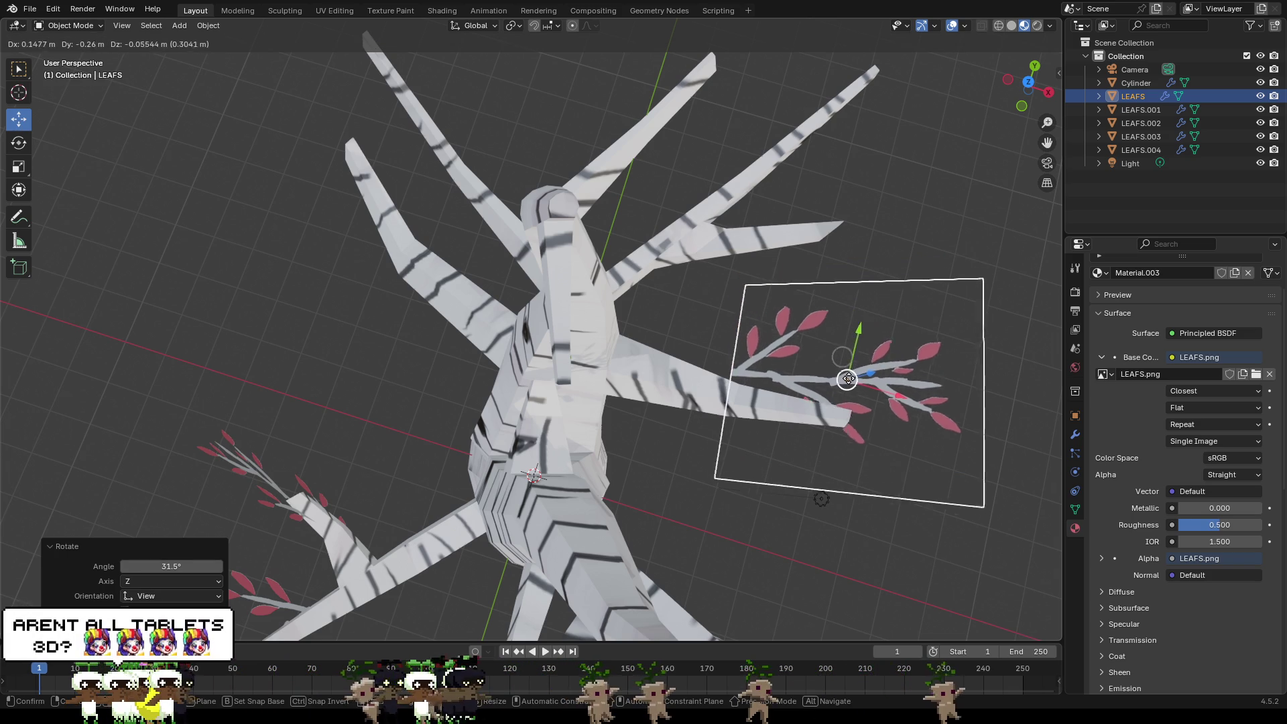
{"action": "middle_click_drag", "start_coordinate": [913, 435], "coordinate": [690, 230]}
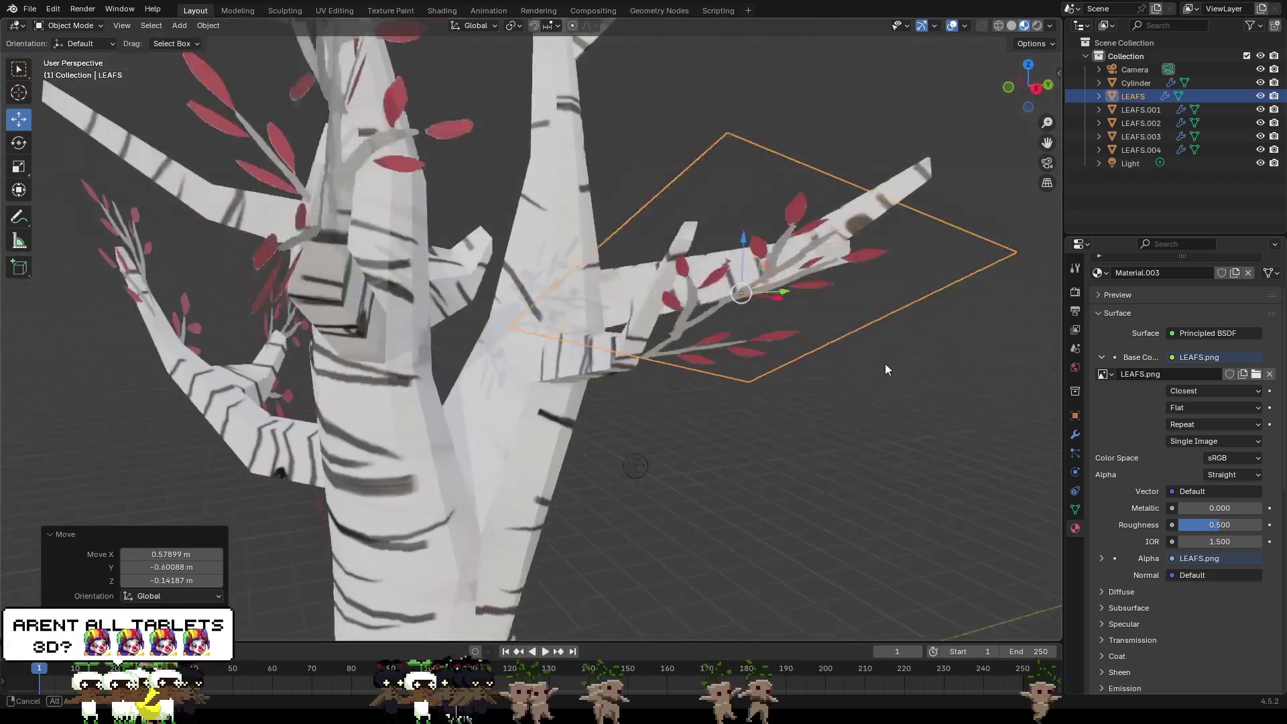
{"action": "key", "text": "g"}
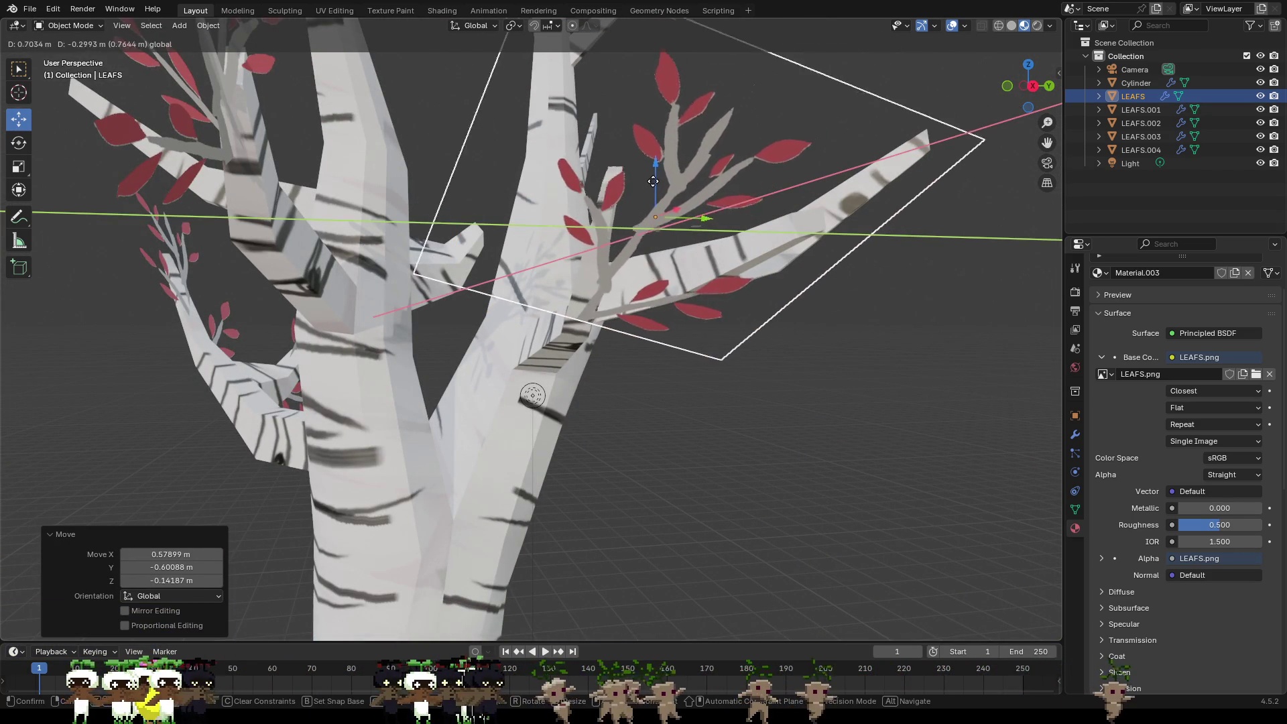
{"action": "left_click", "coordinate": [663, 232]}
{"action": "middle_click_drag", "start_coordinate": [664, 232], "coordinate": [736, 295]}
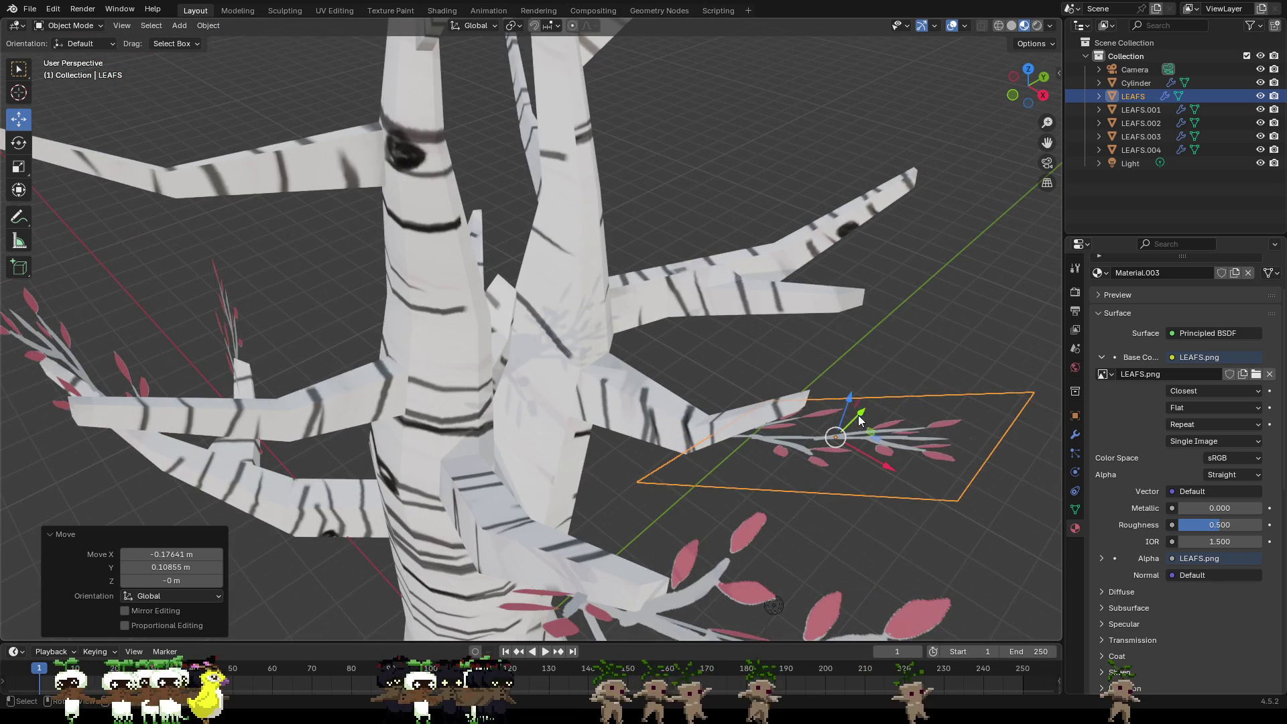
Step: Raise the leaf plane along Z and slide it along Y onto the central upper fork
{"action": "key", "text": "g"}
{"action": "key", "text": "z"}
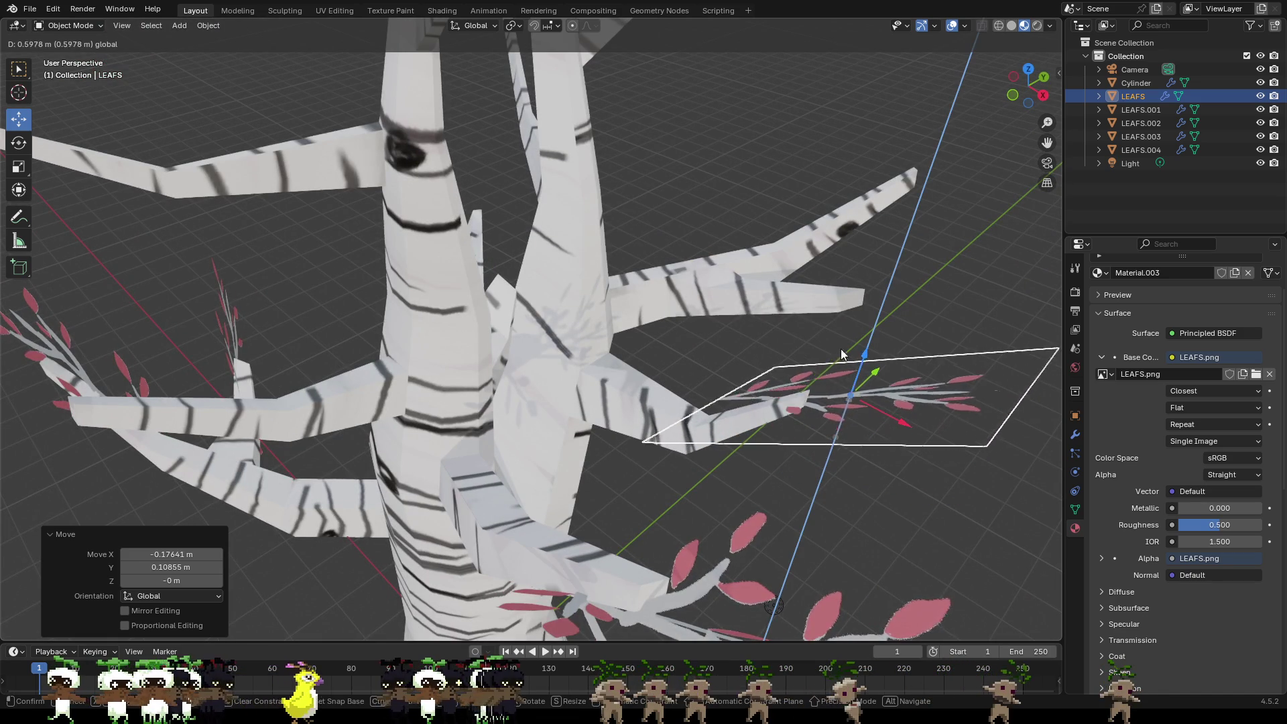
{"action": "left_click", "coordinate": [841, 349]}
{"action": "middle_click_drag", "start_coordinate": [841, 350], "coordinate": [809, 403]}
{"action": "key", "text": "g"}
{"action": "key", "text": "y"}
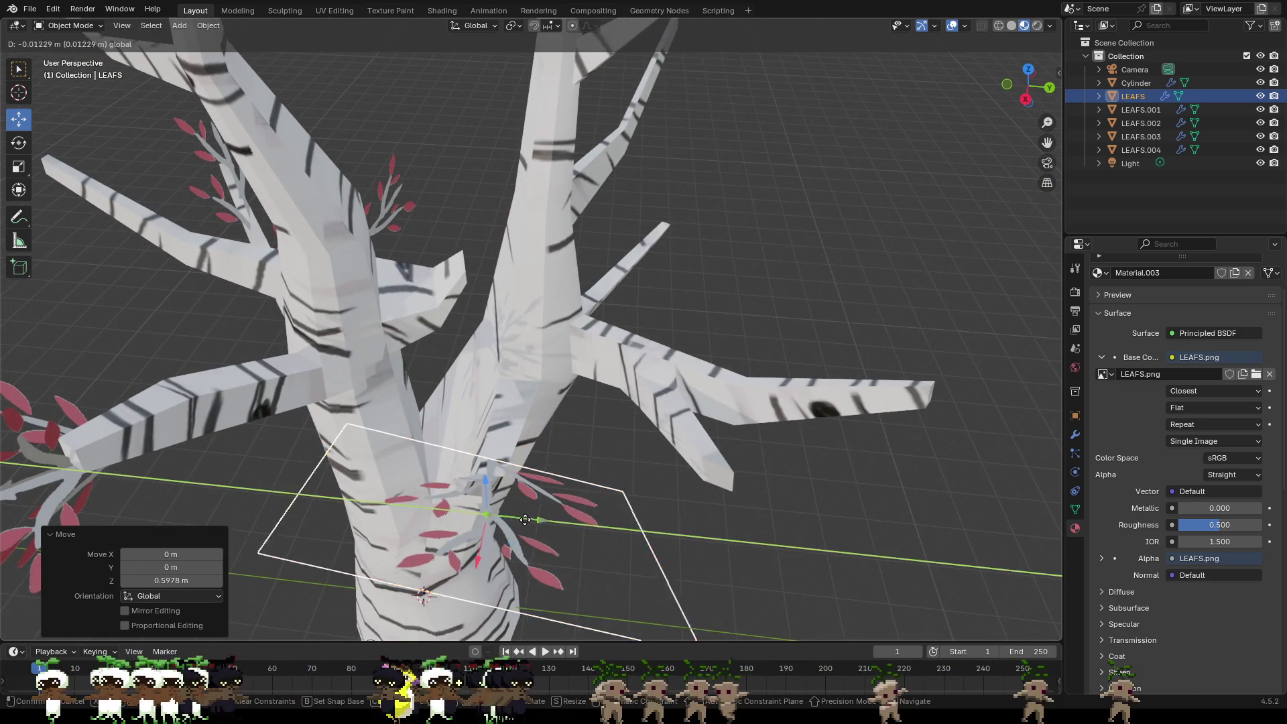
{"action": "left_click", "coordinate": [504, 518]}
{"action": "middle_click_drag", "start_coordinate": [504, 518], "coordinate": [650, 509]}
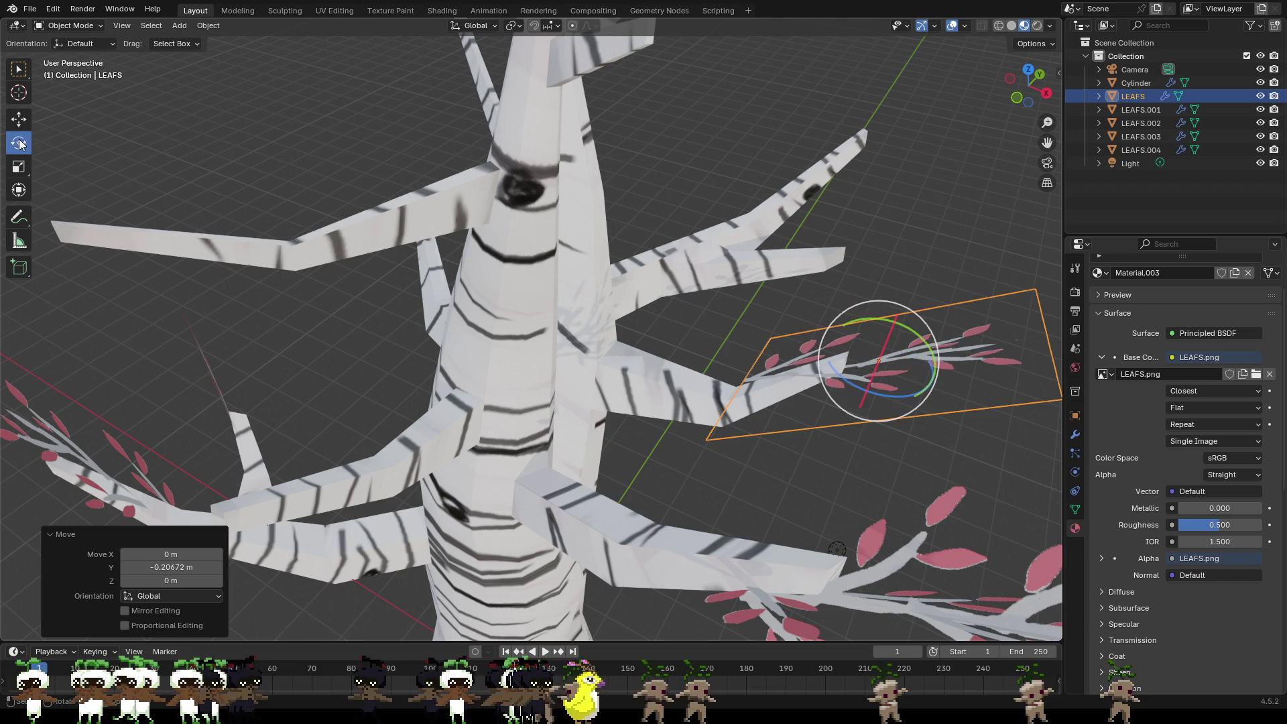
Step: Re-rotate the LEAFS plane so its twigs follow the branch, then deselect it
{"action": "left_click_drag", "start_coordinate": [860, 298], "coordinate": [847, 302]}
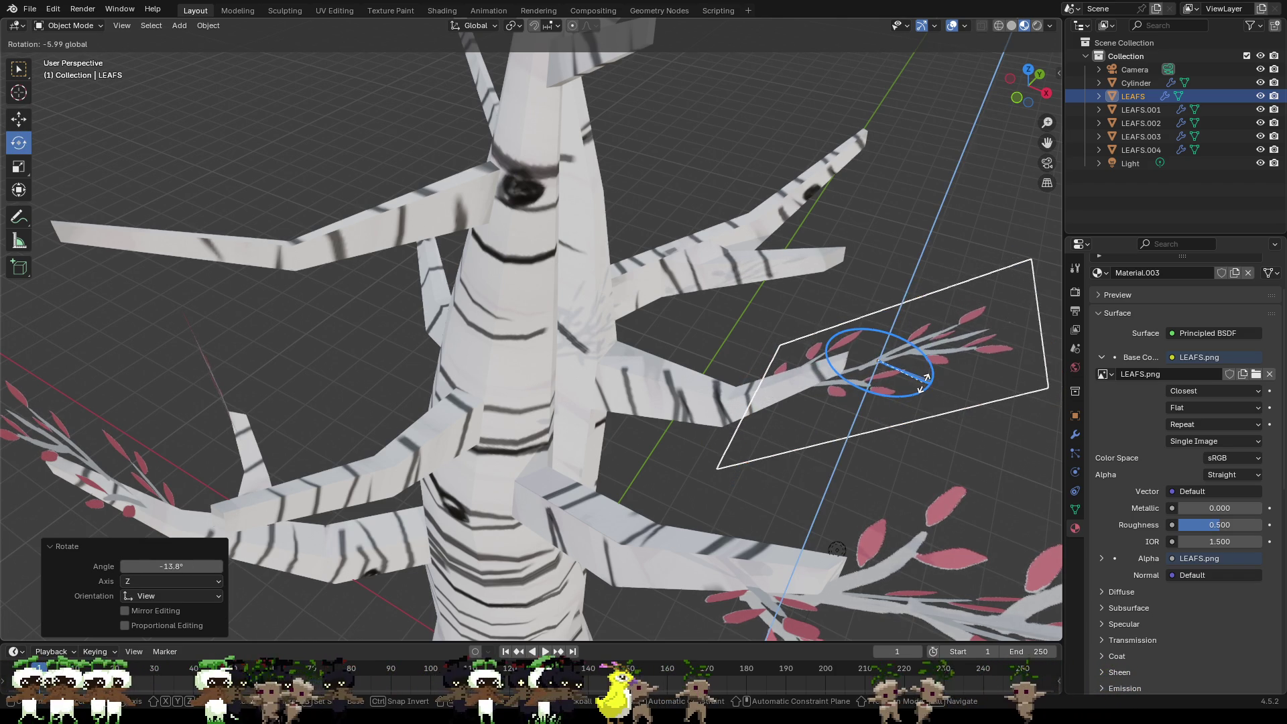
{"action": "left_click_drag", "start_coordinate": [927, 379], "coordinate": [955, 392]}
{"action": "middle_click_drag", "start_coordinate": [955, 392], "coordinate": [888, 358]}
{"action": "left_click", "coordinate": [881, 390]}
{"action": "scroll", "coordinate": [882, 395], "scroll_direction": "down", "scroll_amount": 3}
{"action": "scroll", "coordinate": [889, 373], "scroll_direction": "down", "scroll_amount": 3}
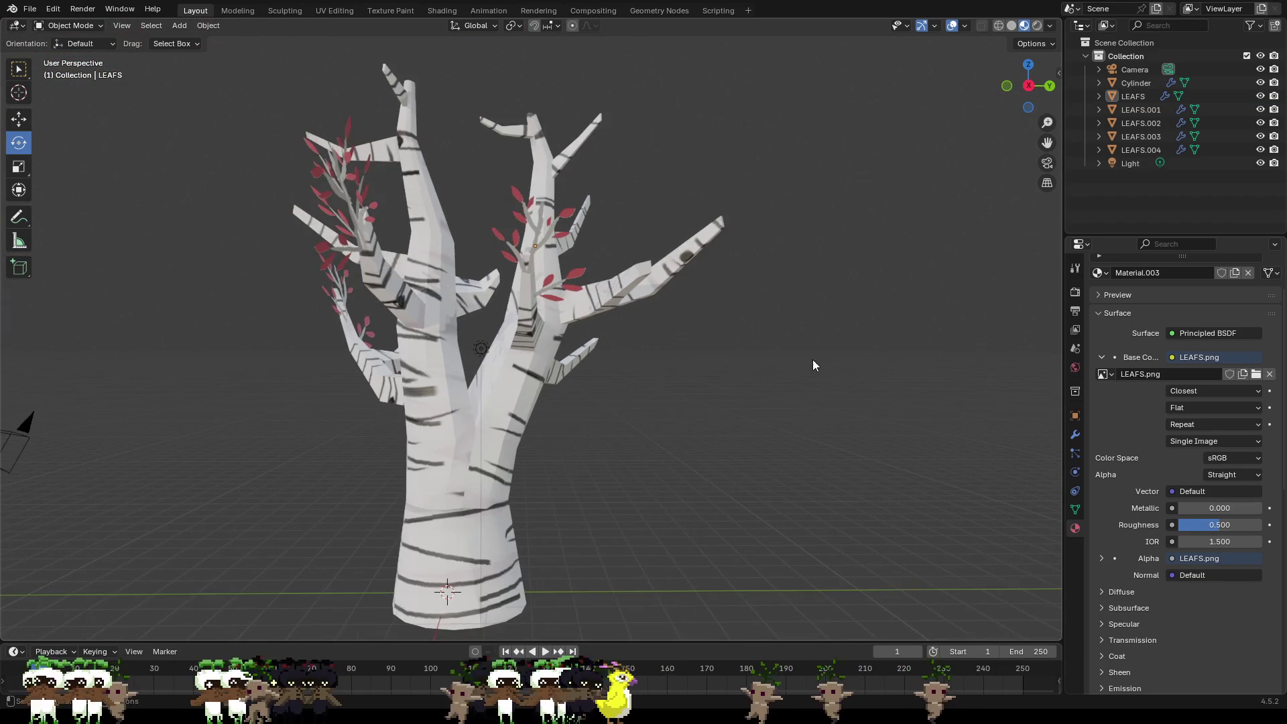
Step: Rotate LEAFS.002 and LEAFS.003 with the gizmo so each follows its branch
{"action": "mouse_move", "coordinate": [732, 379]}
{"action": "middle_mouse_down"}
{"action": "mouse_move", "coordinate": [851, 381]}
{"action": "mouse_move", "coordinate": [861, 395]}
{"action": "mouse_move", "coordinate": [686, 370]}
{"action": "mouse_move", "coordinate": [640, 384]}
{"action": "mouse_move", "coordinate": [652, 371]}
{"action": "middle_mouse_up"}
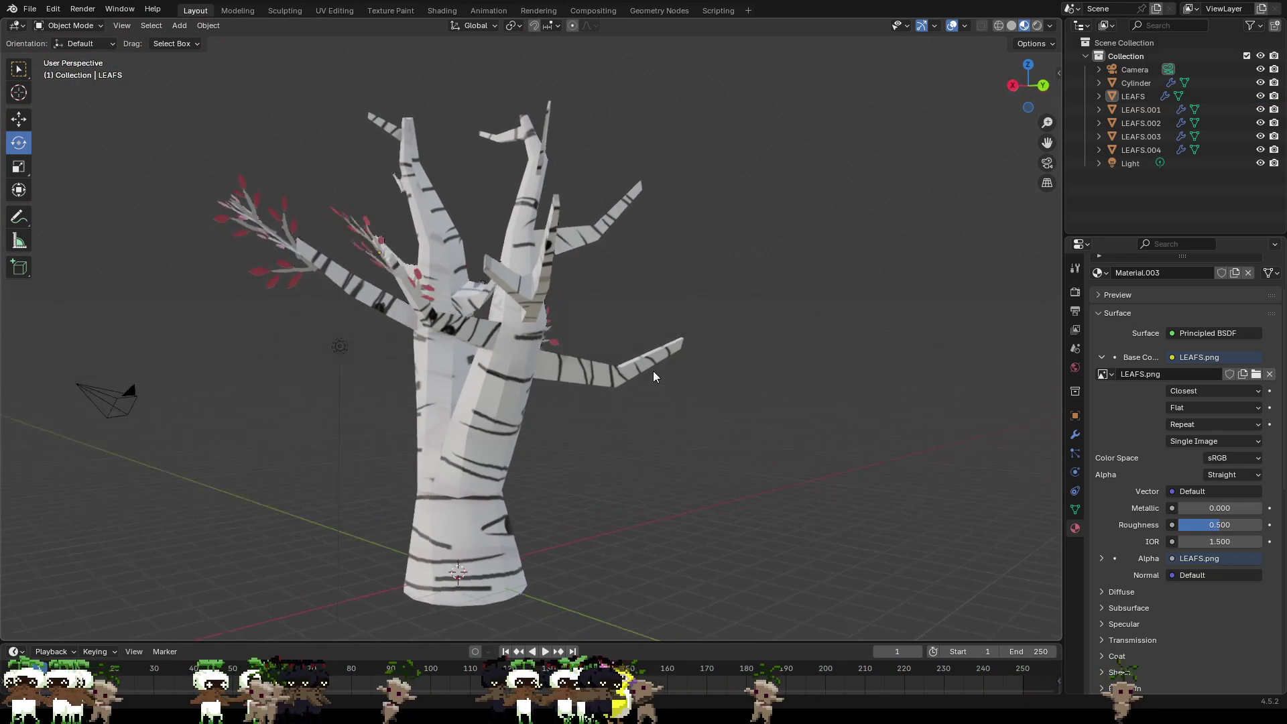
{"action": "left_click", "coordinate": [296, 261]}
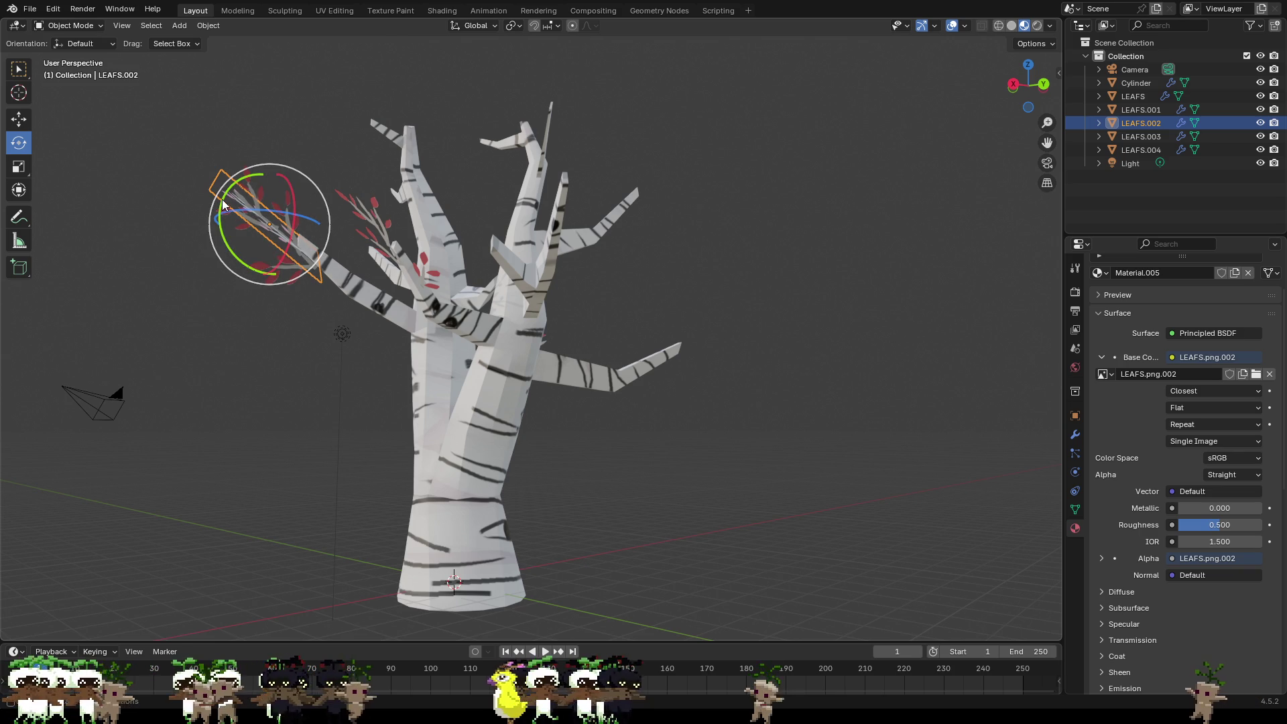
{"action": "left_click_drag", "start_coordinate": [223, 208], "coordinate": [226, 207]}
{"action": "left_click", "coordinate": [268, 256]}
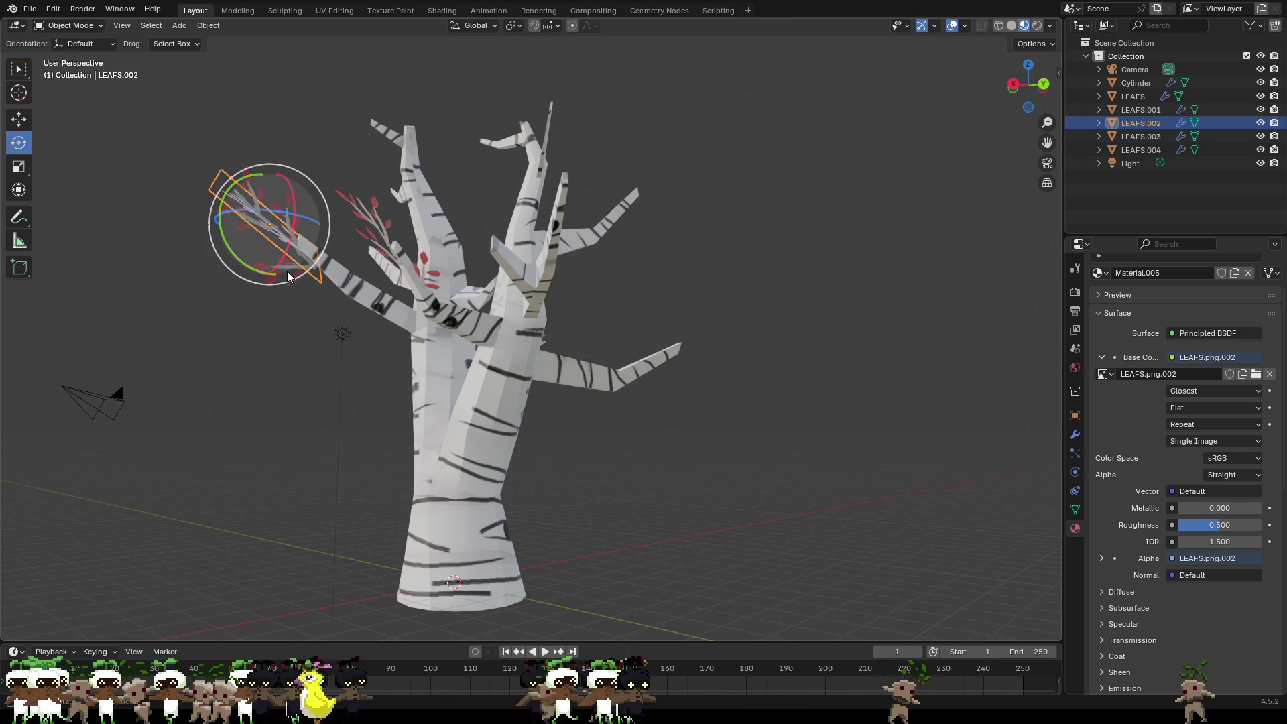
{"action": "left_click", "coordinate": [288, 276]}
{"action": "left_click", "coordinate": [232, 275]}
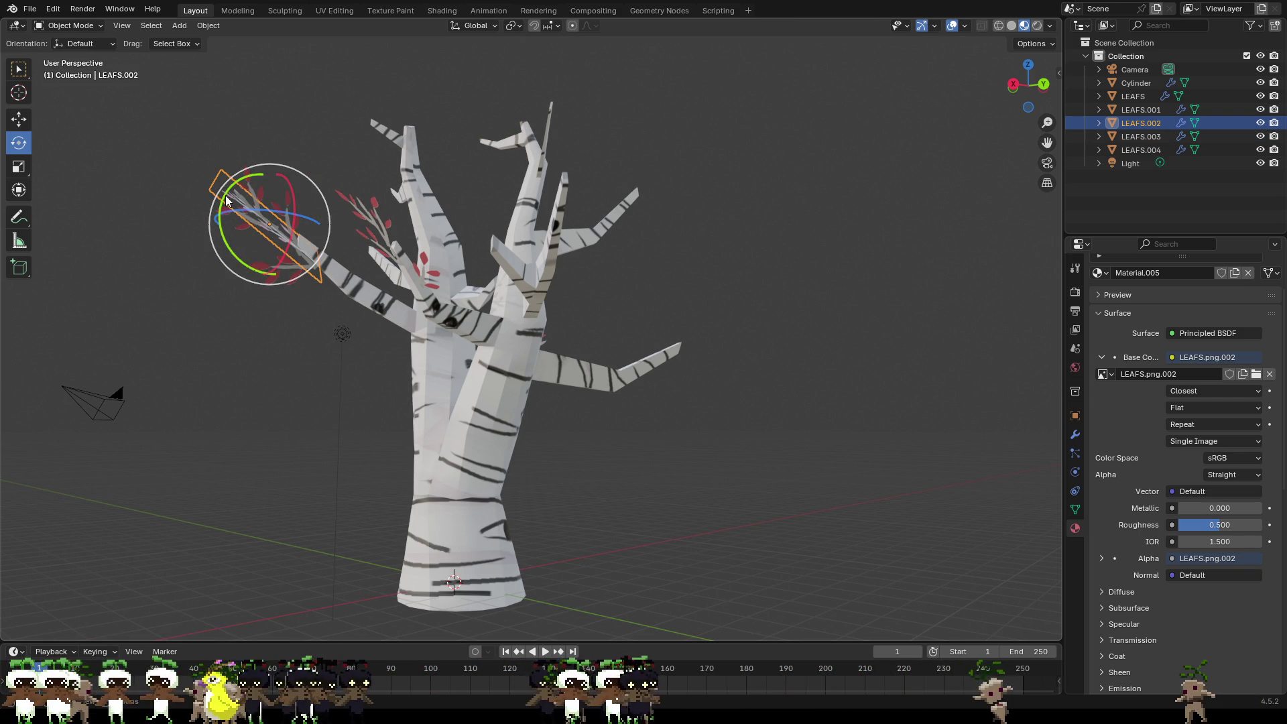
{"action": "left_click", "coordinate": [234, 275]}
{"action": "left_click_drag", "start_coordinate": [212, 229], "coordinate": [207, 227]}
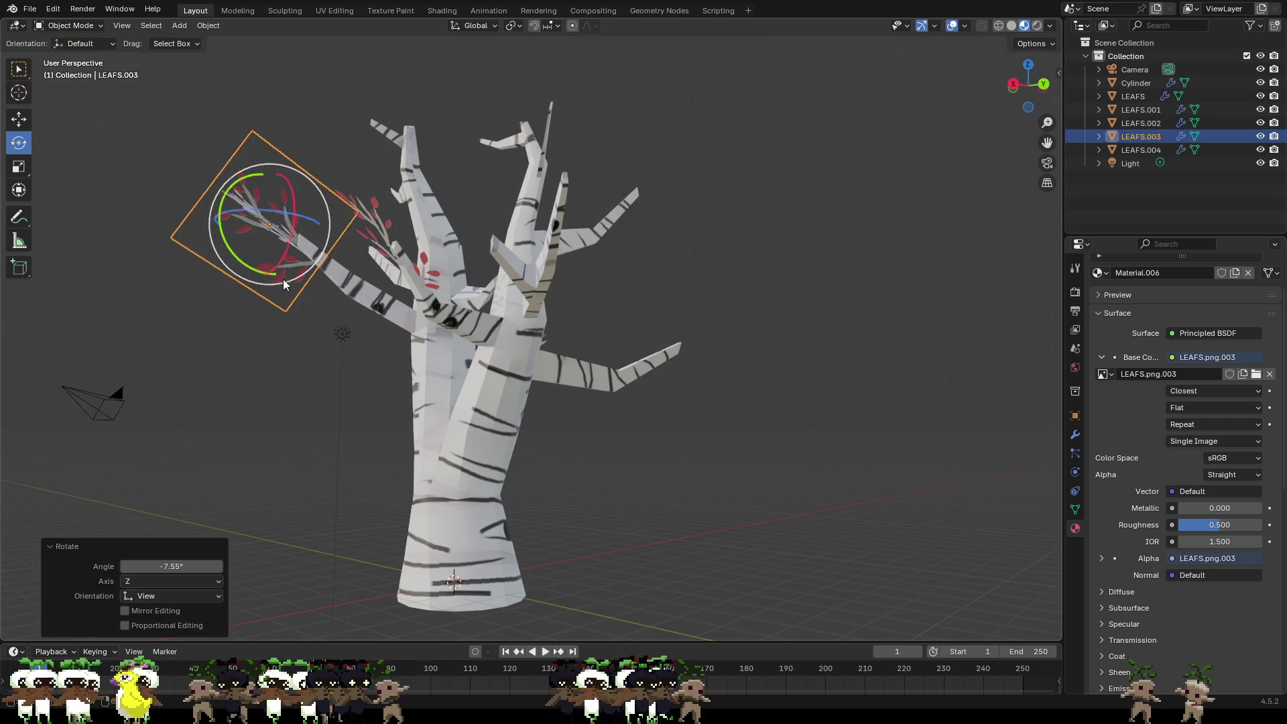
{"action": "left_click", "coordinate": [356, 361]}
Step: Raise the original LEAFS plane up onto a higher branch
{"action": "mouse_move", "coordinate": [357, 361]}
{"action": "middle_mouse_down"}
{"action": "mouse_move", "coordinate": [510, 387]}
{"action": "mouse_move", "coordinate": [424, 356]}
{"action": "mouse_move", "coordinate": [367, 381]}
{"action": "mouse_move", "coordinate": [423, 385]}
{"action": "mouse_move", "coordinate": [406, 422]}
{"action": "mouse_move", "coordinate": [501, 422]}
{"action": "middle_mouse_up"}
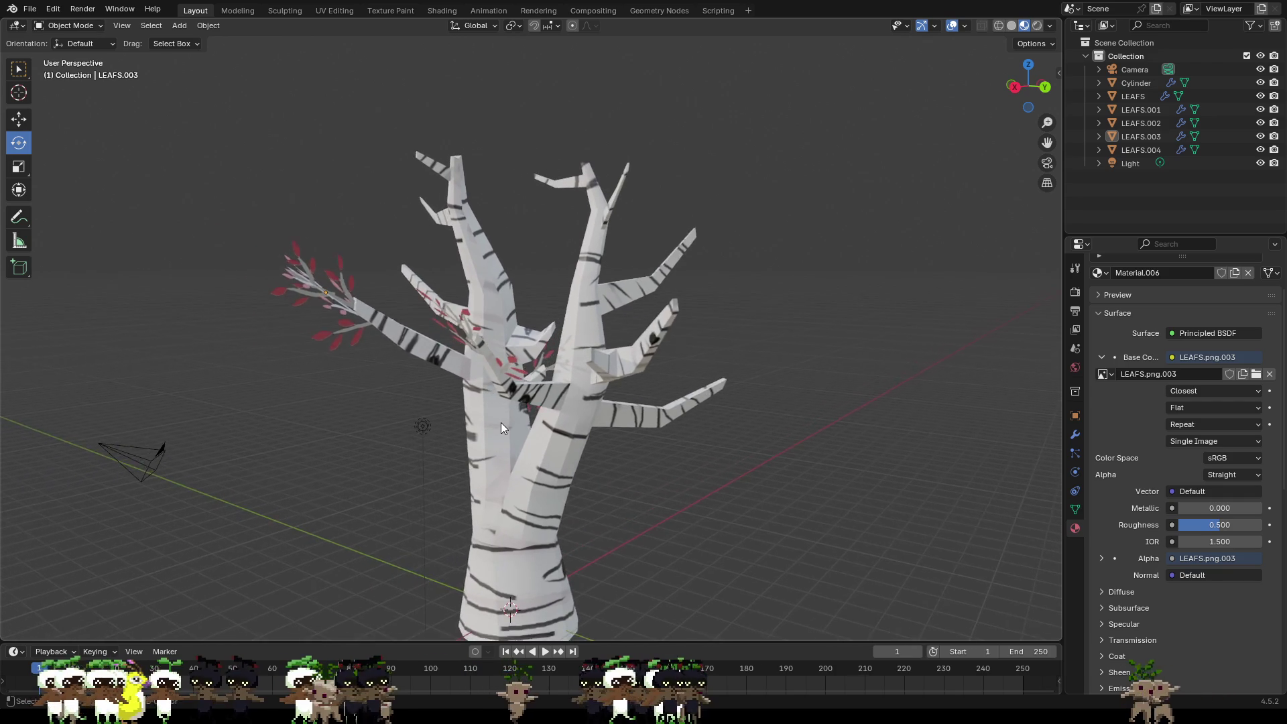
{"action": "scroll", "coordinate": [556, 412], "scroll_direction": "up", "scroll_amount": 3}
{"action": "scroll", "coordinate": [556, 412], "scroll_direction": "up", "scroll_amount": 2}
{"action": "scroll", "coordinate": [643, 409], "scroll_direction": "up", "scroll_amount": 2}
{"action": "middle_click_drag", "start_coordinate": [642, 409], "coordinate": [649, 380]}
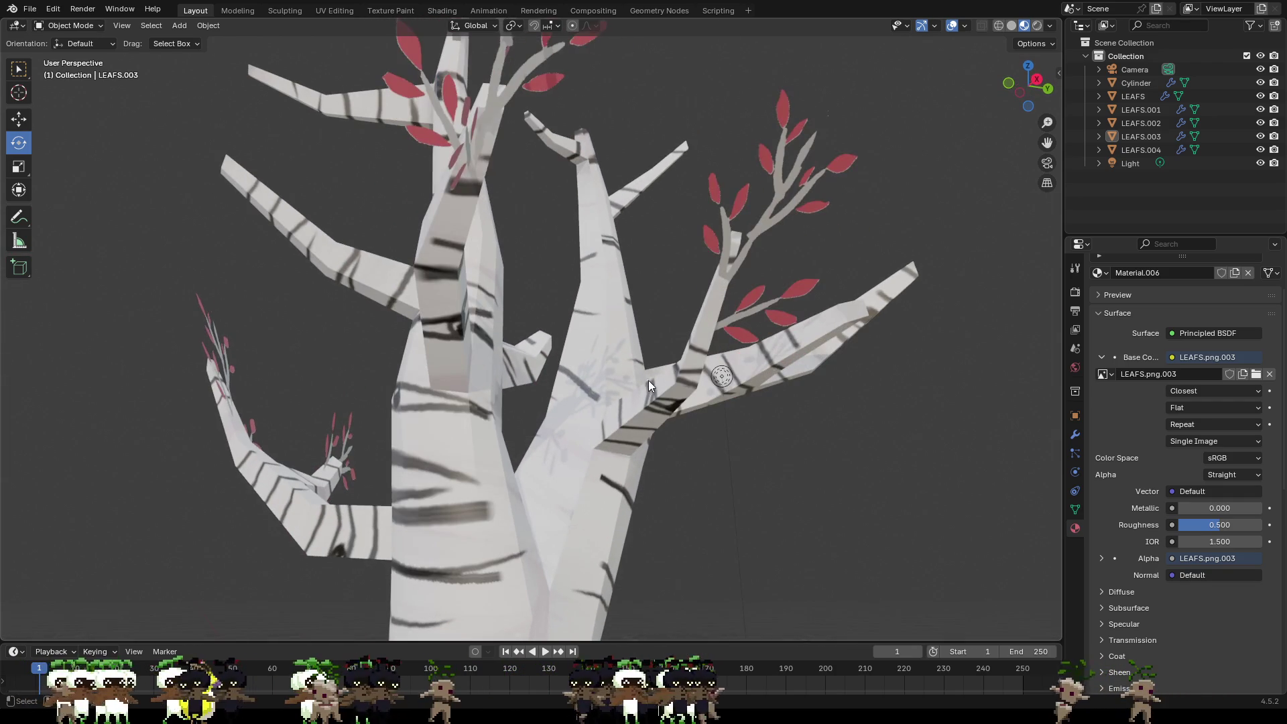
{"action": "left_click", "coordinate": [771, 188]}
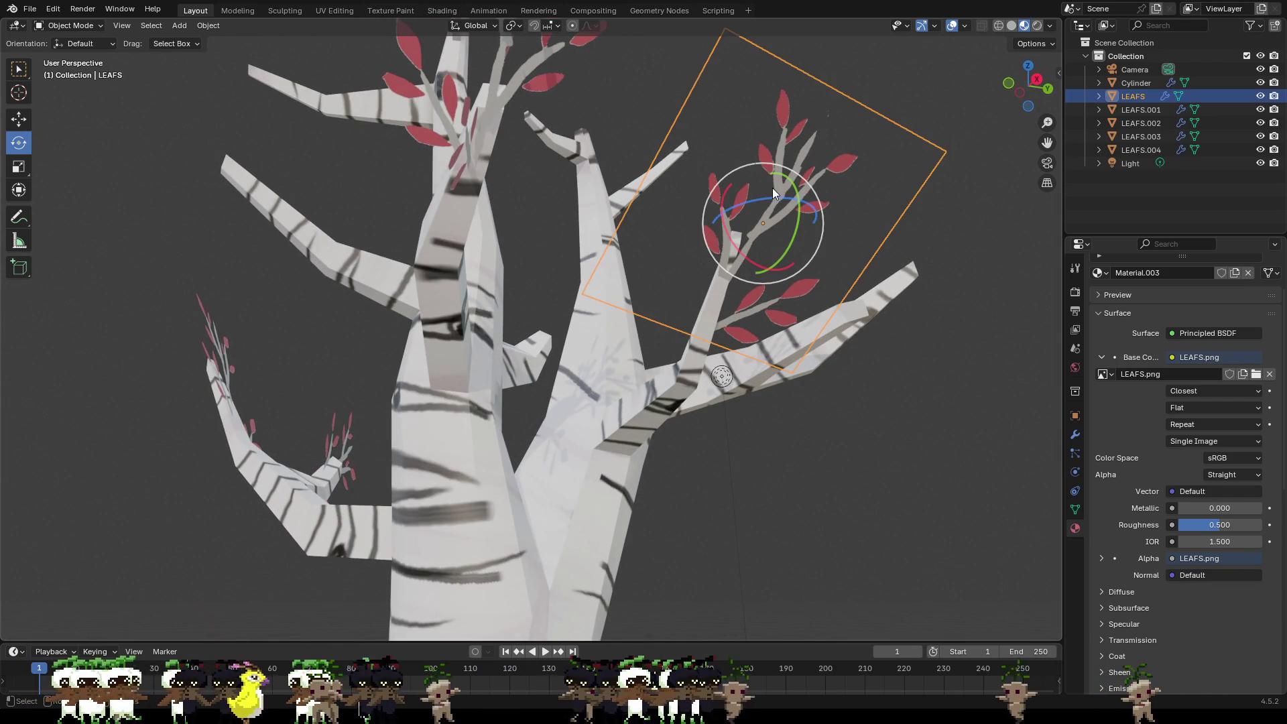
{"action": "left_click", "coordinate": [19, 119]}
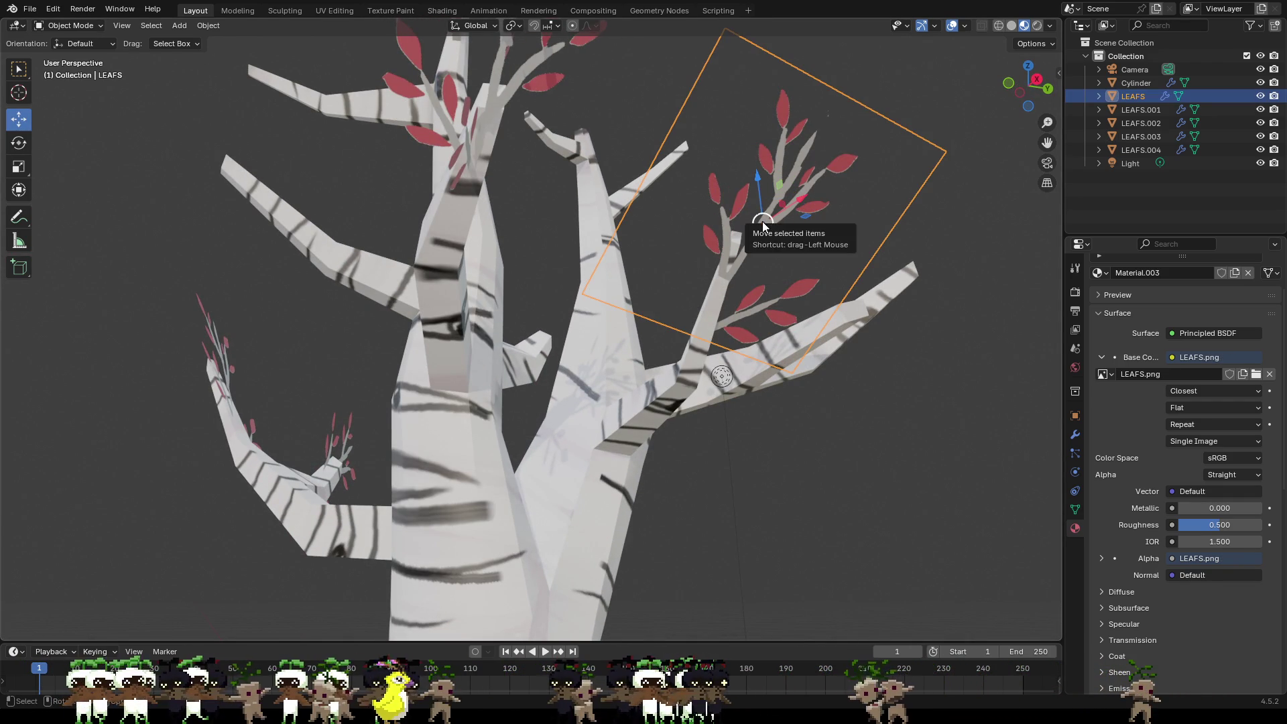
{"action": "left_click_drag", "start_coordinate": [762, 221], "coordinate": [766, 198]}
{"action": "mouse_move", "coordinate": [766, 197]}
{"action": "middle_mouse_down"}
{"action": "mouse_move", "coordinate": [775, 238]}
{"action": "mouse_move", "coordinate": [837, 332]}
{"action": "mouse_move", "coordinate": [713, 271]}
{"action": "middle_mouse_up"}
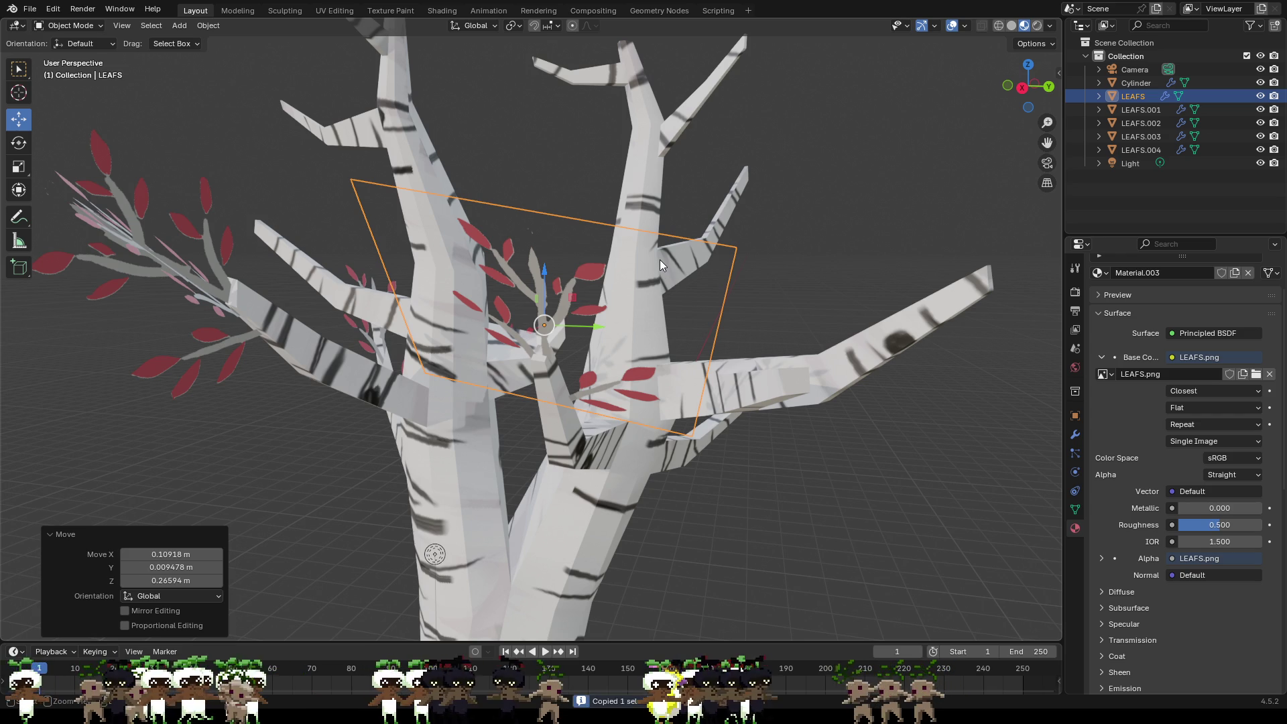
Step: Paste another leaf copy, LEAFS.005, and start moving it
{"action": "key", "text": "ctrl+v"}
{"action": "mouse_move", "coordinate": [754, 240]}
{"action": "middle_mouse_down"}
{"action": "mouse_move", "coordinate": [873, 293]}
{"action": "mouse_move", "coordinate": [835, 339]}
{"action": "middle_mouse_up"}
{"action": "key", "text": "g"}
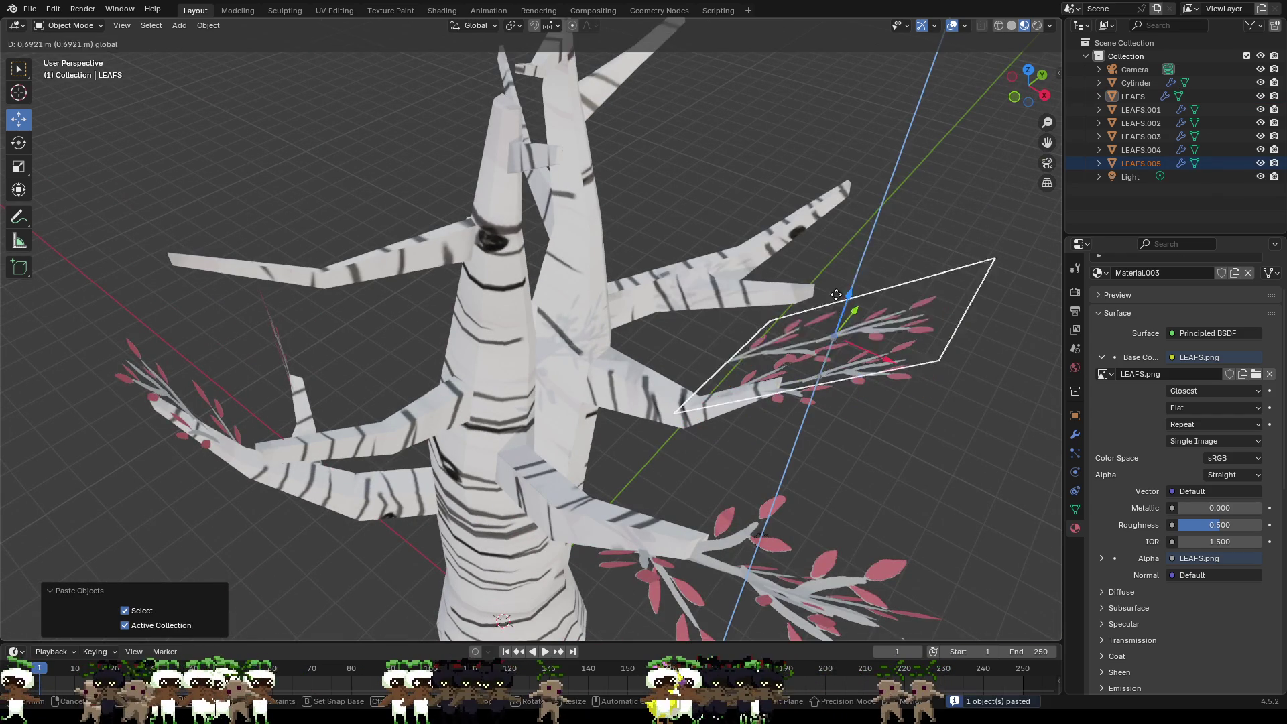
Step: Move LEAFS.005 across the tree onto the right-hand branch tip
{"action": "left_click", "coordinate": [865, 216]}
{"action": "mouse_move", "coordinate": [864, 216]}
{"action": "middle_mouse_down"}
{"action": "mouse_move", "coordinate": [843, 257]}
{"action": "mouse_move", "coordinate": [777, 148]}
{"action": "middle_mouse_up"}
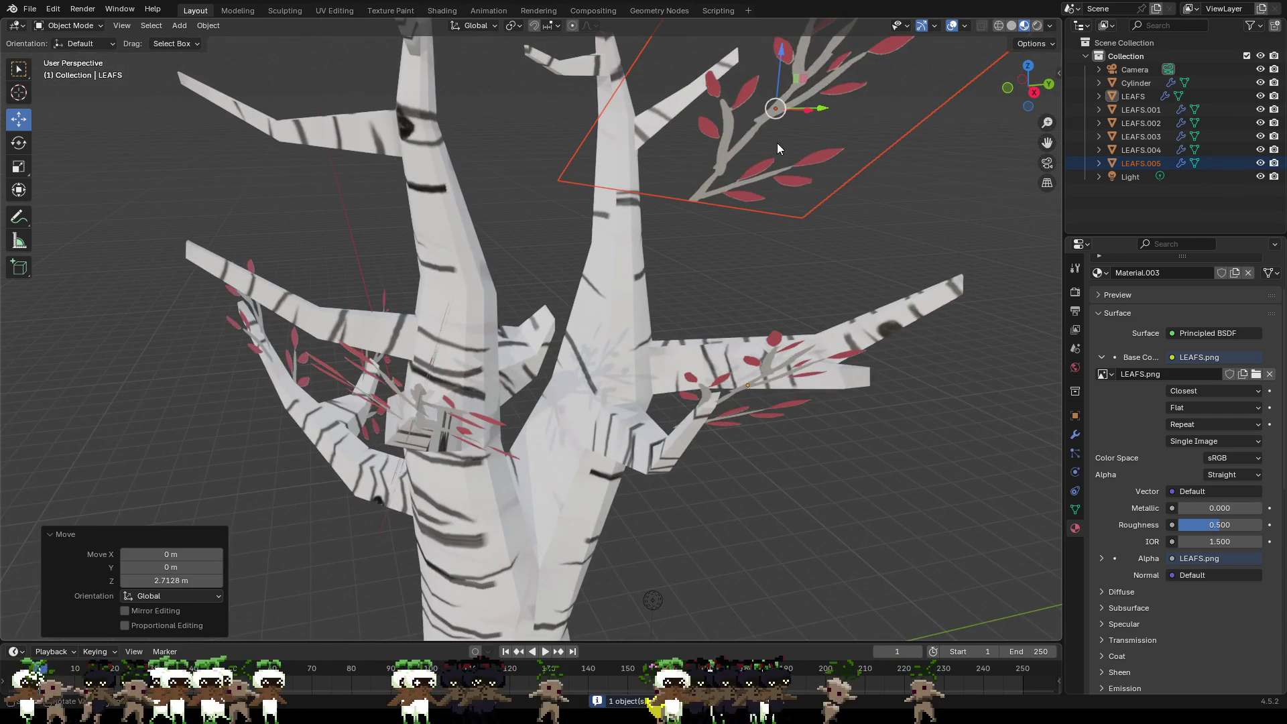
{"action": "left_click_drag", "start_coordinate": [779, 110], "coordinate": [972, 364]}
{"action": "middle_click_drag", "start_coordinate": [971, 365], "coordinate": [768, 286]}
{"action": "left_click_drag", "start_coordinate": [521, 87], "coordinate": [816, 250]}
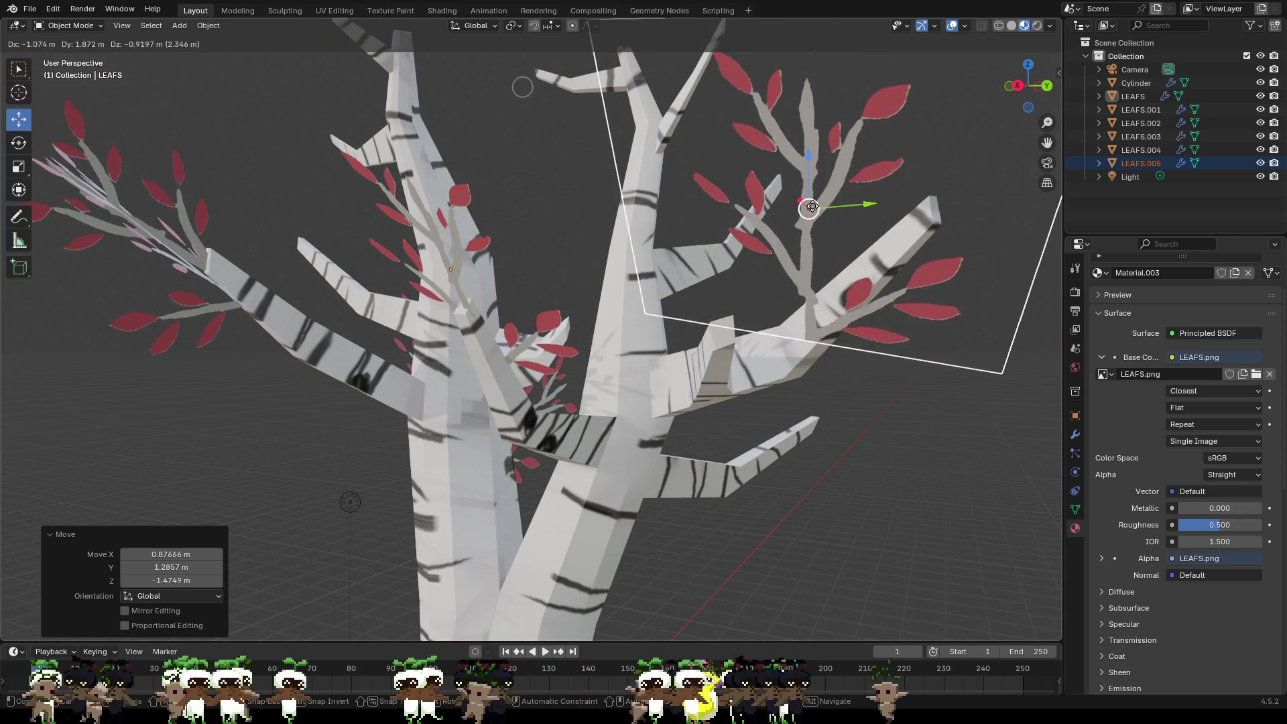
{"action": "mouse_move", "coordinate": [818, 250]}
{"action": "middle_mouse_down"}
{"action": "mouse_move", "coordinate": [810, 315]}
{"action": "mouse_move", "coordinate": [737, 313]}
{"action": "mouse_move", "coordinate": [823, 266]}
{"action": "mouse_move", "coordinate": [934, 379]}
{"action": "mouse_move", "coordinate": [923, 293]}
{"action": "middle_mouse_up"}
{"action": "key", "text": "g"}
{"action": "left_click", "coordinate": [893, 342]}
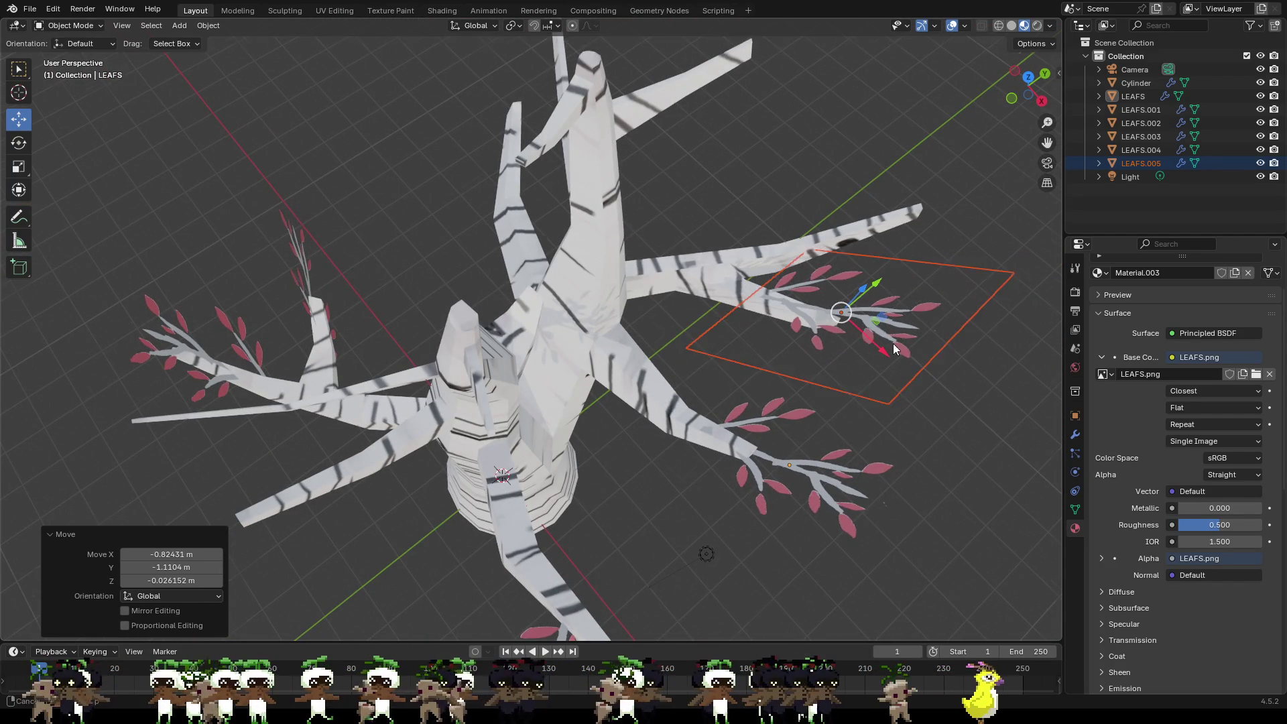
{"action": "middle_click_drag", "start_coordinate": [892, 343], "coordinate": [906, 271]}
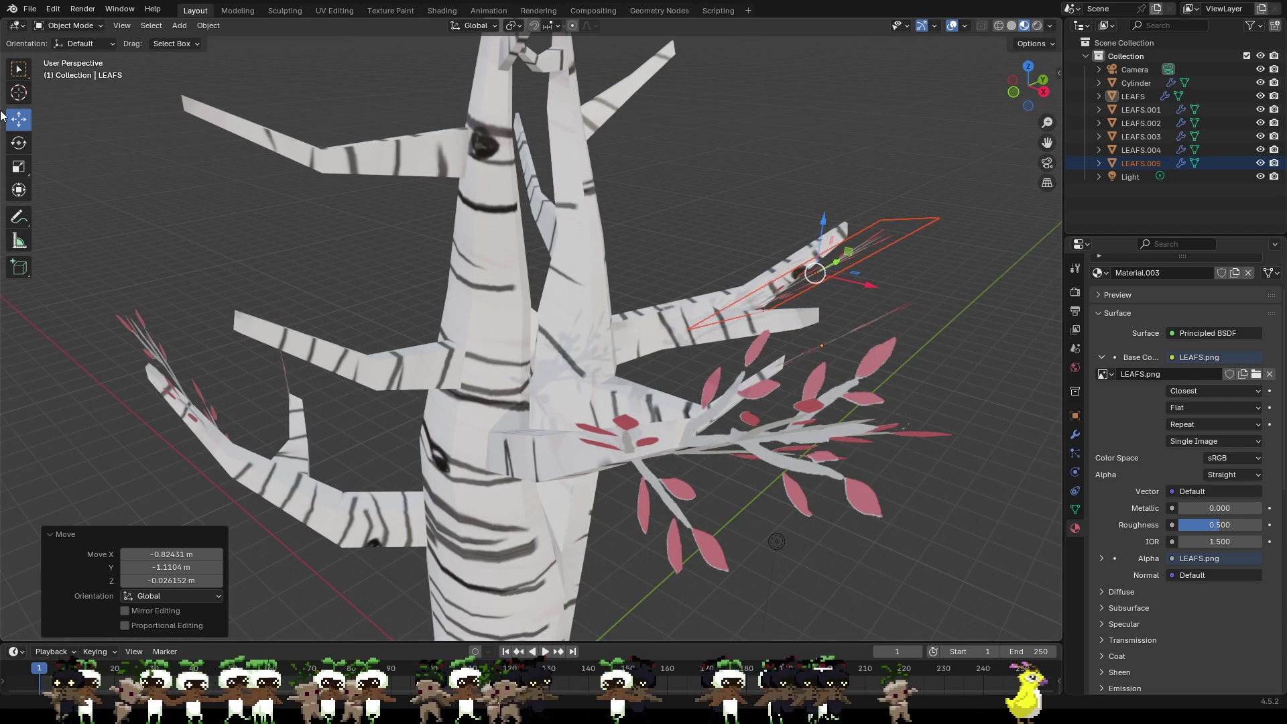
Step: Tilt LEAFS.005 on the Y ring and lower it along Z onto the branch
{"action": "left_click_drag", "start_coordinate": [847, 228], "coordinate": [855, 244]}
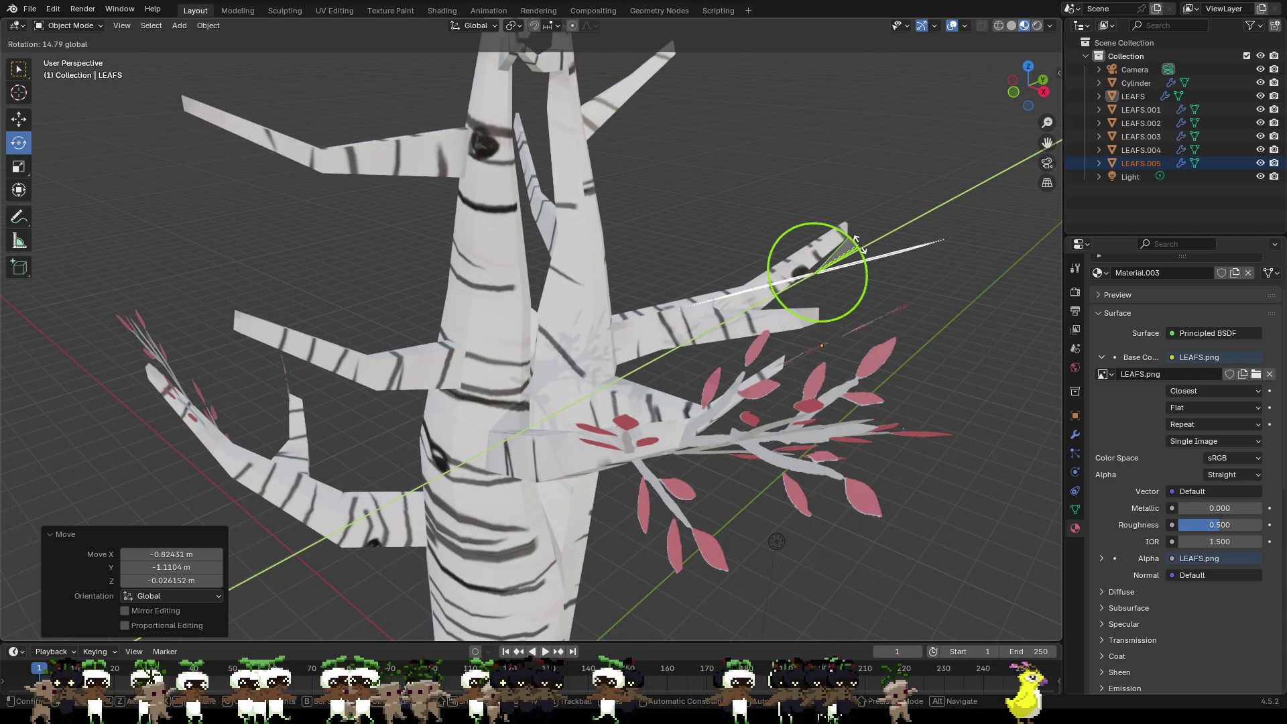
{"action": "left_click", "coordinate": [857, 243]}
{"action": "mouse_move", "coordinate": [857, 243]}
{"action": "middle_mouse_down"}
{"action": "mouse_move", "coordinate": [890, 275]}
{"action": "mouse_move", "coordinate": [644, 190]}
{"action": "middle_mouse_up"}
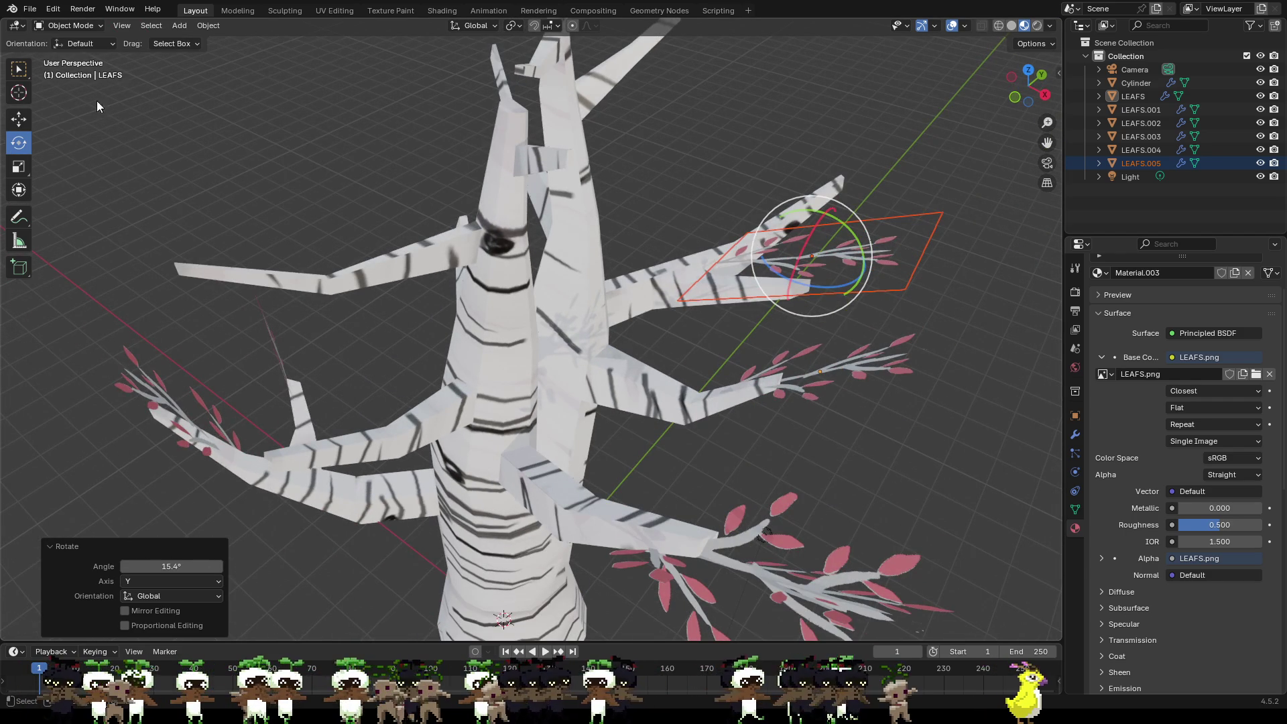
{"action": "middle_click_drag", "start_coordinate": [704, 251], "coordinate": [779, 252]}
{"action": "left_click_drag", "start_coordinate": [784, 207], "coordinate": [788, 248]}
{"action": "mouse_move", "coordinate": [789, 247]}
{"action": "middle_mouse_down"}
{"action": "mouse_move", "coordinate": [829, 266]}
{"action": "mouse_move", "coordinate": [828, 356]}
{"action": "middle_mouse_up"}
Step: Nudge LEAFS.005 along X and Y to settle it, then view the whole tree
{"action": "left_click_drag", "start_coordinate": [847, 249], "coordinate": [857, 254]}
{"action": "left_click_drag", "start_coordinate": [844, 202], "coordinate": [848, 205]}
{"action": "left_click_drag", "start_coordinate": [867, 251], "coordinate": [828, 214]}
{"action": "middle_click_drag", "start_coordinate": [909, 243], "coordinate": [784, 96]}
{"action": "scroll", "coordinate": [787, 285], "scroll_direction": "down", "scroll_amount": 3}
{"action": "mouse_move", "coordinate": [788, 285]}
{"action": "middle_mouse_down"}
{"action": "mouse_move", "coordinate": [815, 274]}
{"action": "mouse_move", "coordinate": [996, 305]}
{"action": "mouse_move", "coordinate": [17, 325]}
{"action": "mouse_move", "coordinate": [1031, 323]}
{"action": "mouse_move", "coordinate": [18, 335]}
{"action": "mouse_move", "coordinate": [152, 353]}
{"action": "mouse_move", "coordinate": [10, 350]}
{"action": "mouse_move", "coordinate": [1016, 344]}
{"action": "mouse_move", "coordinate": [664, 358]}
{"action": "mouse_move", "coordinate": [649, 297]}
{"action": "mouse_move", "coordinate": [790, 262]}
{"action": "mouse_move", "coordinate": [853, 401]}
{"action": "mouse_move", "coordinate": [947, 400]}
{"action": "mouse_move", "coordinate": [1040, 336]}
{"action": "mouse_move", "coordinate": [26, 348]}
{"action": "mouse_move", "coordinate": [110, 342]}
{"action": "middle_mouse_up"}
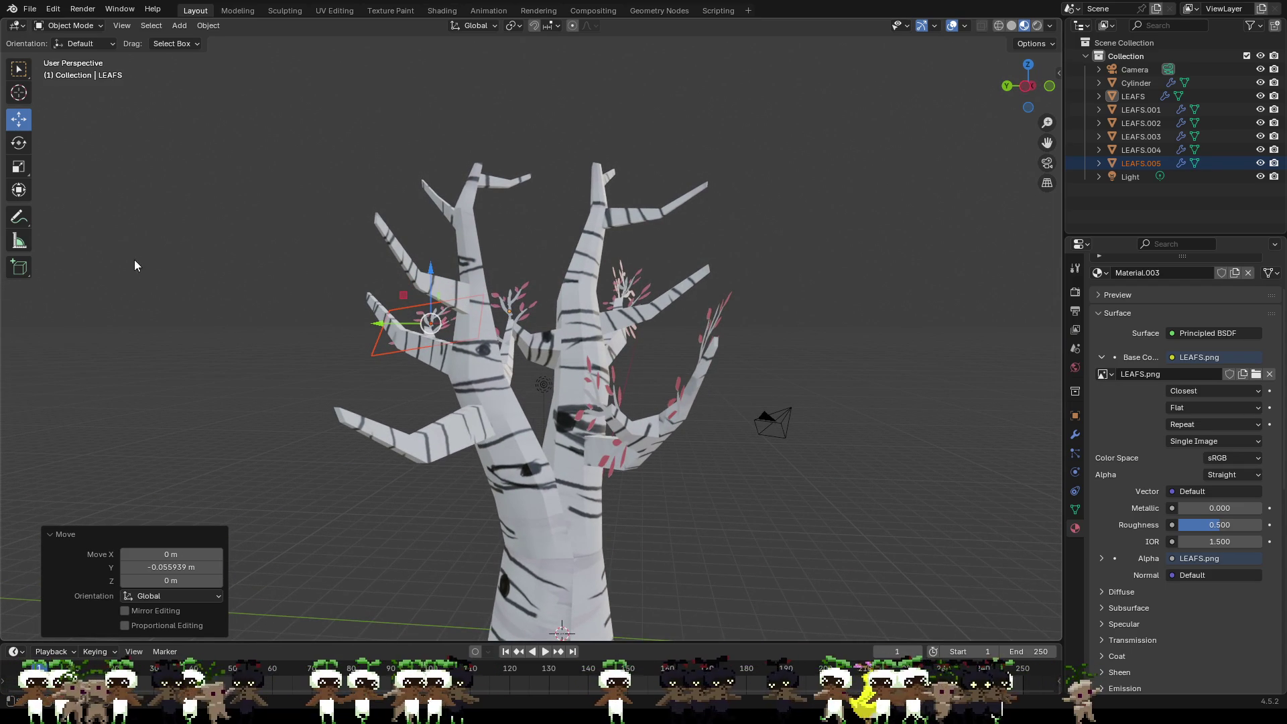
{"action": "scroll", "coordinate": [614, 333], "scroll_direction": "up", "scroll_amount": 3}
Step: Nudge LEAFS.005 along Y, rotate it about Z, then paste a new copy LEAFS.006
{"action": "mouse_move", "coordinate": [625, 286]}
{"action": "middle_mouse_down"}
{"action": "mouse_move", "coordinate": [893, 293]}
{"action": "mouse_move", "coordinate": [669, 403]}
{"action": "mouse_move", "coordinate": [649, 447]}
{"action": "mouse_move", "coordinate": [607, 436]}
{"action": "mouse_move", "coordinate": [802, 386]}
{"action": "mouse_move", "coordinate": [869, 402]}
{"action": "mouse_move", "coordinate": [899, 450]}
{"action": "mouse_move", "coordinate": [746, 371]}
{"action": "mouse_move", "coordinate": [689, 289]}
{"action": "mouse_move", "coordinate": [703, 201]}
{"action": "mouse_move", "coordinate": [661, 218]}
{"action": "mouse_move", "coordinate": [623, 282]}
{"action": "mouse_move", "coordinate": [294, 370]}
{"action": "middle_mouse_up"}
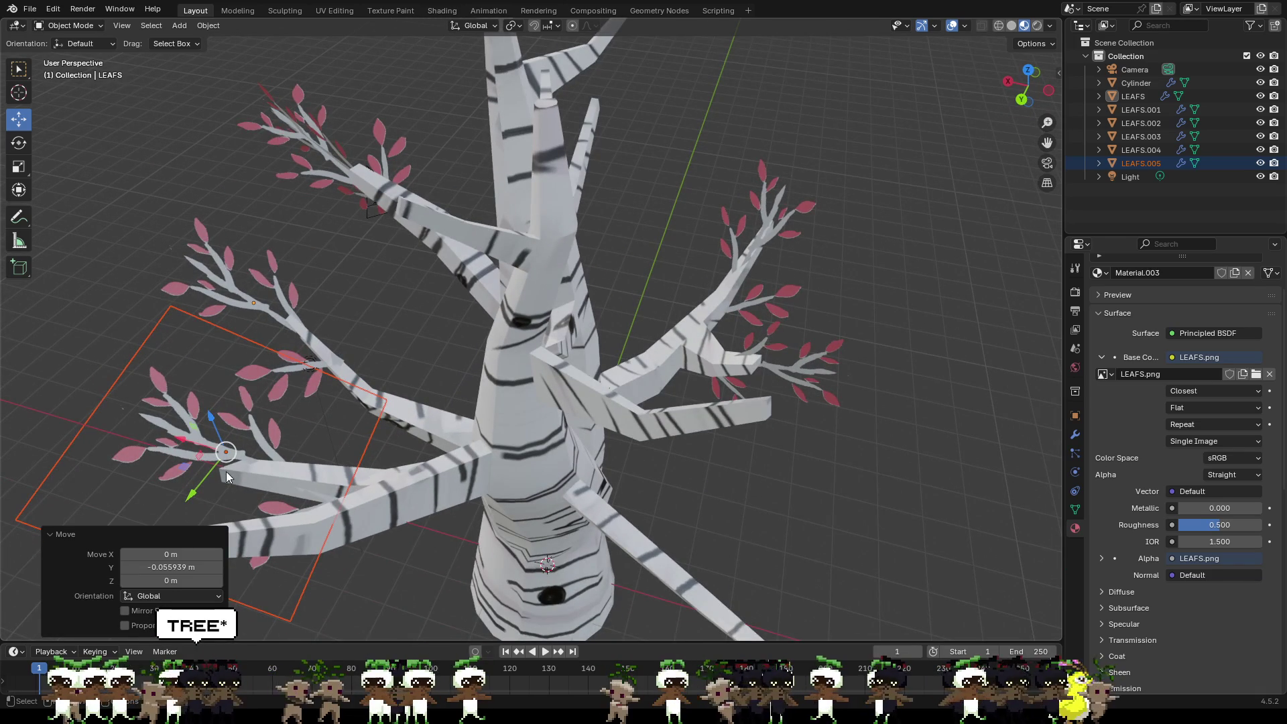
{"action": "left_click_drag", "start_coordinate": [207, 478], "coordinate": [227, 464]}
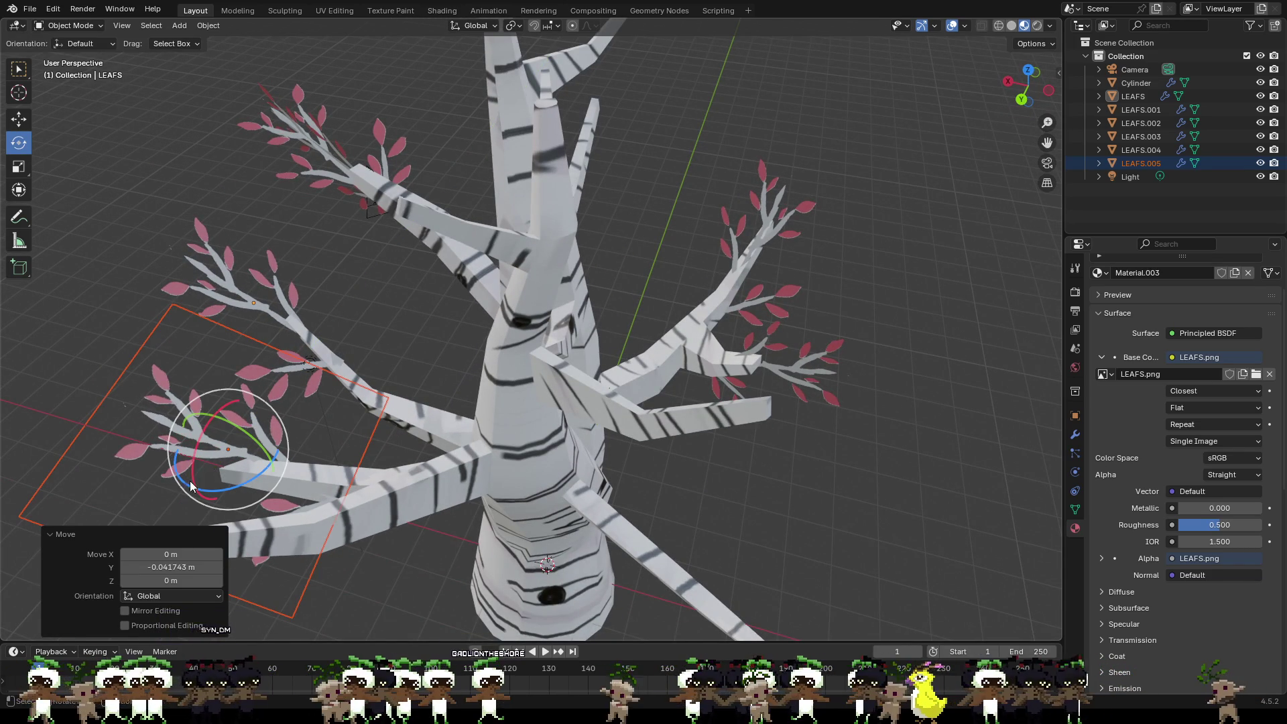
{"action": "left_click_drag", "start_coordinate": [191, 487], "coordinate": [289, 505]}
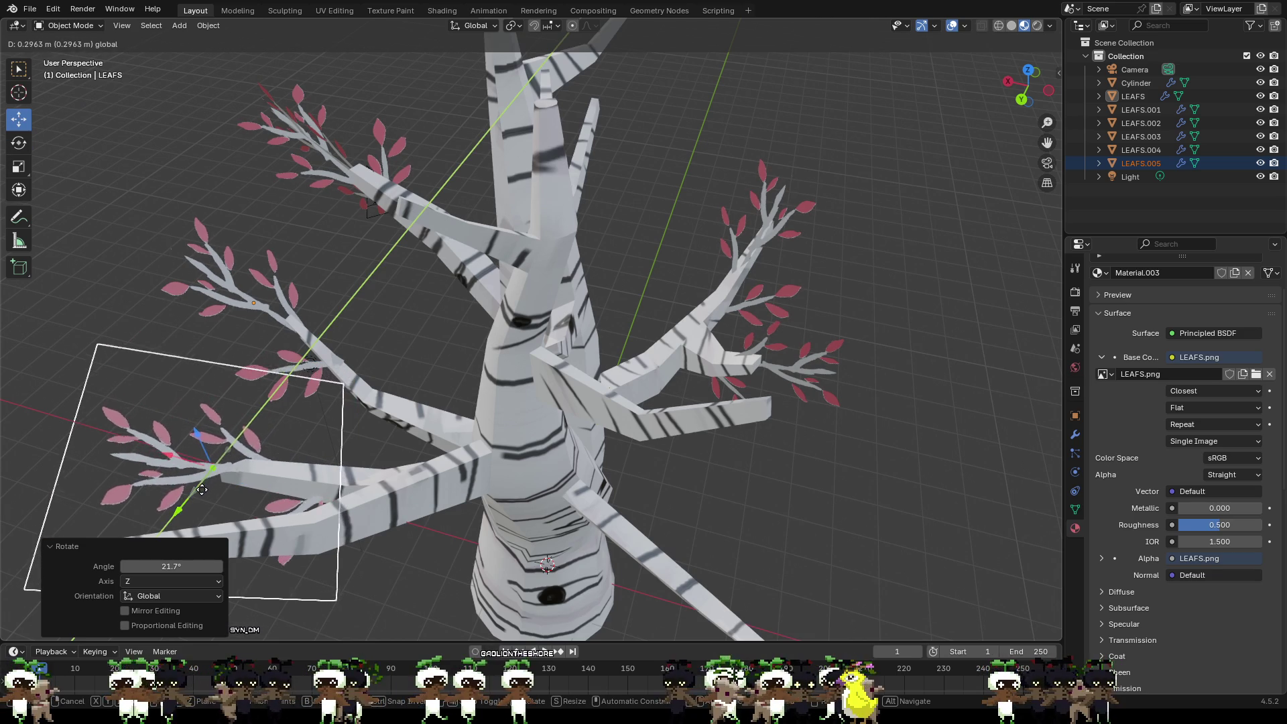
{"action": "mouse_move", "coordinate": [290, 504]}
{"action": "middle_mouse_down"}
{"action": "mouse_move", "coordinate": [444, 360]}
{"action": "mouse_move", "coordinate": [394, 397]}
{"action": "mouse_move", "coordinate": [656, 357]}
{"action": "mouse_move", "coordinate": [664, 491]}
{"action": "middle_mouse_up"}
{"action": "scroll", "coordinate": [394, 398], "scroll_direction": "down", "scroll_amount": 4}
{"action": "key", "text": "ctrl+v"}
{"action": "key", "text": "g"}
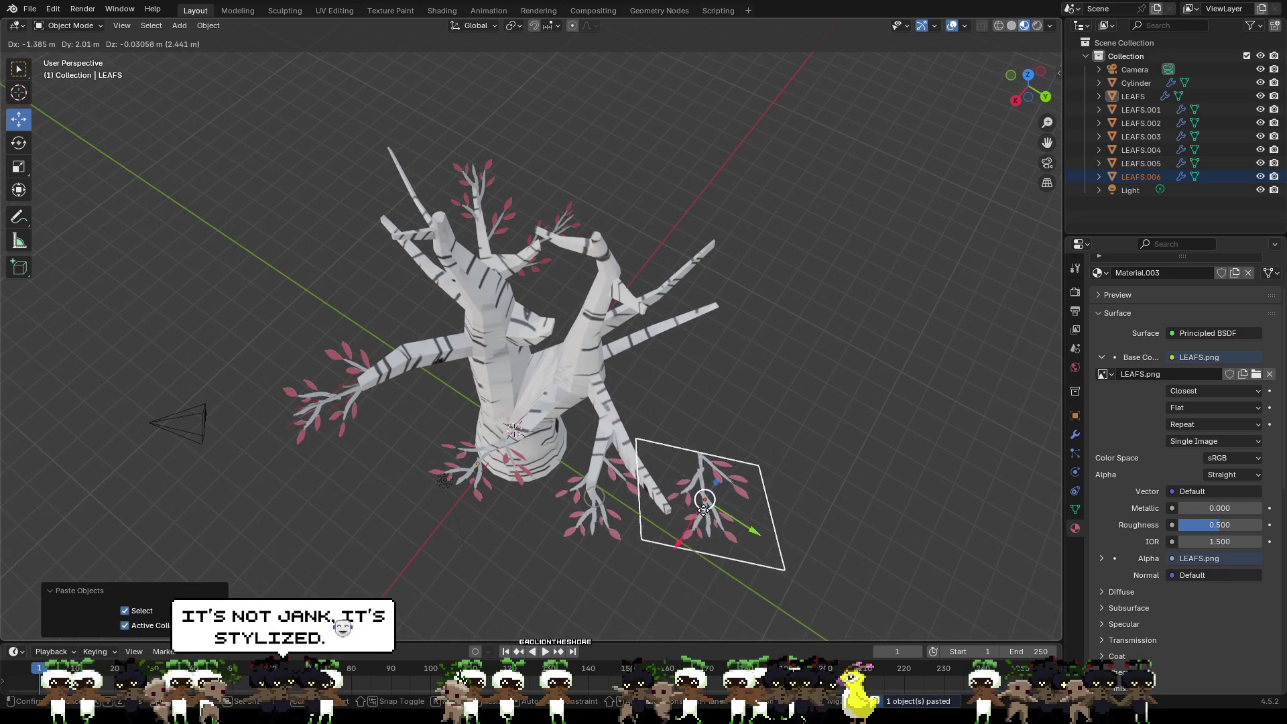
Step: Set down LEAFS.006, spin it around and tilt it about the X axis
{"action": "left_click", "coordinate": [693, 516]}
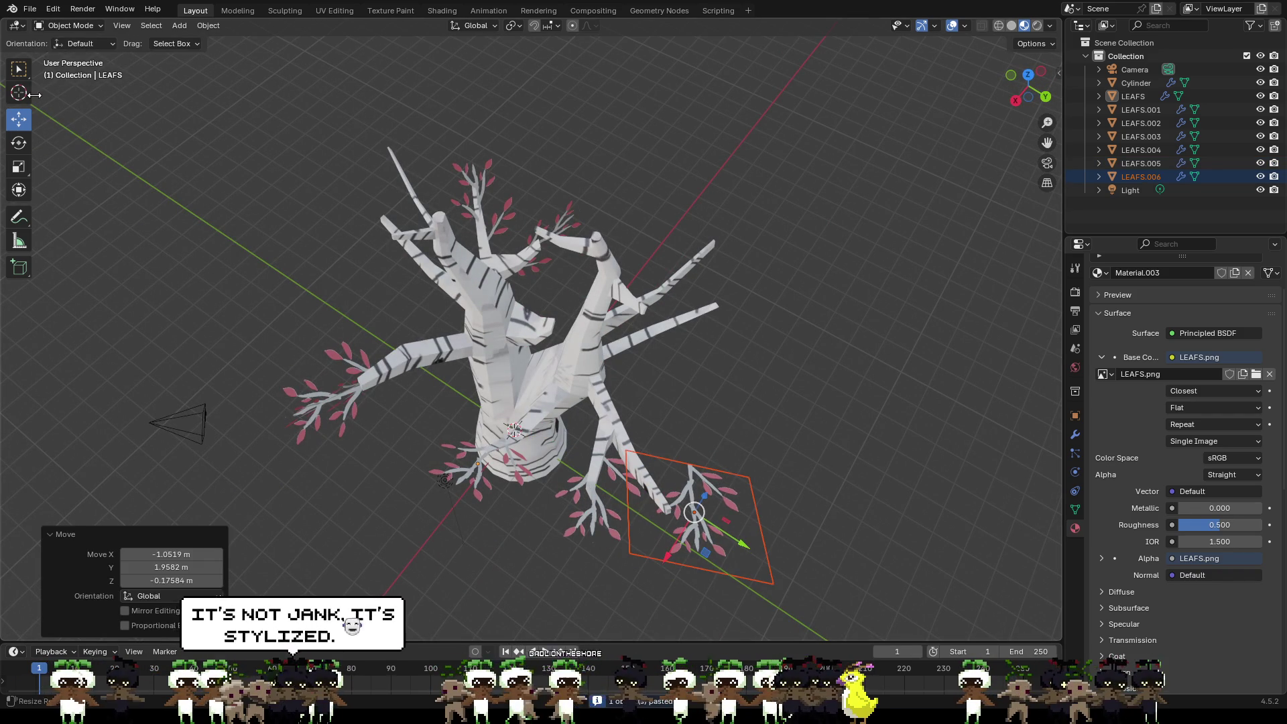
{"action": "mouse_move", "coordinate": [805, 528]}
{"action": "middle_mouse_down"}
{"action": "mouse_move", "coordinate": [779, 419]}
{"action": "mouse_move", "coordinate": [790, 443]}
{"action": "middle_mouse_up"}
{"action": "mouse_move", "coordinate": [707, 321]}
{"action": "left_mouse_down"}
{"action": "mouse_move", "coordinate": [645, 460]}
{"action": "mouse_move", "coordinate": [658, 440]}
{"action": "left_mouse_up"}
{"action": "middle_click_drag", "start_coordinate": [764, 409], "coordinate": [750, 425]}
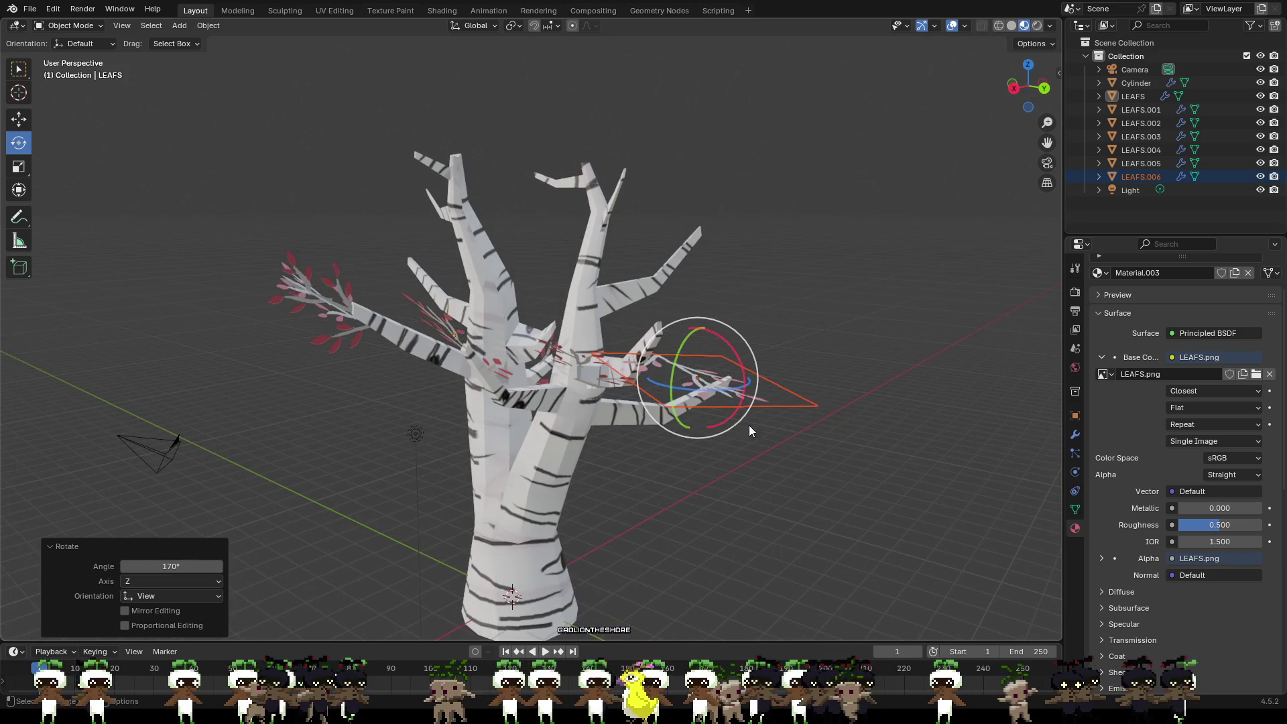
{"action": "left_click_drag", "start_coordinate": [745, 372], "coordinate": [765, 402]}
{"action": "mouse_move", "coordinate": [770, 407]}
{"action": "middle_mouse_down"}
{"action": "mouse_move", "coordinate": [705, 389]}
{"action": "mouse_move", "coordinate": [681, 409]}
{"action": "mouse_move", "coordinate": [203, 243]}
{"action": "middle_mouse_up"}
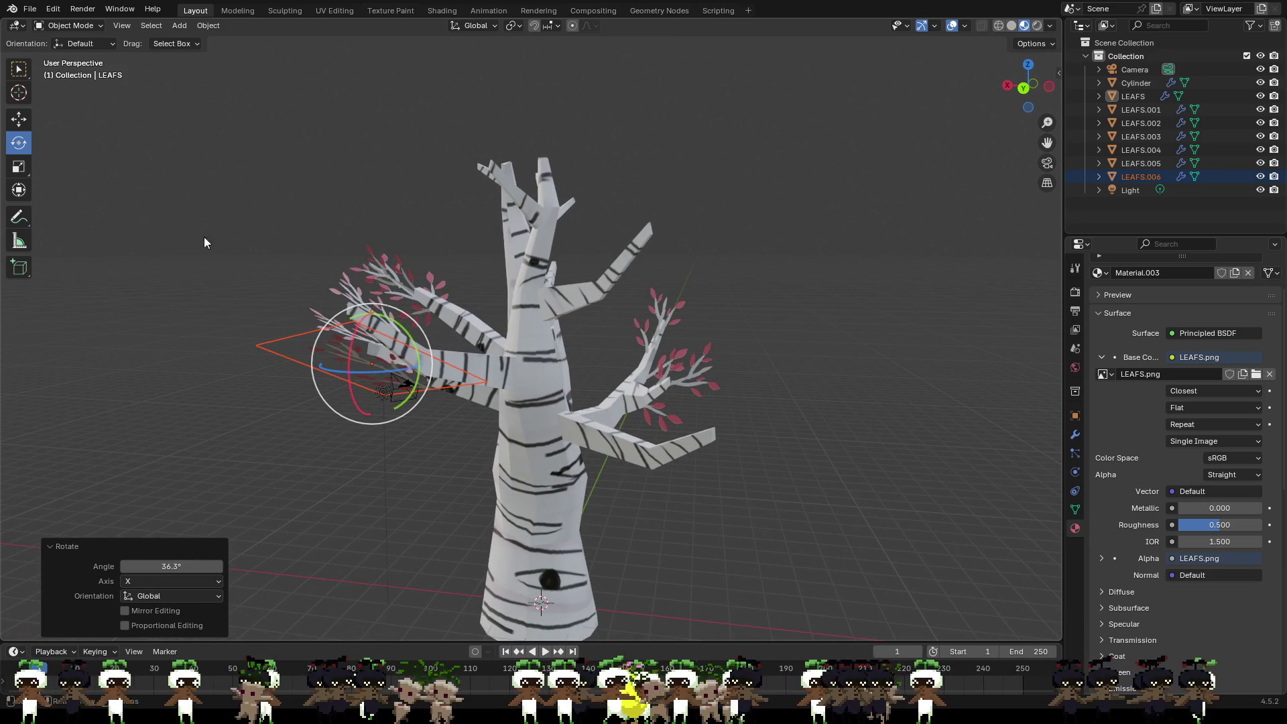
Step: Move LEAFS.006 up and left toward a branch, repositioning from above
{"action": "left_click", "coordinate": [18, 119]}
{"action": "middle_click_drag", "start_coordinate": [423, 383], "coordinate": [485, 344]}
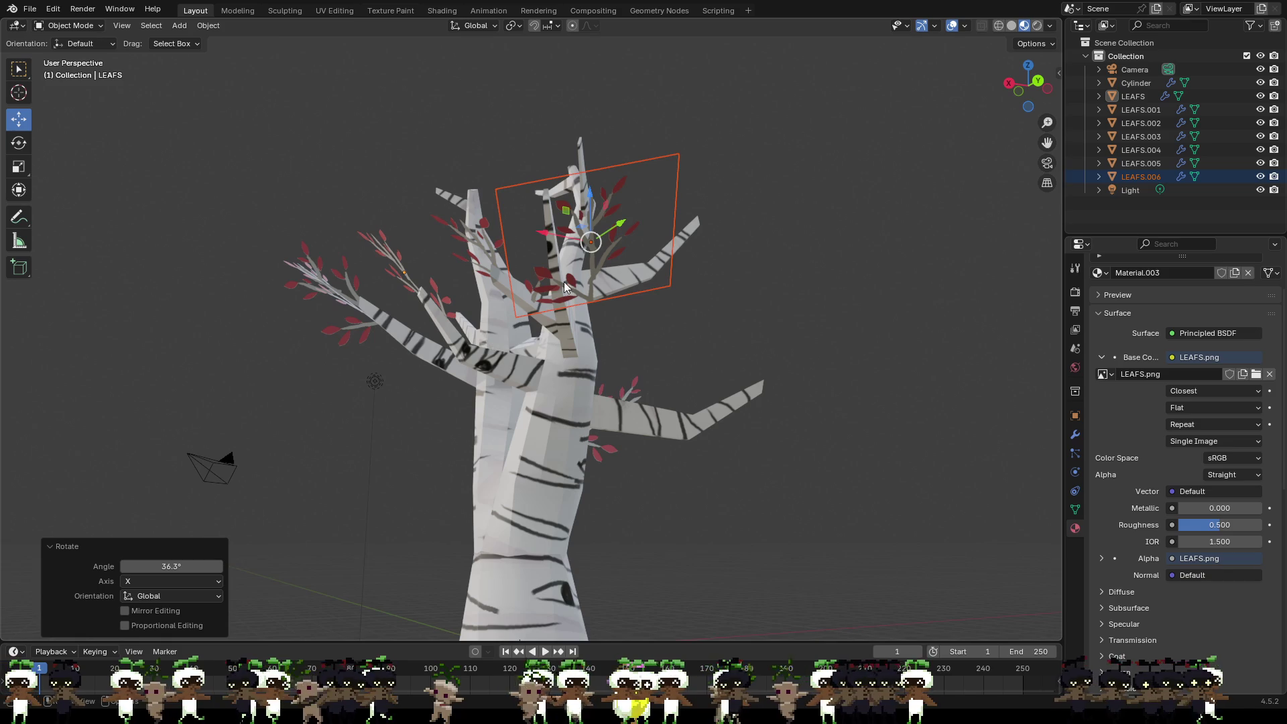
{"action": "left_click_drag", "start_coordinate": [590, 247], "coordinate": [535, 162]}
{"action": "mouse_move", "coordinate": [536, 163]}
{"action": "middle_mouse_down"}
{"action": "mouse_move", "coordinate": [662, 329]}
{"action": "mouse_move", "coordinate": [745, 409]}
{"action": "middle_mouse_up"}
{"action": "left_click_drag", "start_coordinate": [769, 446], "coordinate": [790, 453]}
{"action": "mouse_move", "coordinate": [790, 453]}
{"action": "middle_mouse_down"}
{"action": "mouse_move", "coordinate": [737, 341]}
{"action": "mouse_move", "coordinate": [703, 349]}
{"action": "mouse_move", "coordinate": [825, 353]}
{"action": "mouse_move", "coordinate": [801, 368]}
{"action": "mouse_move", "coordinate": [734, 323]}
{"action": "middle_mouse_up"}
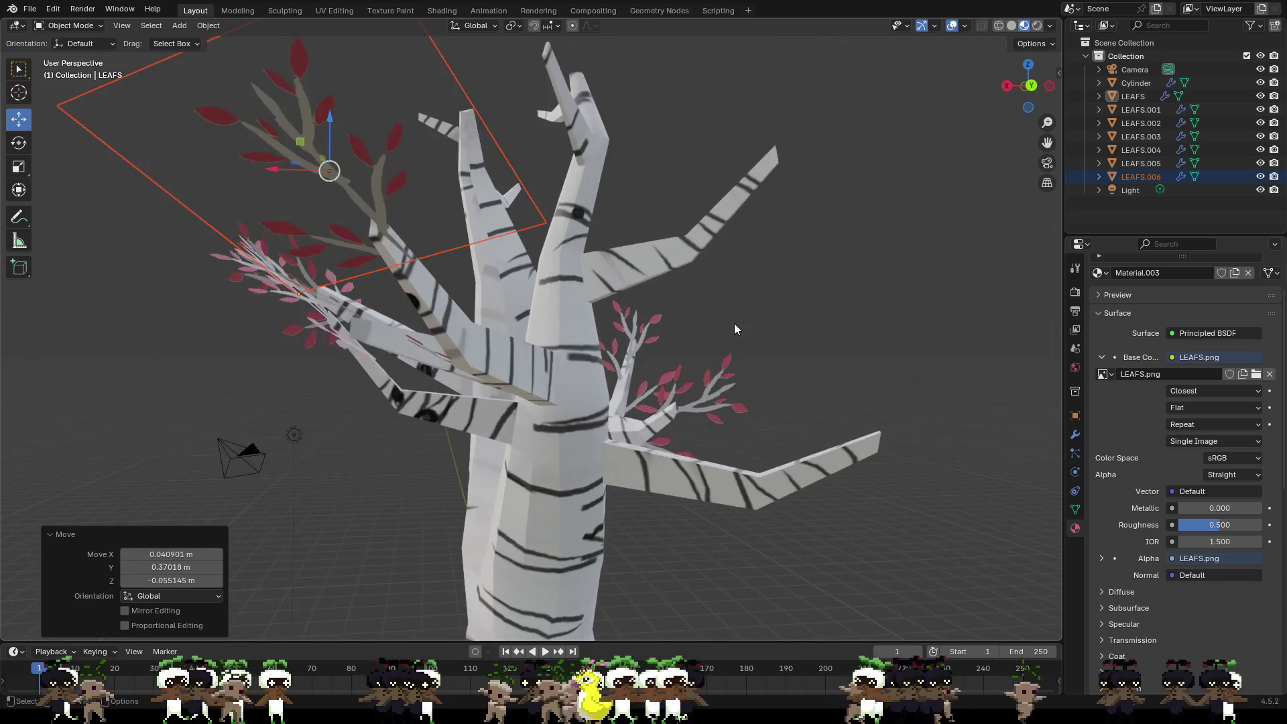
Step: Slide LEAFS.006 left onto the branch tip, then paste another copy, LEAFS.007
{"action": "mouse_move", "coordinate": [607, 328]}
{"action": "middle_mouse_down"}
{"action": "mouse_move", "coordinate": [683, 349]}
{"action": "mouse_move", "coordinate": [757, 399]}
{"action": "mouse_move", "coordinate": [980, 319]}
{"action": "middle_mouse_up"}
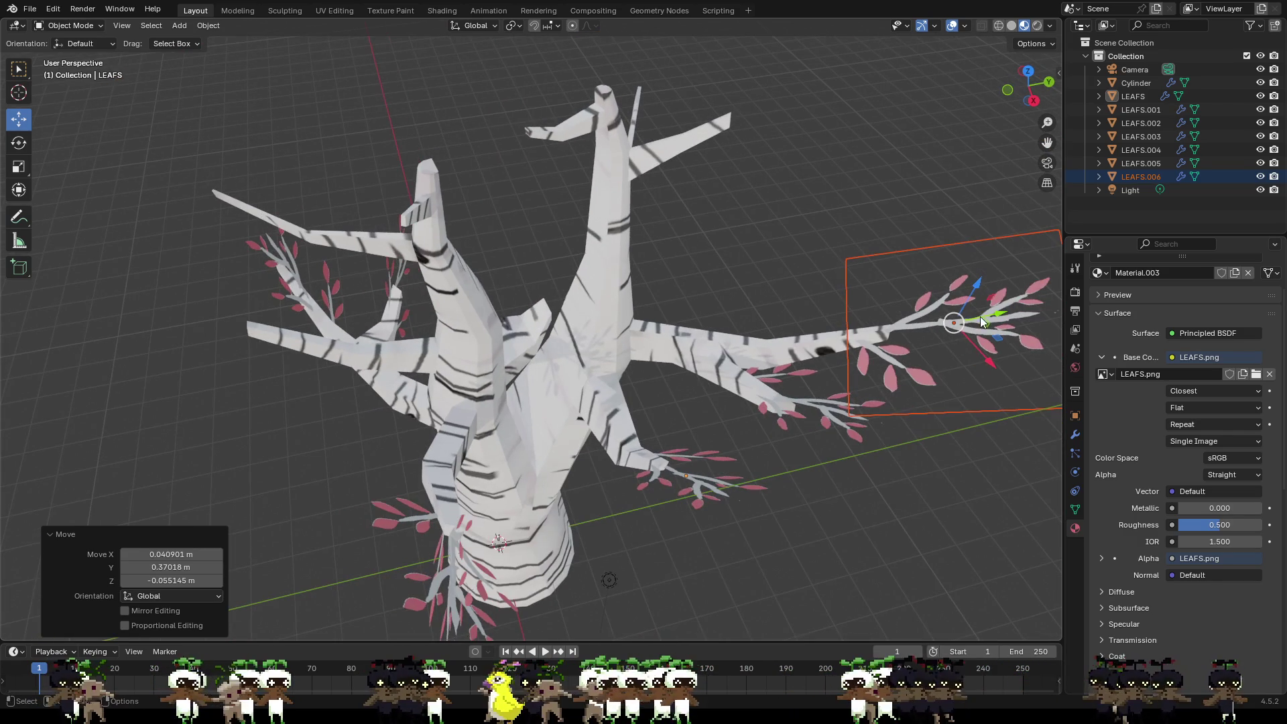
{"action": "left_click_drag", "start_coordinate": [957, 323], "coordinate": [928, 325]}
{"action": "mouse_move", "coordinate": [928, 325]}
{"action": "middle_mouse_down"}
{"action": "mouse_move", "coordinate": [939, 354]}
{"action": "mouse_move", "coordinate": [933, 302]}
{"action": "middle_mouse_up"}
{"action": "left_click_drag", "start_coordinate": [933, 302], "coordinate": [956, 302]}
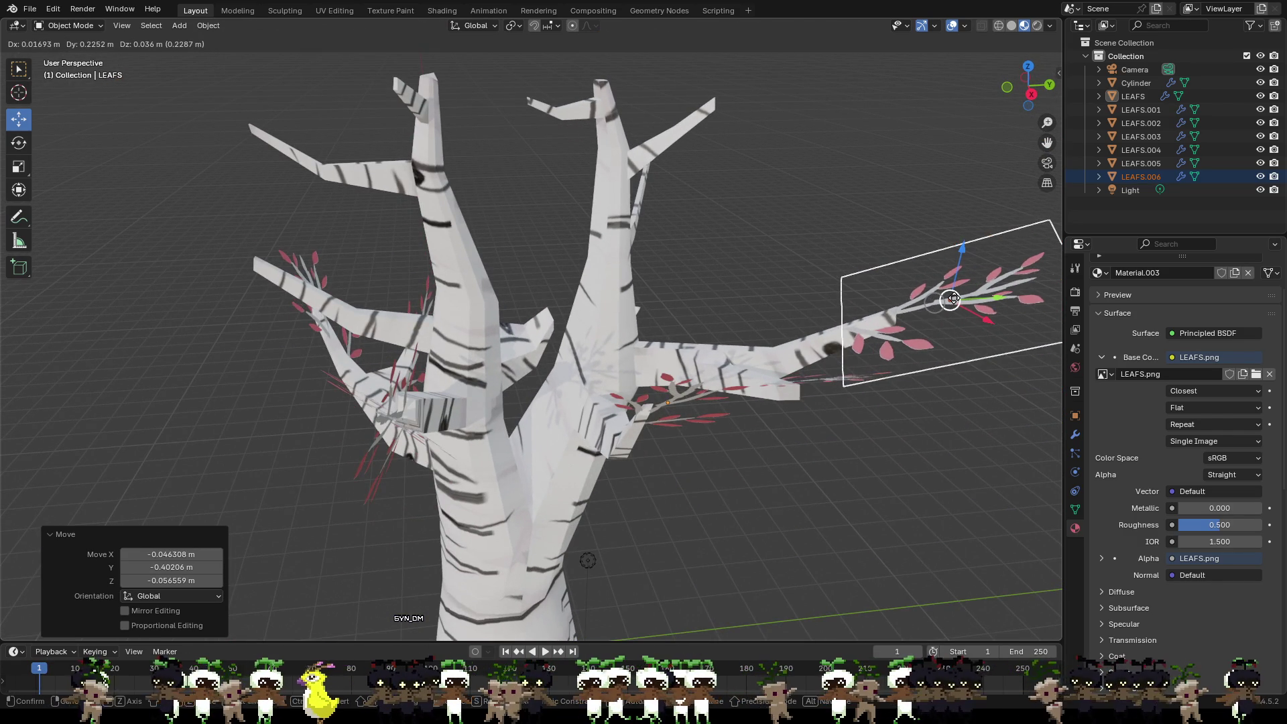
{"action": "mouse_move", "coordinate": [956, 302]}
{"action": "middle_mouse_down"}
{"action": "mouse_move", "coordinate": [886, 311]}
{"action": "mouse_move", "coordinate": [828, 259]}
{"action": "mouse_move", "coordinate": [809, 269]}
{"action": "mouse_move", "coordinate": [760, 217]}
{"action": "mouse_move", "coordinate": [1008, 265]}
{"action": "mouse_move", "coordinate": [777, 230]}
{"action": "mouse_move", "coordinate": [747, 256]}
{"action": "mouse_move", "coordinate": [726, 232]}
{"action": "middle_mouse_up"}
{"action": "key", "text": "ctrl+v"}
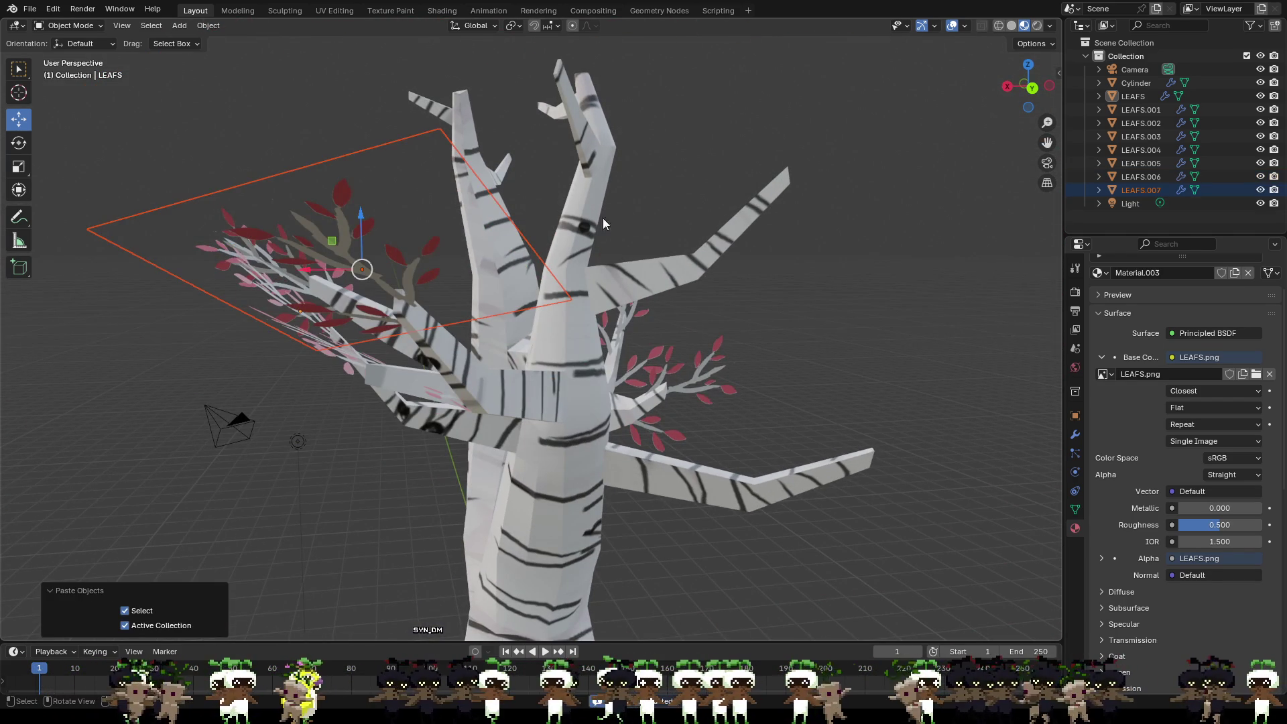
Step: Move the pasted LEAFS.007 up to the tall upper branch and fine-tune its spot
{"action": "mouse_move", "coordinate": [463, 251]}
{"action": "middle_mouse_down"}
{"action": "mouse_move", "coordinate": [514, 274]}
{"action": "mouse_move", "coordinate": [454, 317]}
{"action": "middle_mouse_up"}
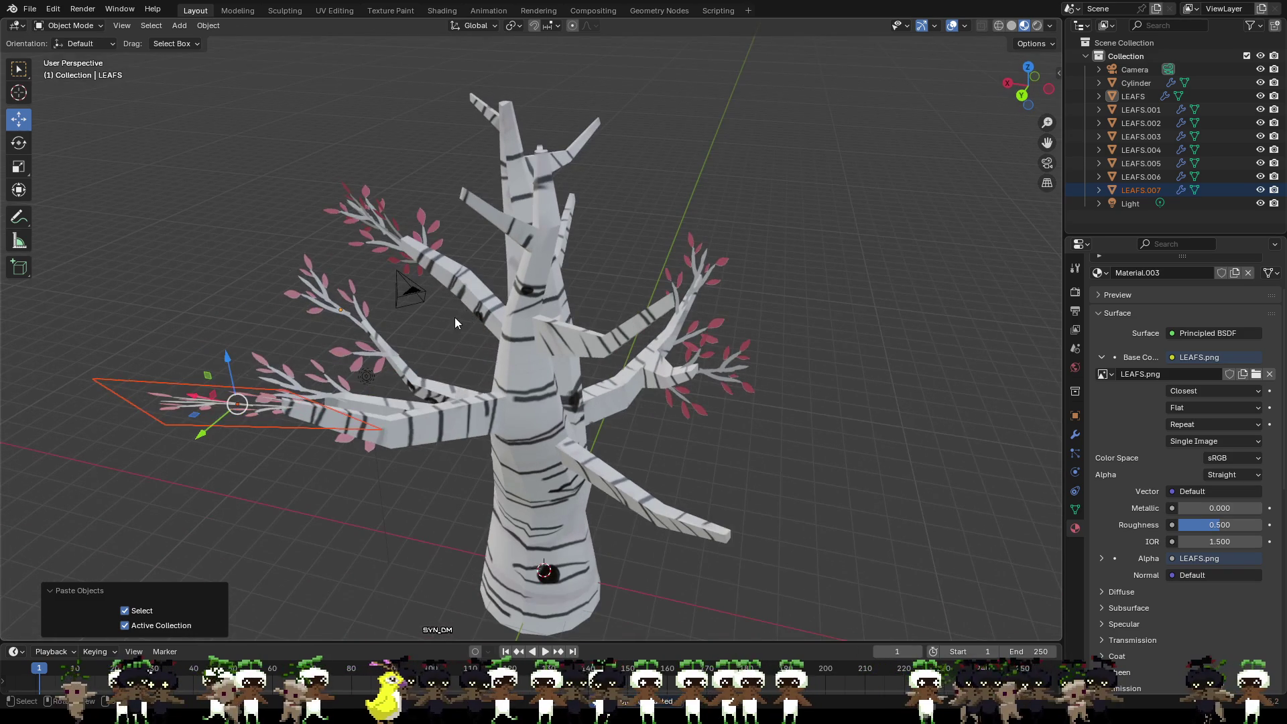
{"action": "left_click_drag", "start_coordinate": [237, 403], "coordinate": [357, 287]}
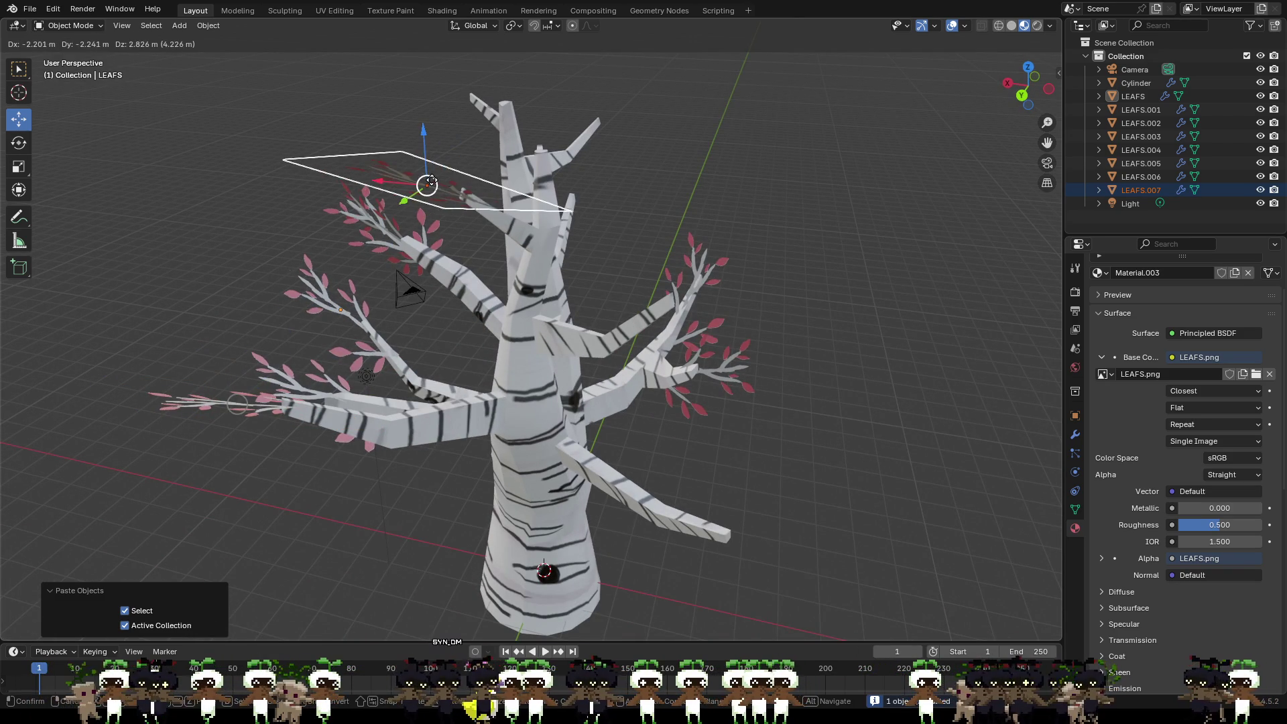
{"action": "key", "text": "Return"}
{"action": "mouse_move", "coordinate": [503, 172]}
{"action": "middle_mouse_down"}
{"action": "mouse_move", "coordinate": [538, 136]}
{"action": "mouse_move", "coordinate": [515, 144]}
{"action": "middle_mouse_up"}
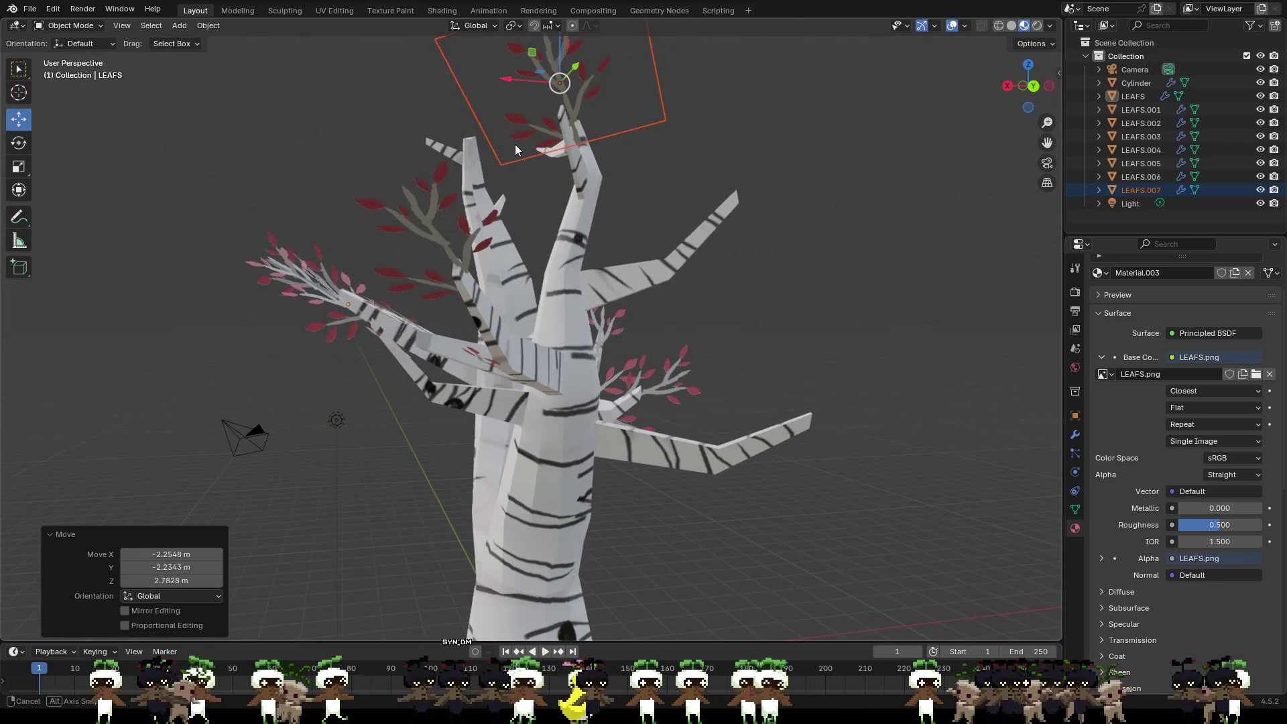
{"action": "left_click_drag", "start_coordinate": [566, 84], "coordinate": [555, 85]}
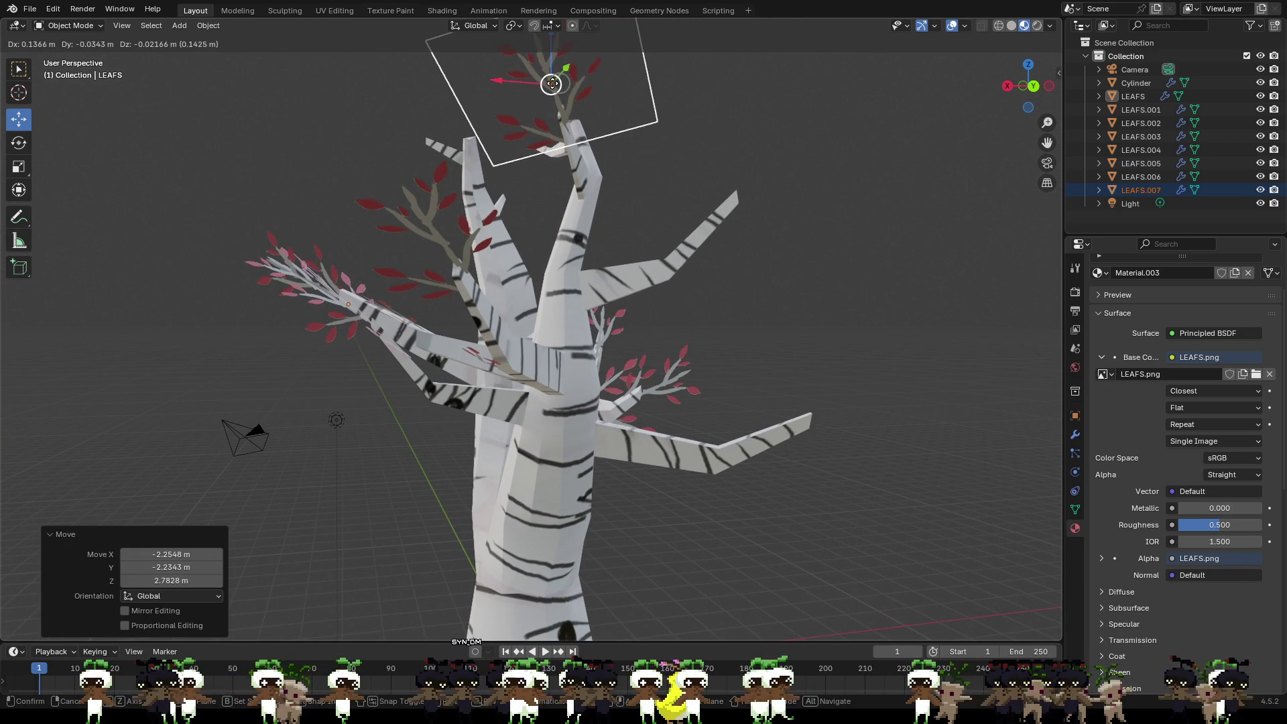
{"action": "left_click_drag", "start_coordinate": [553, 84], "coordinate": [554, 85]}
{"action": "middle_click_drag", "start_coordinate": [593, 124], "coordinate": [505, 140]}
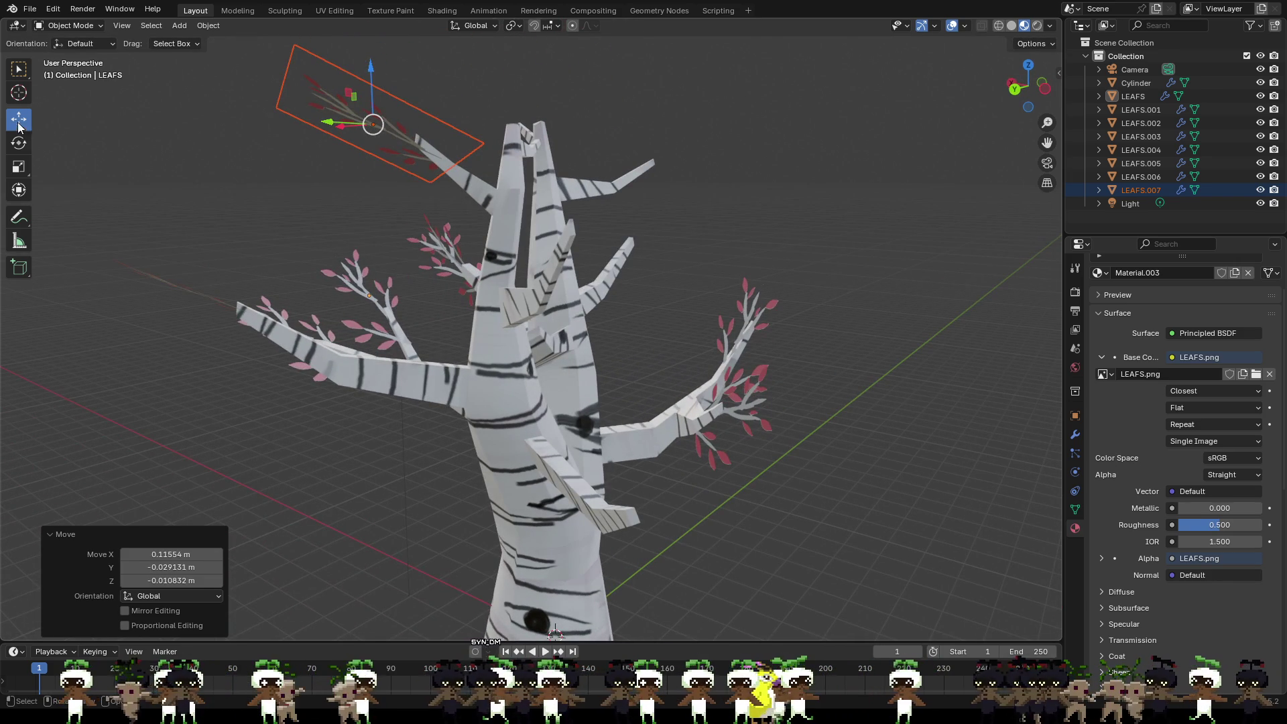
Step: Tilt LEAFS.007 to follow the branch, nudge it onto the tip, and reselect it
{"action": "left_click_drag", "start_coordinate": [353, 74], "coordinate": [370, 64]}
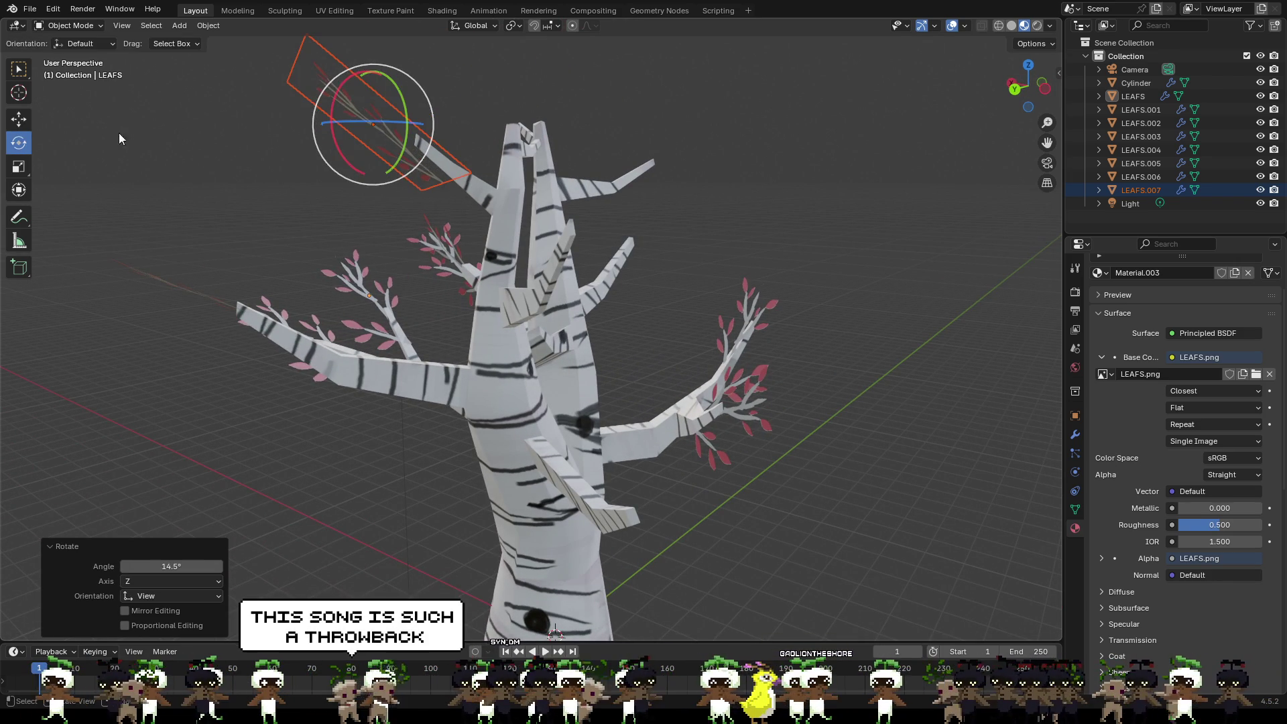
{"action": "left_click", "coordinate": [19, 120]}
{"action": "left_click_drag", "start_coordinate": [373, 121], "coordinate": [380, 116]}
{"action": "mouse_move", "coordinate": [380, 117]}
{"action": "middle_mouse_down"}
{"action": "mouse_move", "coordinate": [488, 172]}
{"action": "mouse_move", "coordinate": [580, 119]}
{"action": "middle_mouse_up"}
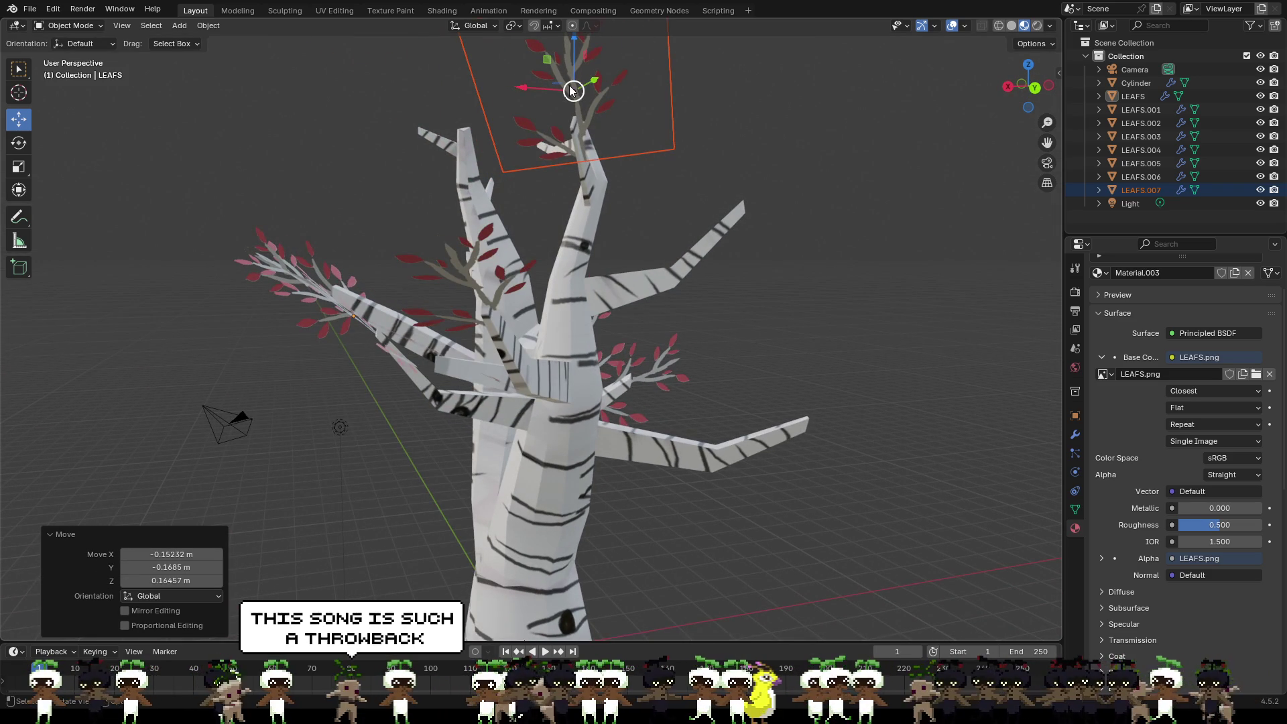
{"action": "left_click_drag", "start_coordinate": [571, 93], "coordinate": [587, 108]}
{"action": "left_click", "coordinate": [688, 210]}
{"action": "mouse_move", "coordinate": [689, 210]}
{"action": "middle_mouse_down"}
{"action": "mouse_move", "coordinate": [583, 231]}
{"action": "mouse_move", "coordinate": [568, 267]}
{"action": "mouse_move", "coordinate": [588, 191]}
{"action": "mouse_move", "coordinate": [650, 168]}
{"action": "mouse_move", "coordinate": [614, 230]}
{"action": "middle_mouse_up"}
{"action": "scroll", "coordinate": [651, 168], "scroll_direction": "down", "scroll_amount": 5}
{"action": "scroll", "coordinate": [606, 245], "scroll_direction": "up", "scroll_amount": 2}
{"action": "scroll", "coordinate": [598, 256], "scroll_direction": "up", "scroll_amount": 2}
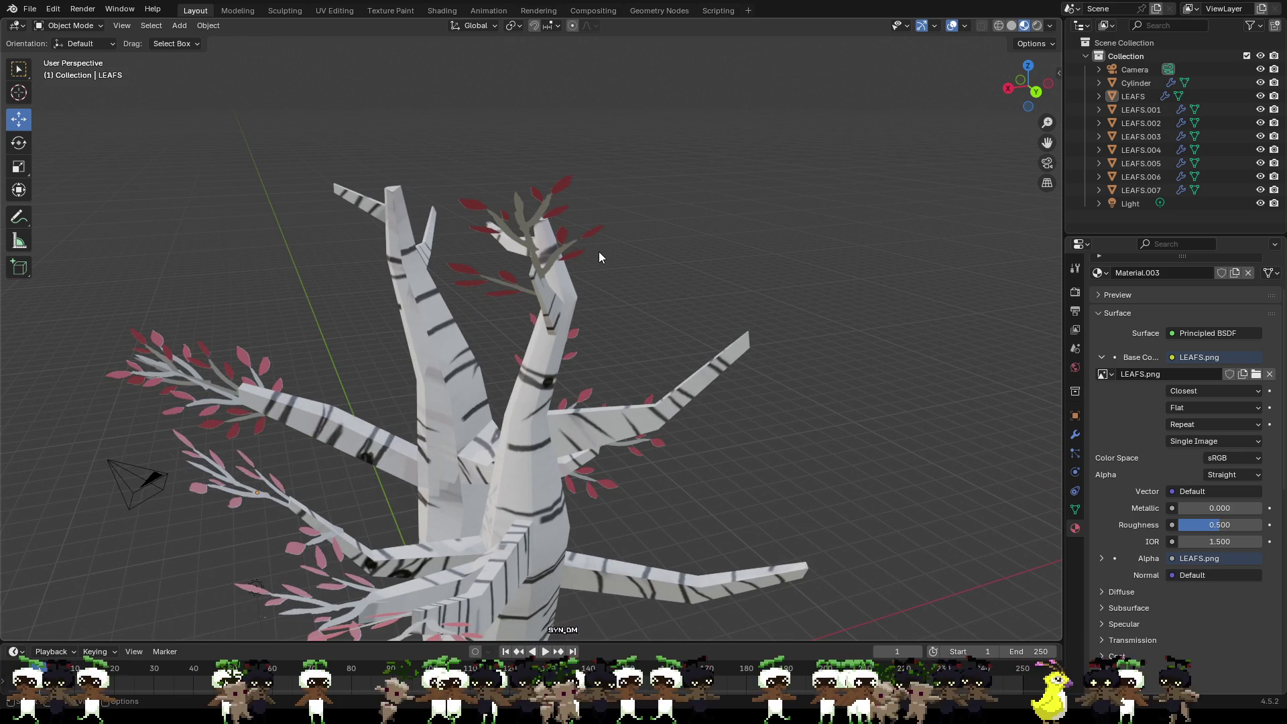
{"action": "left_click", "coordinate": [518, 224]}
{"action": "mouse_move", "coordinate": [518, 223]}
{"action": "middle_mouse_down"}
{"action": "mouse_move", "coordinate": [632, 226]}
{"action": "mouse_move", "coordinate": [601, 254]}
{"action": "mouse_move", "coordinate": [732, 225]}
{"action": "mouse_move", "coordinate": [678, 259]}
{"action": "mouse_move", "coordinate": [807, 278]}
{"action": "middle_mouse_up"}
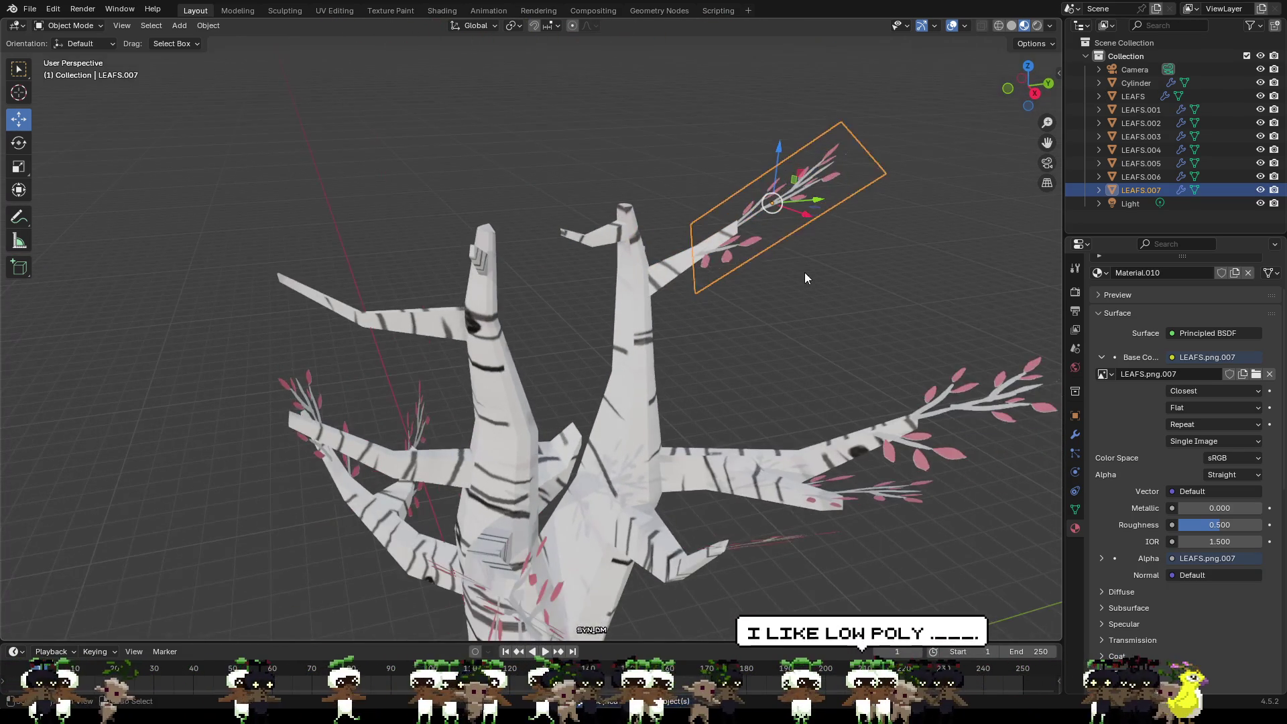
Step: Paste leaf plane LEAFS.008, stand it upright and raise it onto the top of an upper branch
{"action": "key", "text": "ctrl+v"}
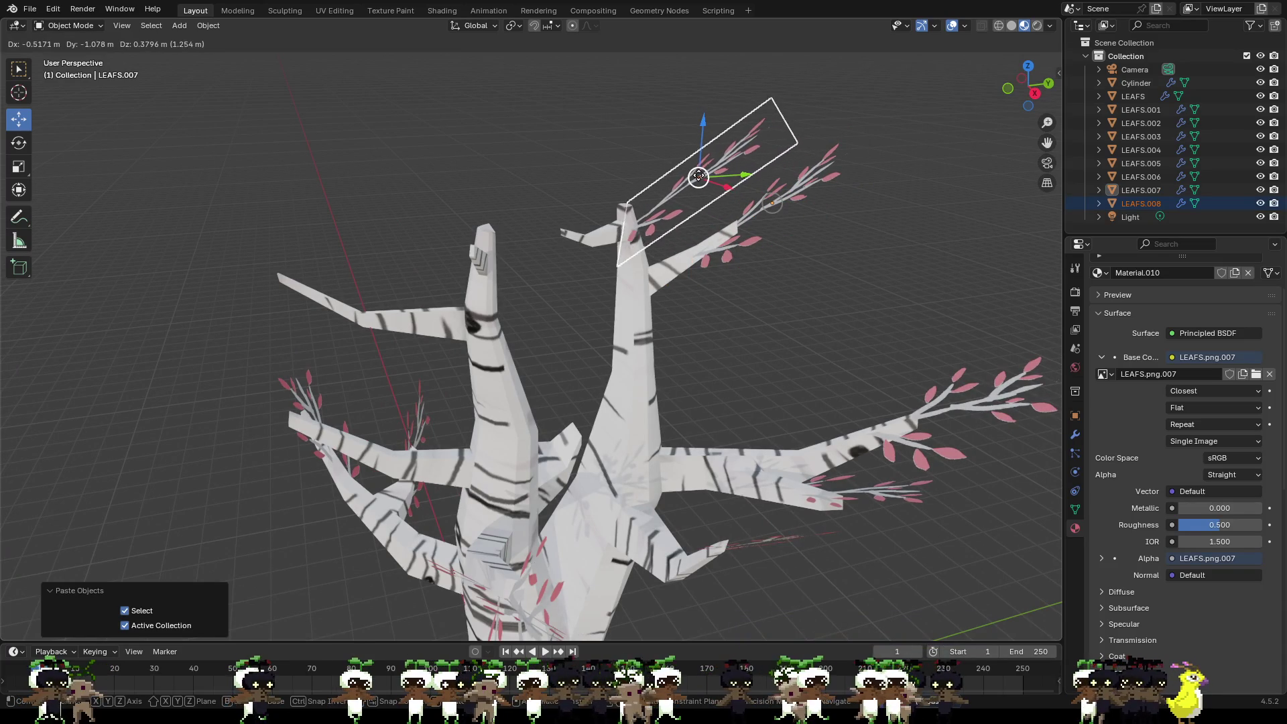
{"action": "left_click_drag", "start_coordinate": [770, 204], "coordinate": [699, 177]}
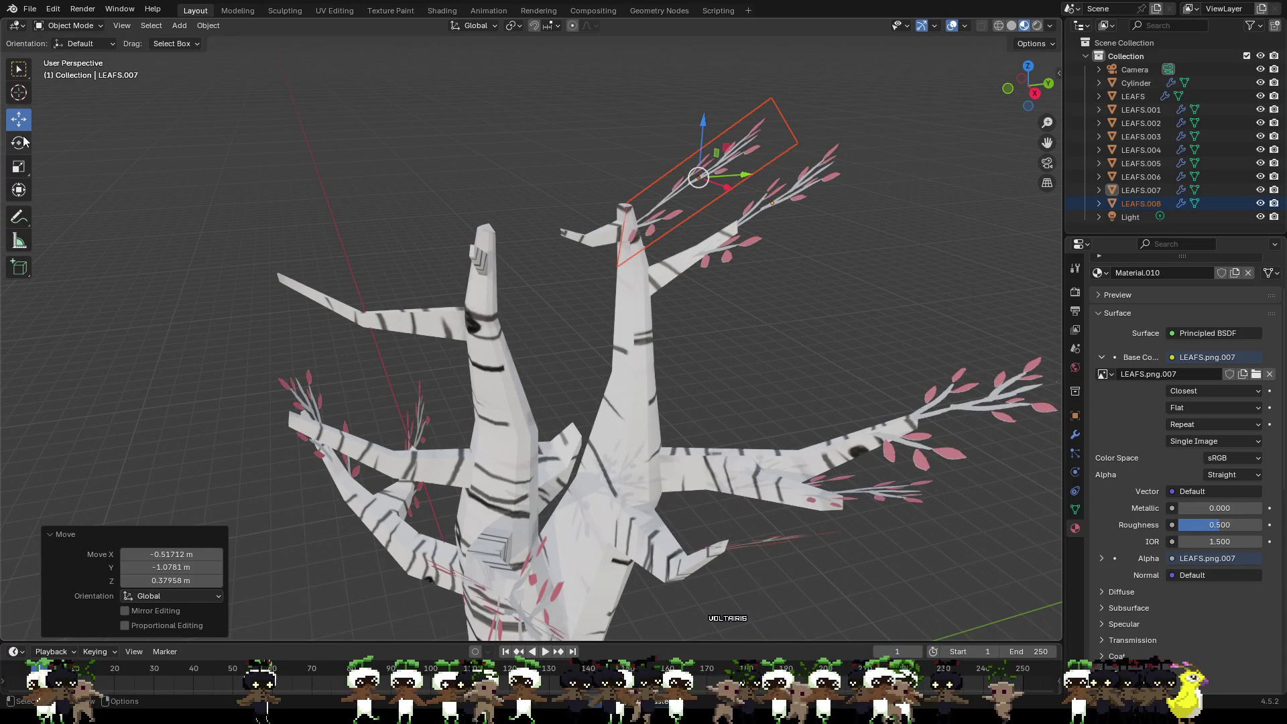
{"action": "left_click_drag", "start_coordinate": [692, 119], "coordinate": [577, 127]}
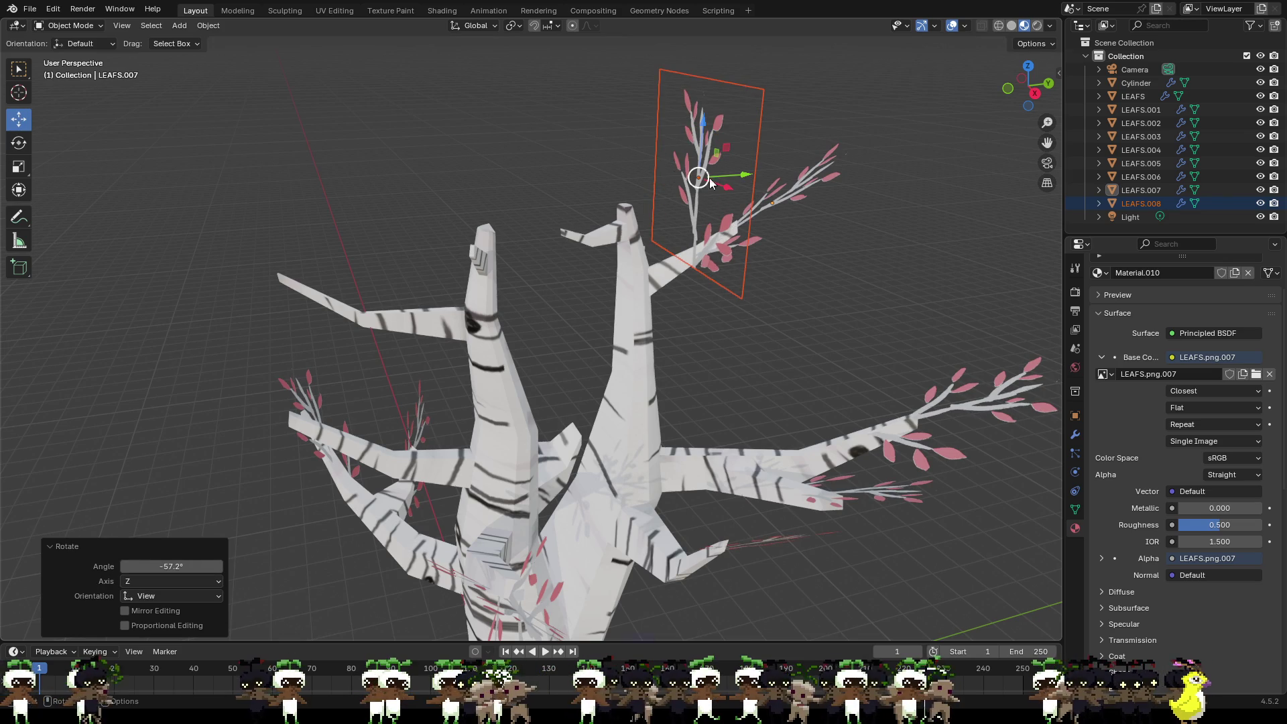
{"action": "middle_click_drag", "start_coordinate": [708, 180], "coordinate": [697, 187]}
{"action": "left_click_drag", "start_coordinate": [697, 186], "coordinate": [609, 166]}
{"action": "middle_click_drag", "start_coordinate": [609, 166], "coordinate": [600, 147]}
{"action": "left_click_drag", "start_coordinate": [626, 144], "coordinate": [631, 127]}
{"action": "middle_click_drag", "start_coordinate": [630, 127], "coordinate": [789, 184]}
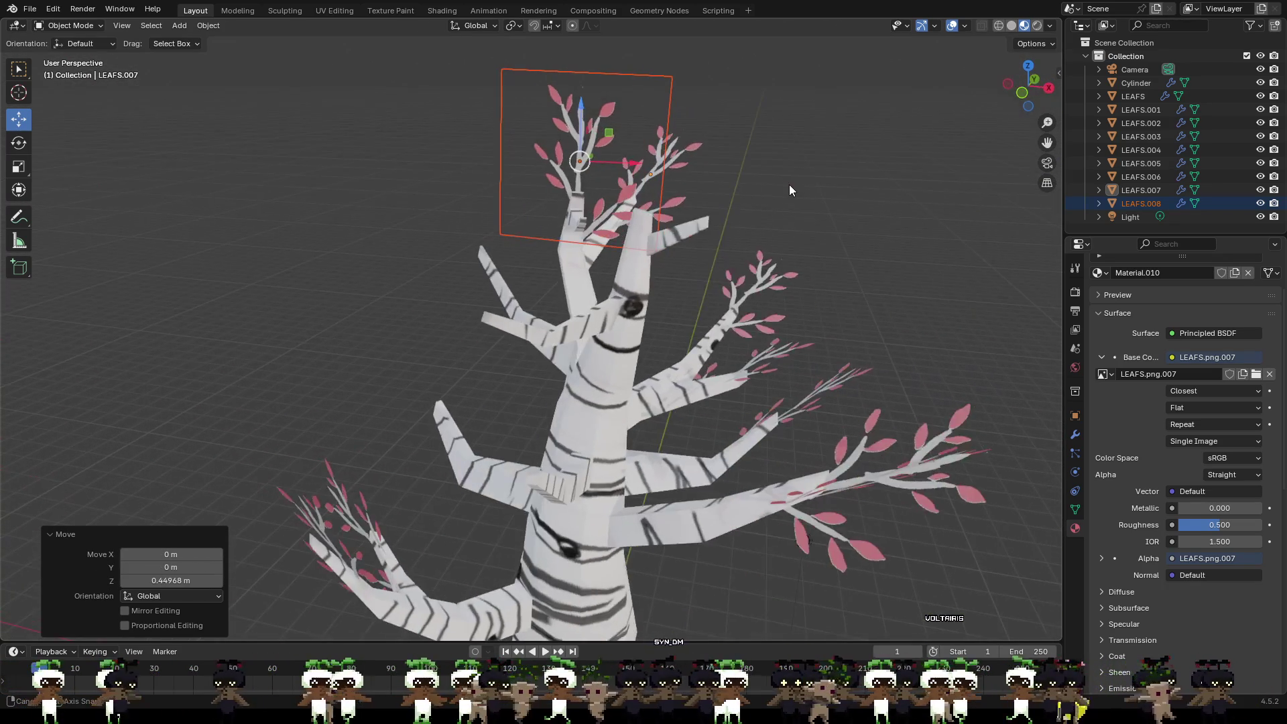
Step: Paste LEAFS.009 and turn it about the vertical axis so it crosses LEAFS.008
{"action": "key", "text": "ctrl+v"}
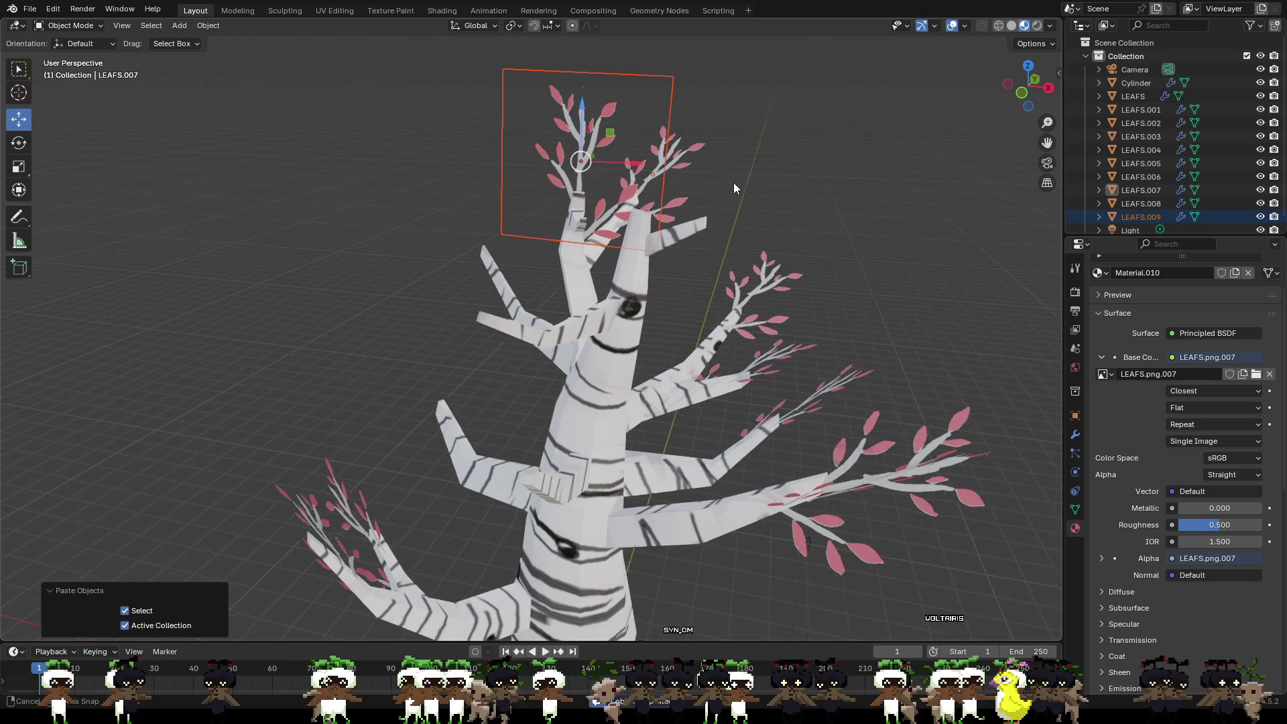
{"action": "middle_click_drag", "start_coordinate": [733, 182], "coordinate": [85, 128]}
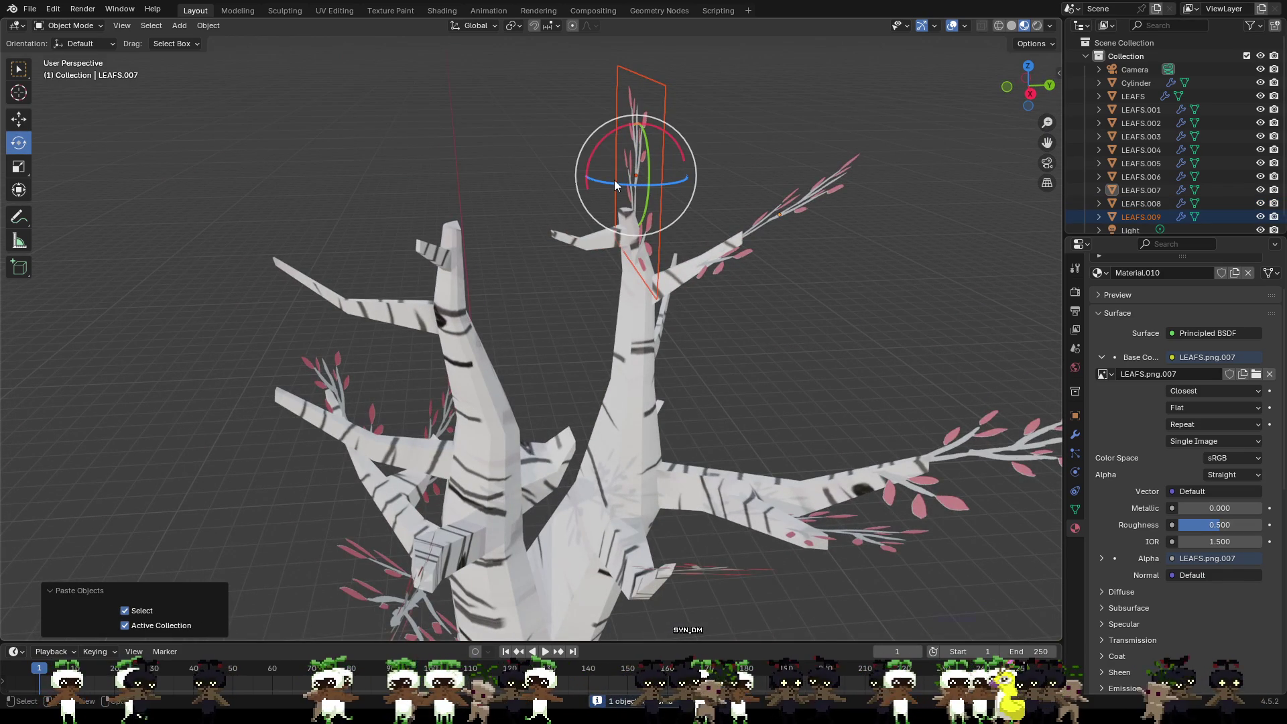
{"action": "mouse_move", "coordinate": [616, 180]}
{"action": "left_mouse_down"}
{"action": "mouse_move", "coordinate": [638, 184]}
{"action": "mouse_move", "coordinate": [635, 202]}
{"action": "left_mouse_up"}
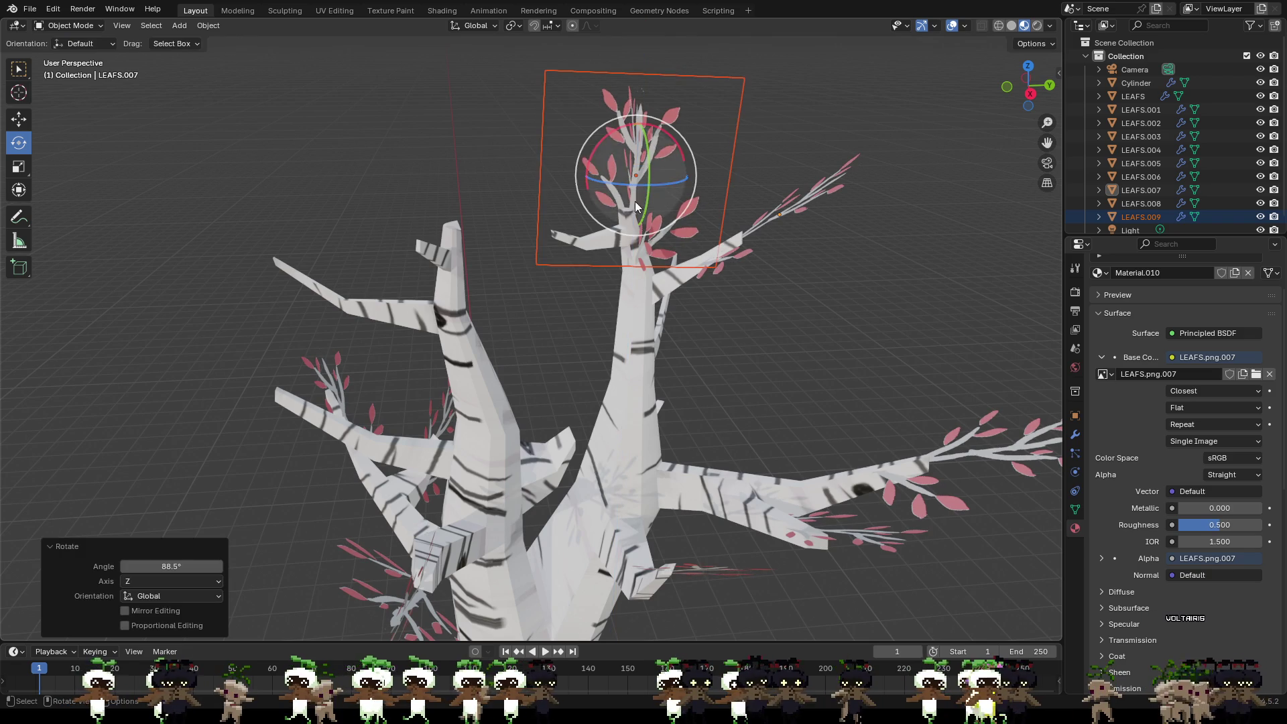
{"action": "left_click", "coordinate": [882, 259]}
{"action": "middle_click_drag", "start_coordinate": [882, 259], "coordinate": [822, 245]}
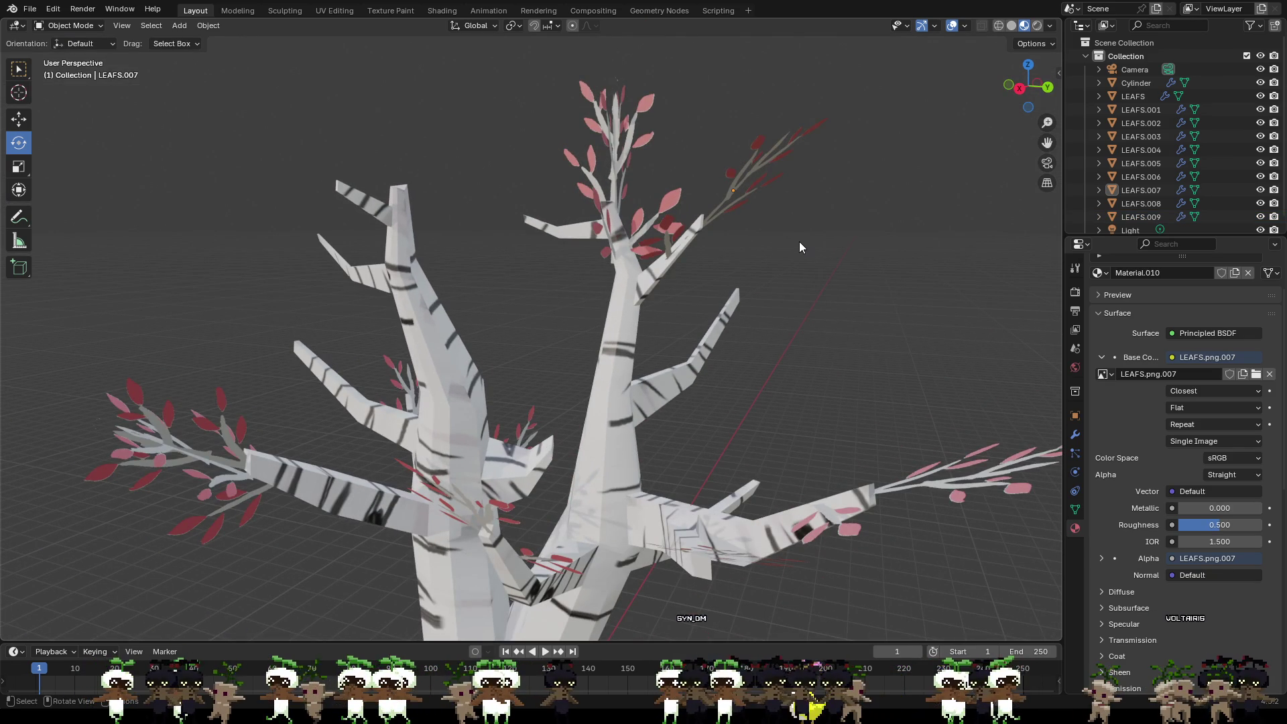
Step: Select both crossed leaf planes LEAFS.008 and LEAFS.009 and enlarge them together
{"action": "left_click", "coordinate": [609, 162]}
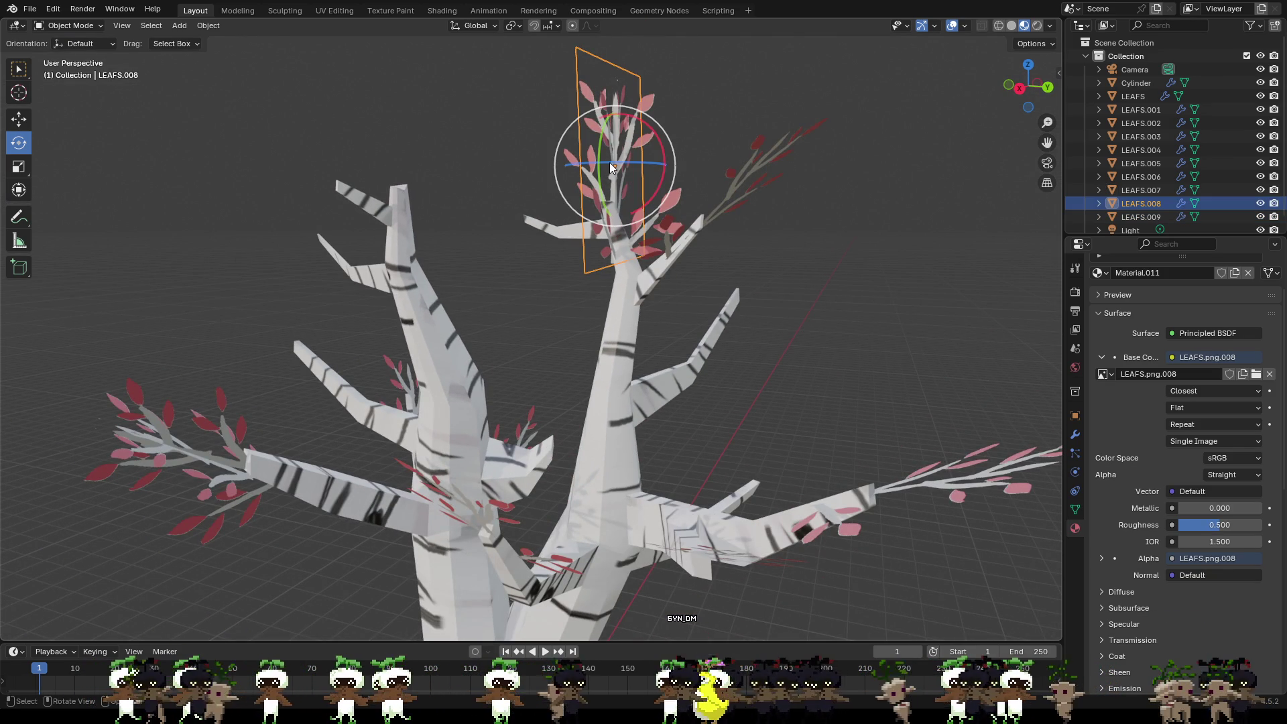
{"action": "mouse_move", "coordinate": [590, 162]}
{"action": "middle_mouse_down"}
{"action": "mouse_move", "coordinate": [712, 192]}
{"action": "mouse_move", "coordinate": [646, 242]}
{"action": "mouse_move", "coordinate": [563, 265]}
{"action": "mouse_move", "coordinate": [695, 364]}
{"action": "mouse_move", "coordinate": [805, 315]}
{"action": "mouse_move", "coordinate": [792, 435]}
{"action": "mouse_move", "coordinate": [871, 411]}
{"action": "mouse_move", "coordinate": [991, 437]}
{"action": "mouse_move", "coordinate": [807, 449]}
{"action": "middle_mouse_up"}
{"action": "left_click", "coordinate": [602, 179], "text": "shift"}
{"action": "scroll", "coordinate": [719, 385], "scroll_direction": "up", "scroll_amount": 3}
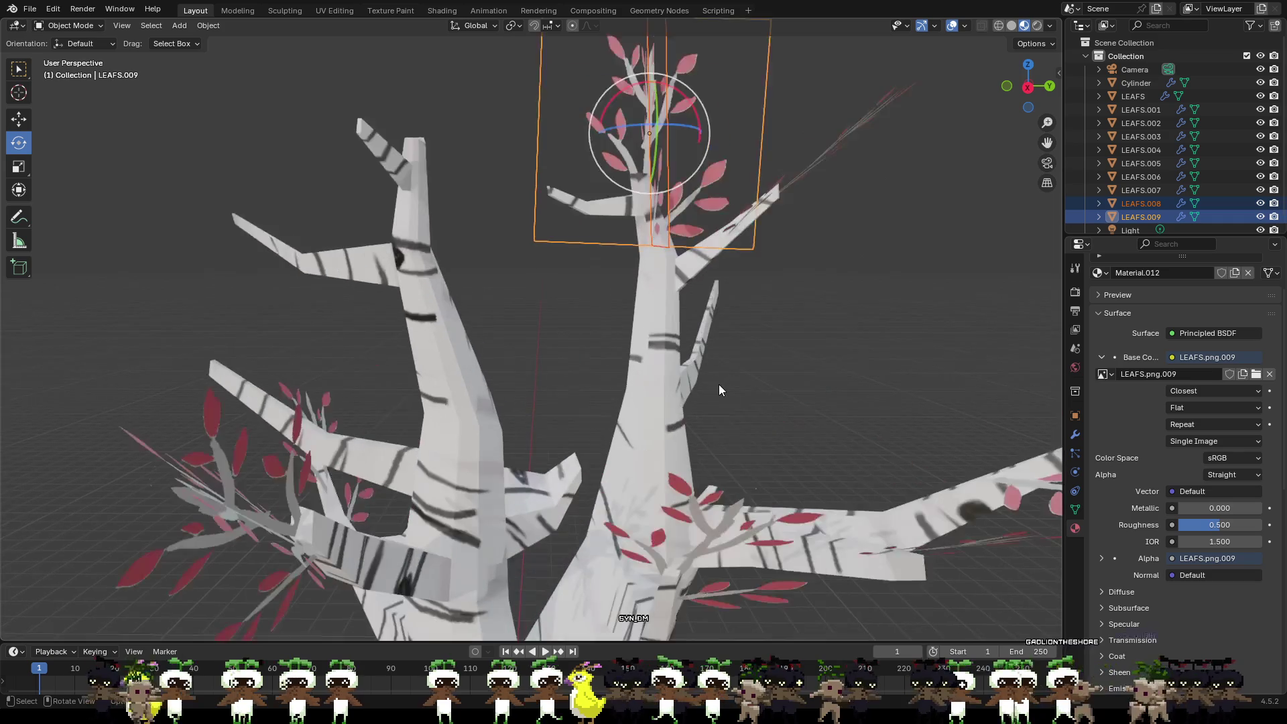
{"action": "scroll", "coordinate": [737, 375], "scroll_direction": "up", "scroll_amount": 2}
{"action": "mouse_move", "coordinate": [736, 375]}
{"action": "middle_mouse_down"}
{"action": "mouse_move", "coordinate": [792, 315]}
{"action": "mouse_move", "coordinate": [872, 317]}
{"action": "mouse_move", "coordinate": [944, 358]}
{"action": "mouse_move", "coordinate": [936, 404]}
{"action": "mouse_move", "coordinate": [731, 387]}
{"action": "mouse_move", "coordinate": [747, 341]}
{"action": "mouse_move", "coordinate": [705, 353]}
{"action": "mouse_move", "coordinate": [755, 373]}
{"action": "mouse_move", "coordinate": [748, 380]}
{"action": "middle_mouse_up"}
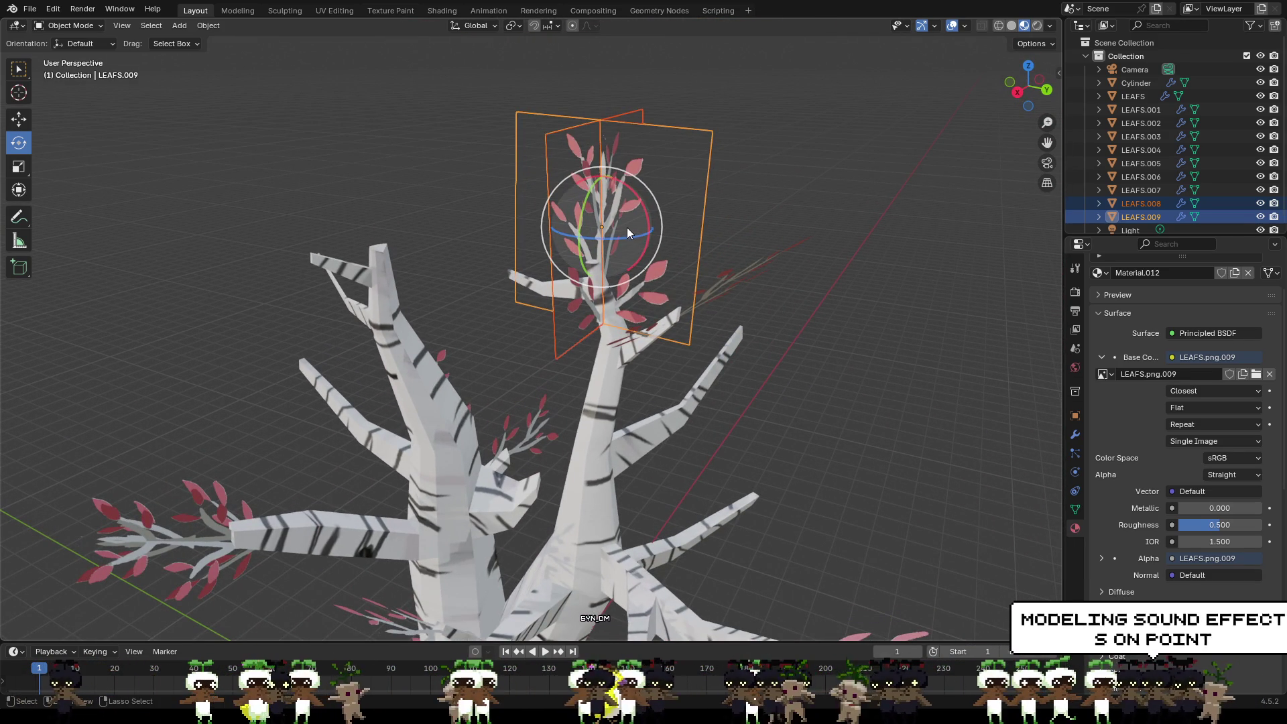
{"action": "key", "text": "s"}
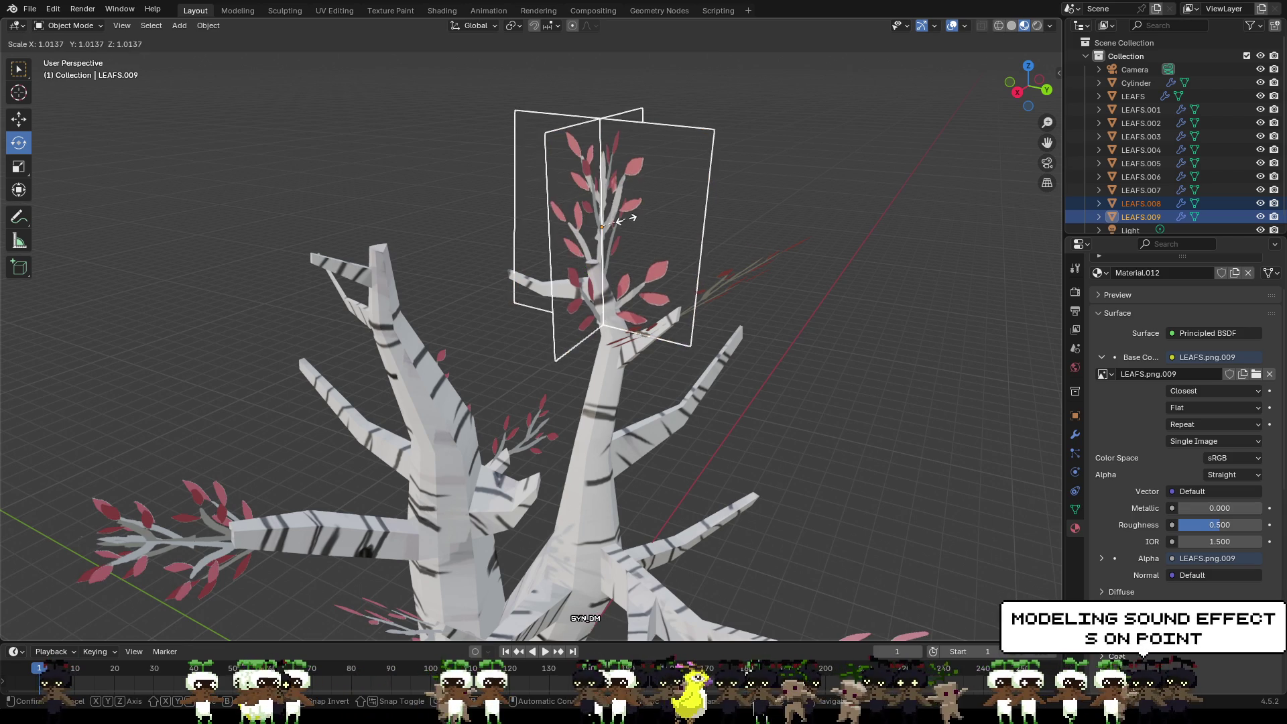
{"action": "left_click", "coordinate": [634, 212]}
Step: Move the enlarged crossed leaf planes up onto the central branch top
{"action": "mouse_move", "coordinate": [634, 213]}
{"action": "middle_mouse_down"}
{"action": "mouse_move", "coordinate": [829, 272]}
{"action": "mouse_move", "coordinate": [717, 248]}
{"action": "middle_mouse_up"}
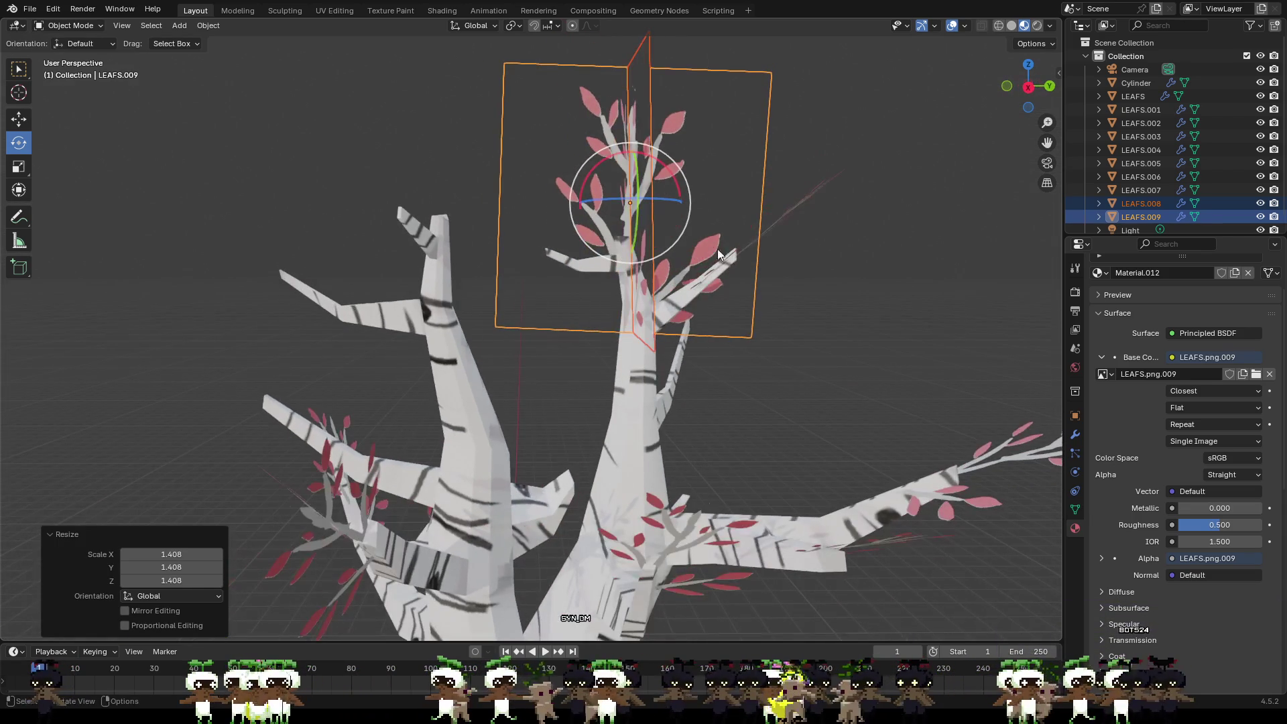
{"action": "mouse_move", "coordinate": [629, 204]}
{"action": "left_mouse_down"}
{"action": "mouse_move", "coordinate": [626, 112]}
{"action": "mouse_move", "coordinate": [671, 154]}
{"action": "left_mouse_up"}
{"action": "mouse_move", "coordinate": [671, 154]}
{"action": "middle_mouse_down"}
{"action": "mouse_move", "coordinate": [532, 200]}
{"action": "mouse_move", "coordinate": [653, 197]}
{"action": "mouse_move", "coordinate": [601, 271]}
{"action": "middle_mouse_up"}
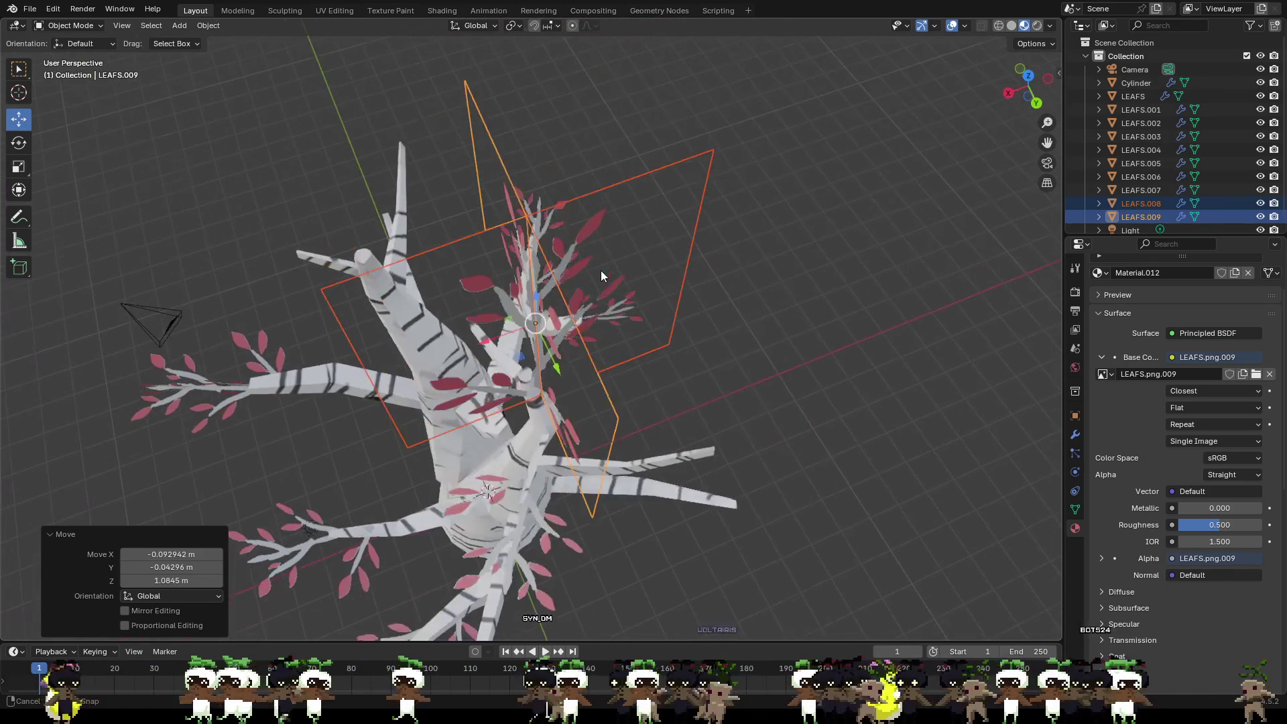
{"action": "left_click_drag", "start_coordinate": [504, 324], "coordinate": [579, 333]}
{"action": "mouse_move", "coordinate": [579, 333]}
{"action": "middle_mouse_down"}
{"action": "mouse_move", "coordinate": [666, 271]}
{"action": "mouse_move", "coordinate": [650, 140]}
{"action": "middle_mouse_up"}
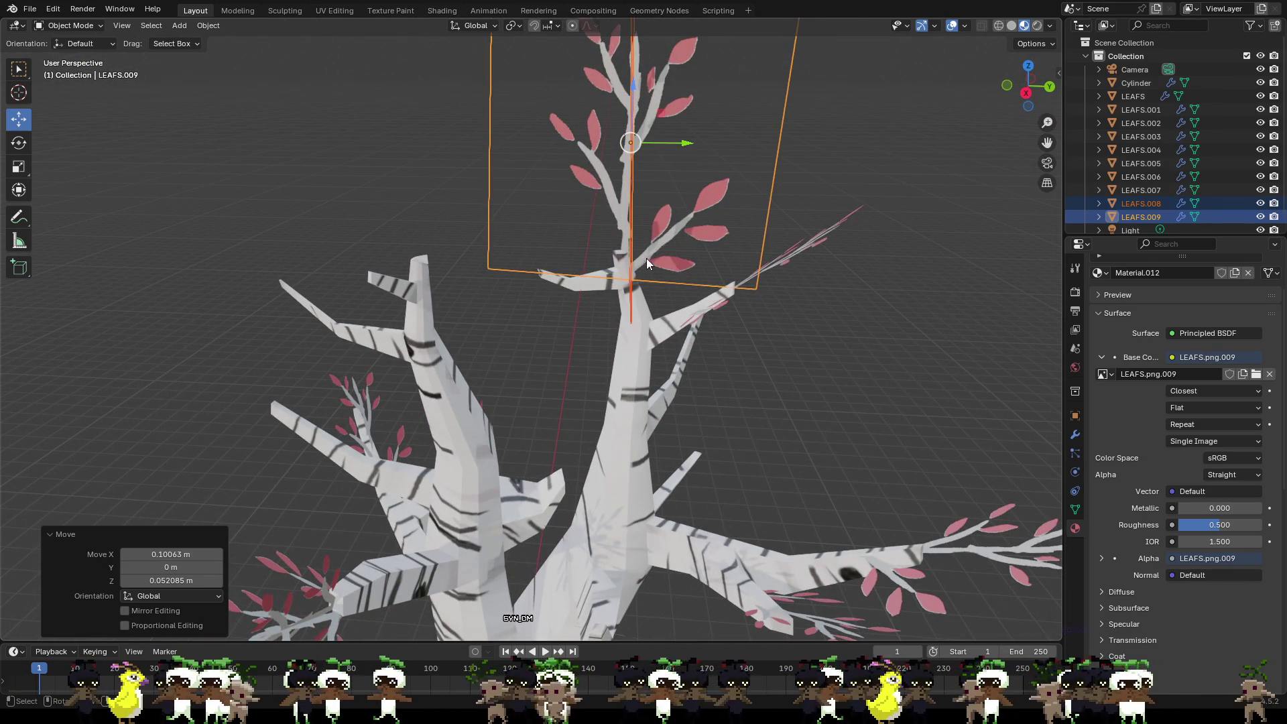
{"action": "left_click", "coordinate": [826, 250]}
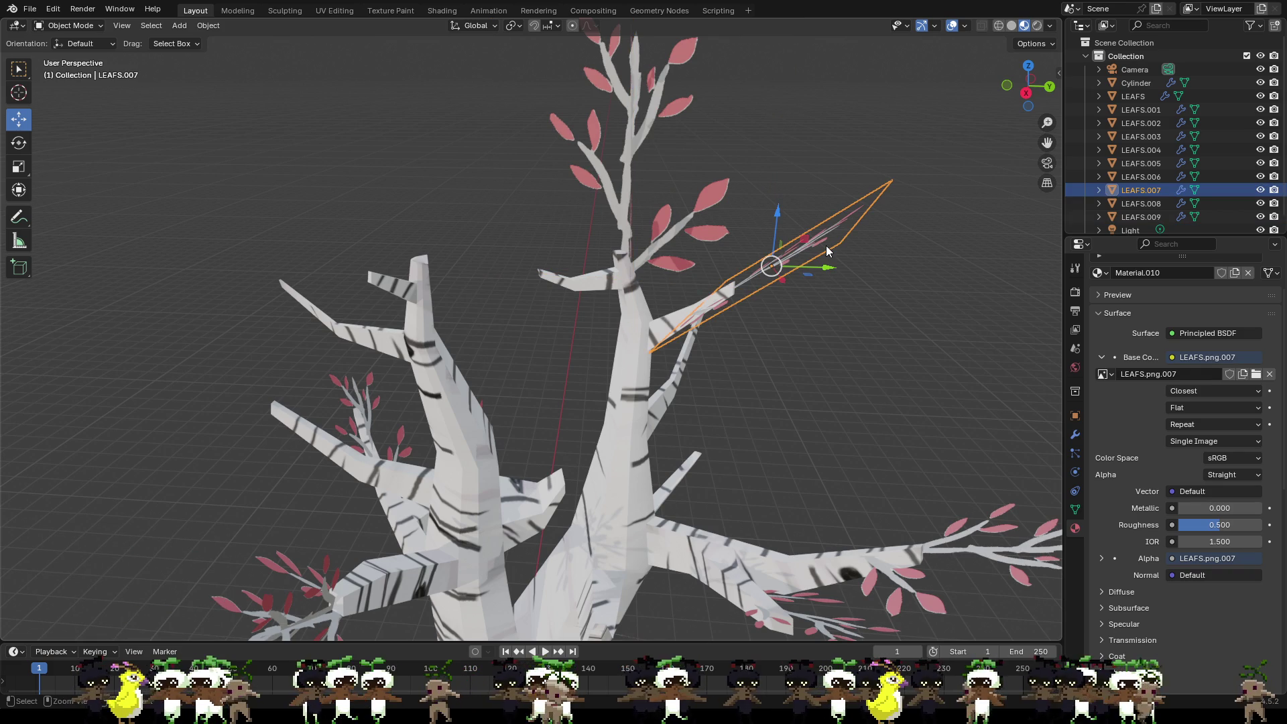
Step: Paste LEAFS.010, place it on the upper trunk, tilt it upright and slide it left onto the branch
{"action": "key", "text": "ctrl+v"}
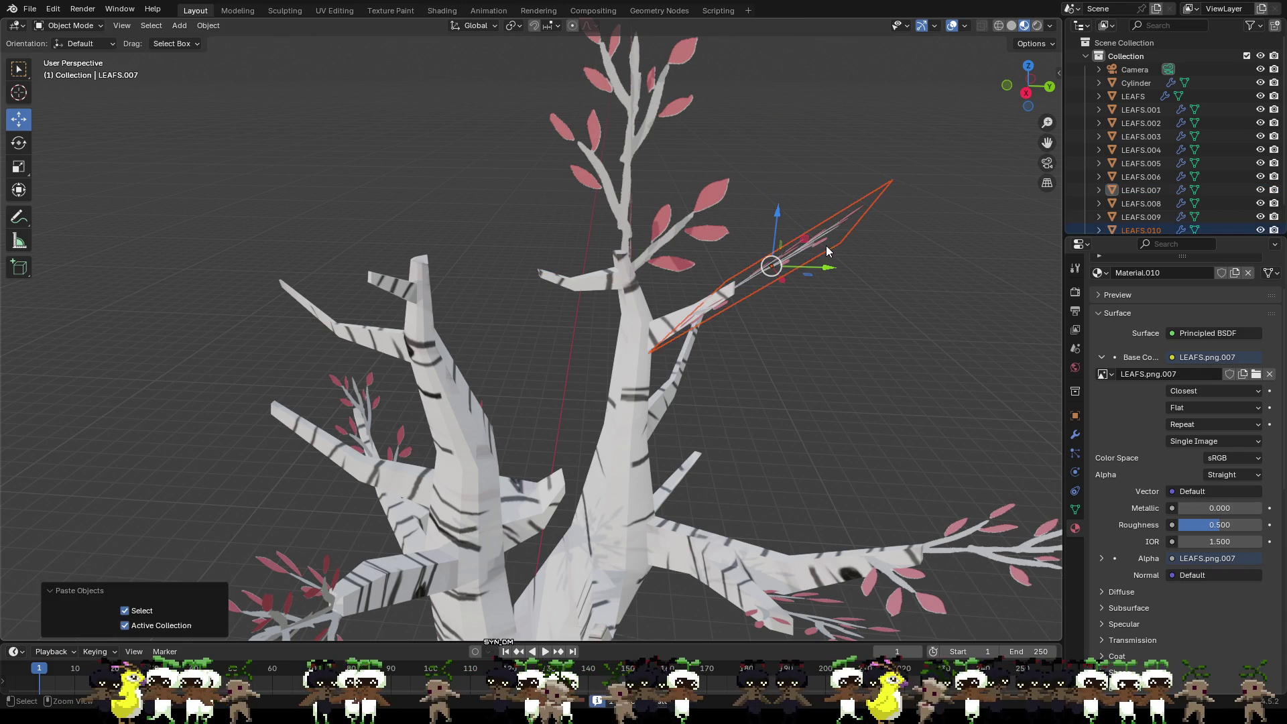
{"action": "key", "text": "g"}
{"action": "left_click", "coordinate": [649, 254]}
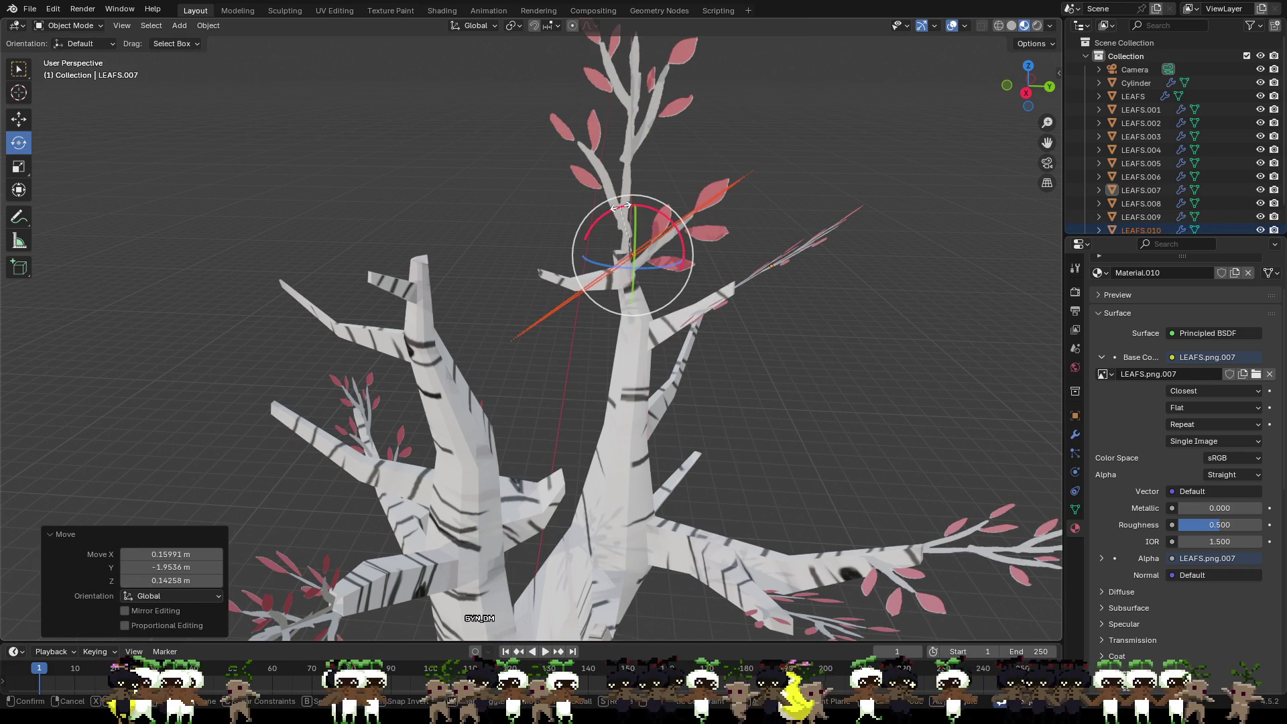
{"action": "left_click_drag", "start_coordinate": [621, 206], "coordinate": [724, 311]}
{"action": "mouse_move", "coordinate": [724, 311]}
{"action": "middle_mouse_down"}
{"action": "mouse_move", "coordinate": [783, 261]}
{"action": "mouse_move", "coordinate": [762, 291]}
{"action": "mouse_move", "coordinate": [520, 261]}
{"action": "middle_mouse_up"}
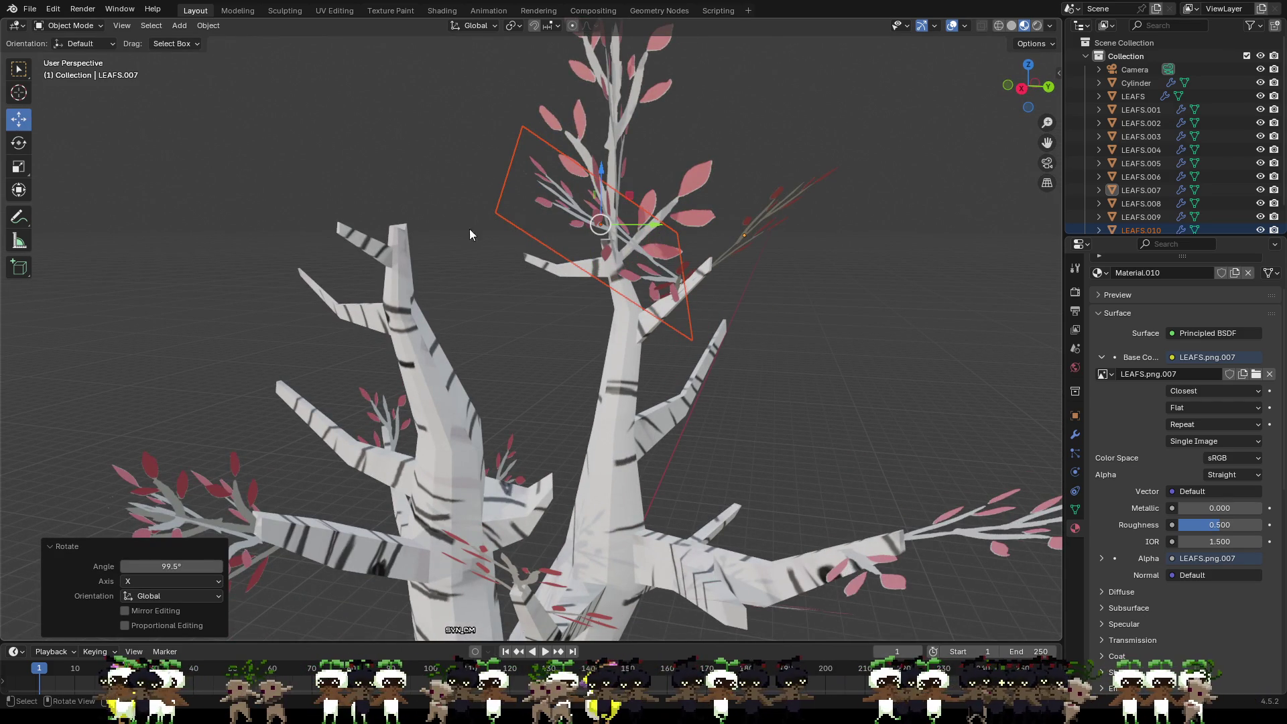
{"action": "left_click_drag", "start_coordinate": [596, 226], "coordinate": [518, 211]}
{"action": "mouse_move", "coordinate": [596, 260]}
{"action": "middle_mouse_down"}
{"action": "mouse_move", "coordinate": [749, 313]}
{"action": "mouse_move", "coordinate": [785, 283]}
{"action": "middle_mouse_up"}
{"action": "left_click_drag", "start_coordinate": [637, 204], "coordinate": [573, 211]}
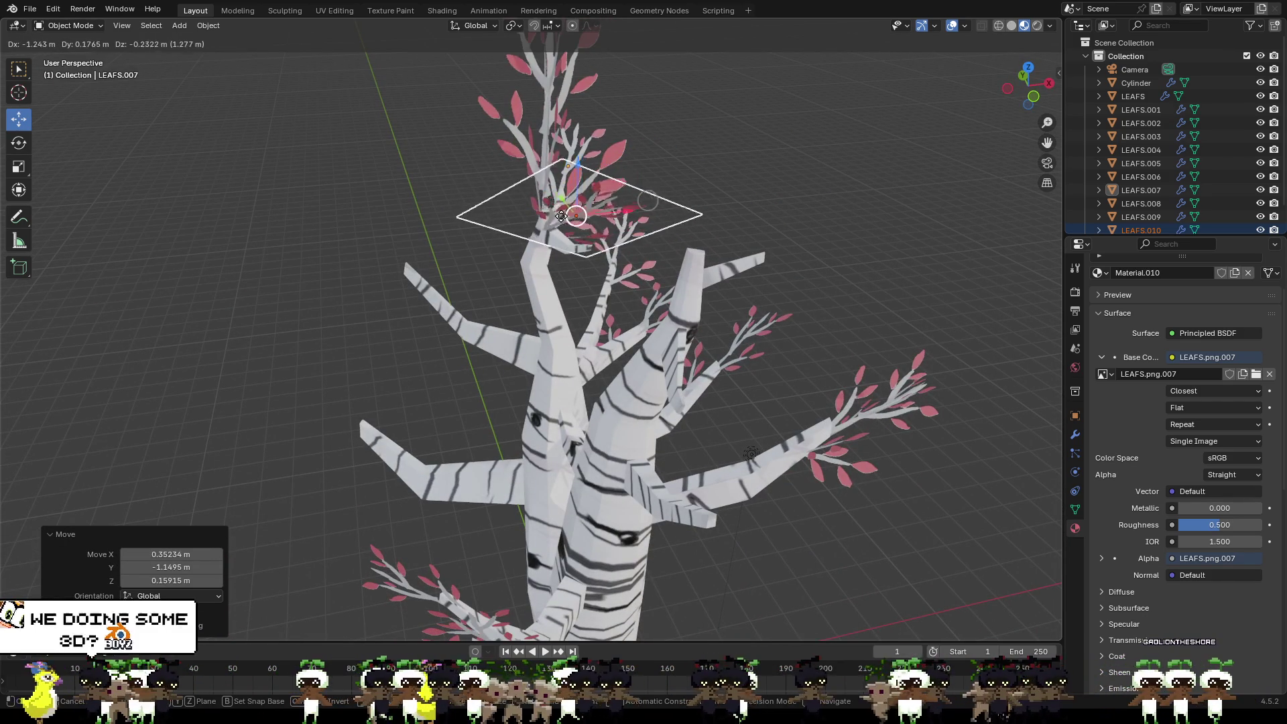
{"action": "mouse_move", "coordinate": [573, 211]}
{"action": "middle_mouse_down"}
{"action": "mouse_move", "coordinate": [670, 286]}
{"action": "mouse_move", "coordinate": [654, 282]}
{"action": "middle_mouse_up"}
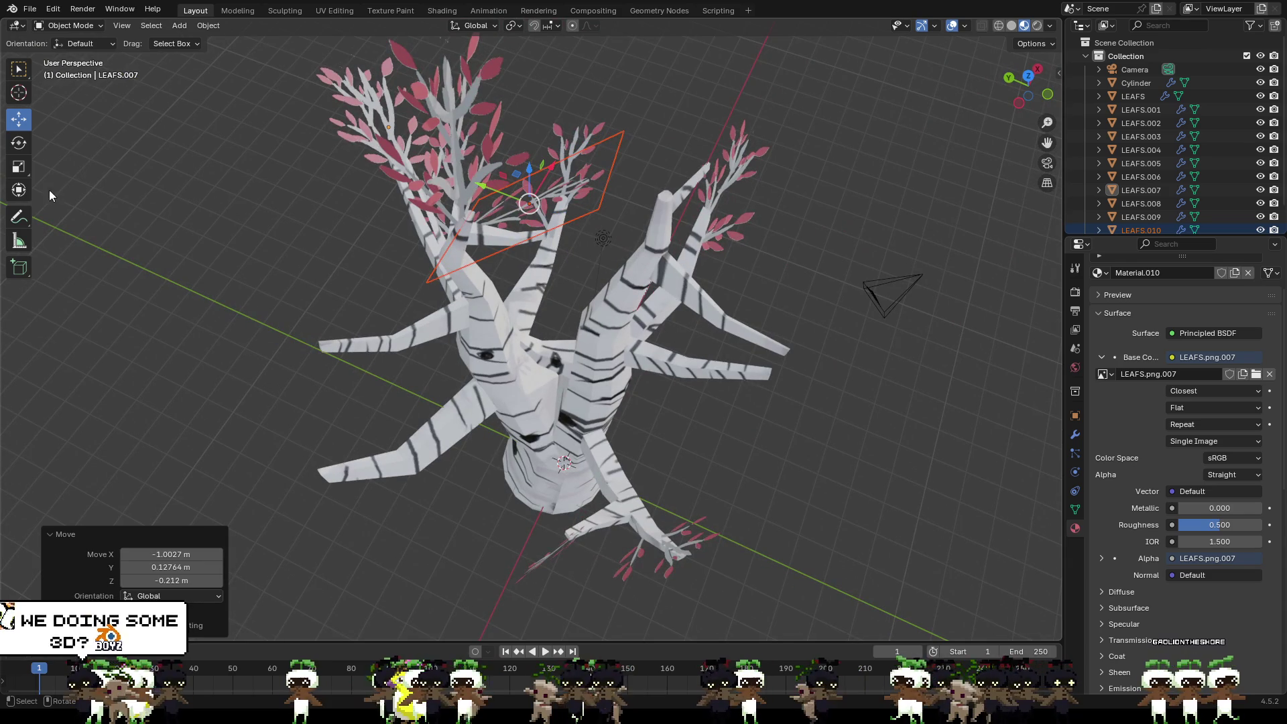
Step: Rotate the leaf 30 degrees about the view axis, reposition it and scale it down to about 0.62
{"action": "key", "text": "r"}
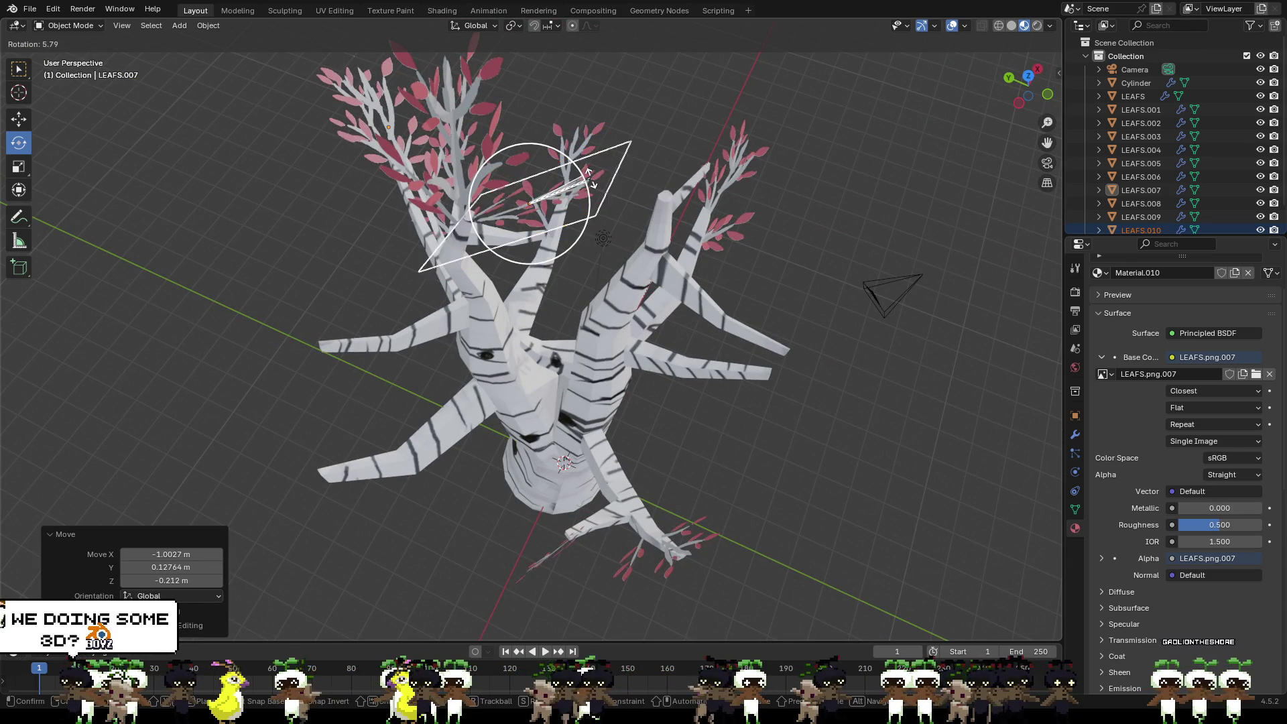
{"action": "key", "text": "Return"}
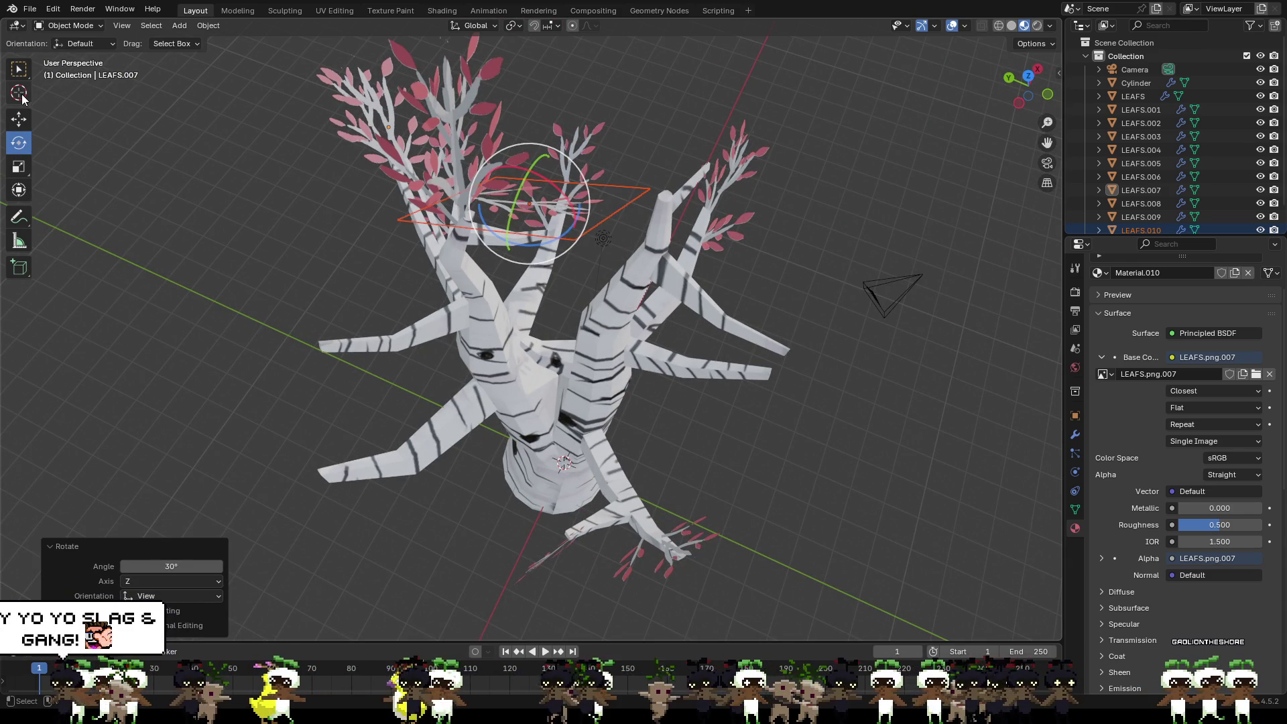
{"action": "middle_click_drag", "start_coordinate": [348, 265], "coordinate": [446, 220]}
{"action": "key", "text": "g"}
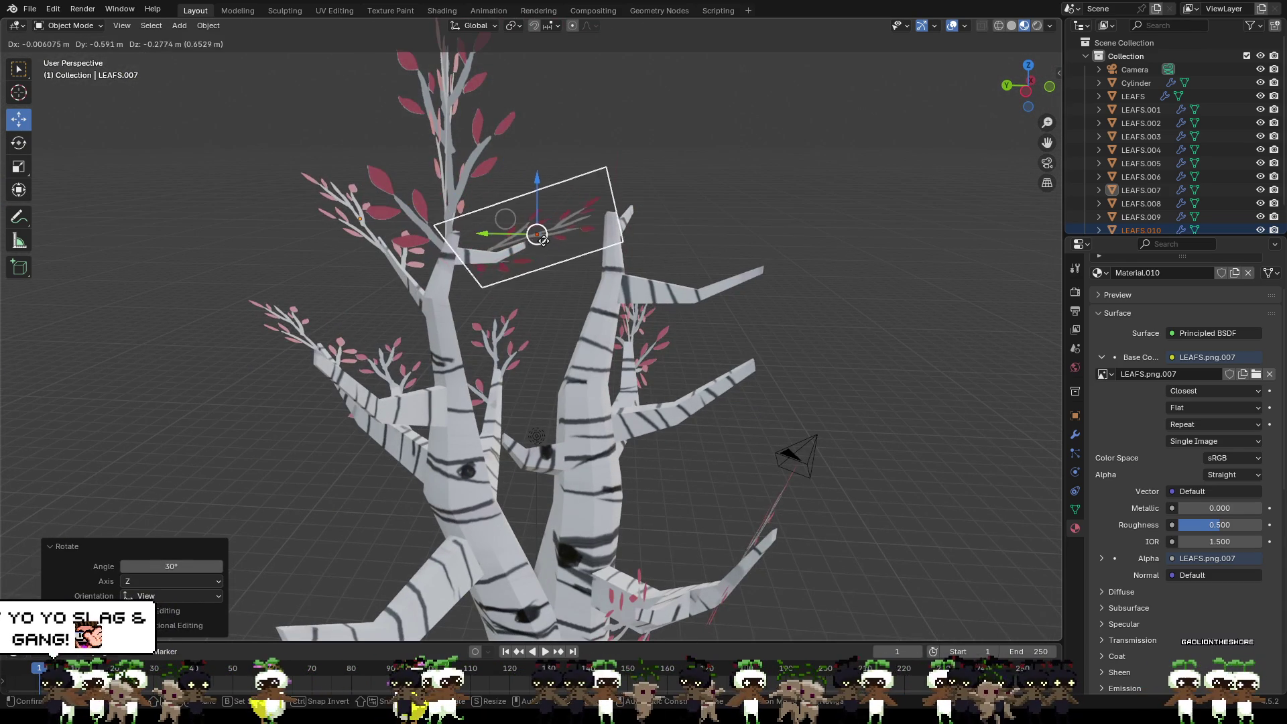
{"action": "left_click", "coordinate": [530, 275]}
{"action": "mouse_move", "coordinate": [528, 280]}
{"action": "middle_mouse_down"}
{"action": "mouse_move", "coordinate": [486, 264]}
{"action": "mouse_move", "coordinate": [588, 246]}
{"action": "mouse_move", "coordinate": [656, 338]}
{"action": "mouse_move", "coordinate": [572, 325]}
{"action": "mouse_move", "coordinate": [499, 367]}
{"action": "middle_mouse_up"}
{"action": "key", "text": "s"}
{"action": "left_click", "coordinate": [585, 250]}
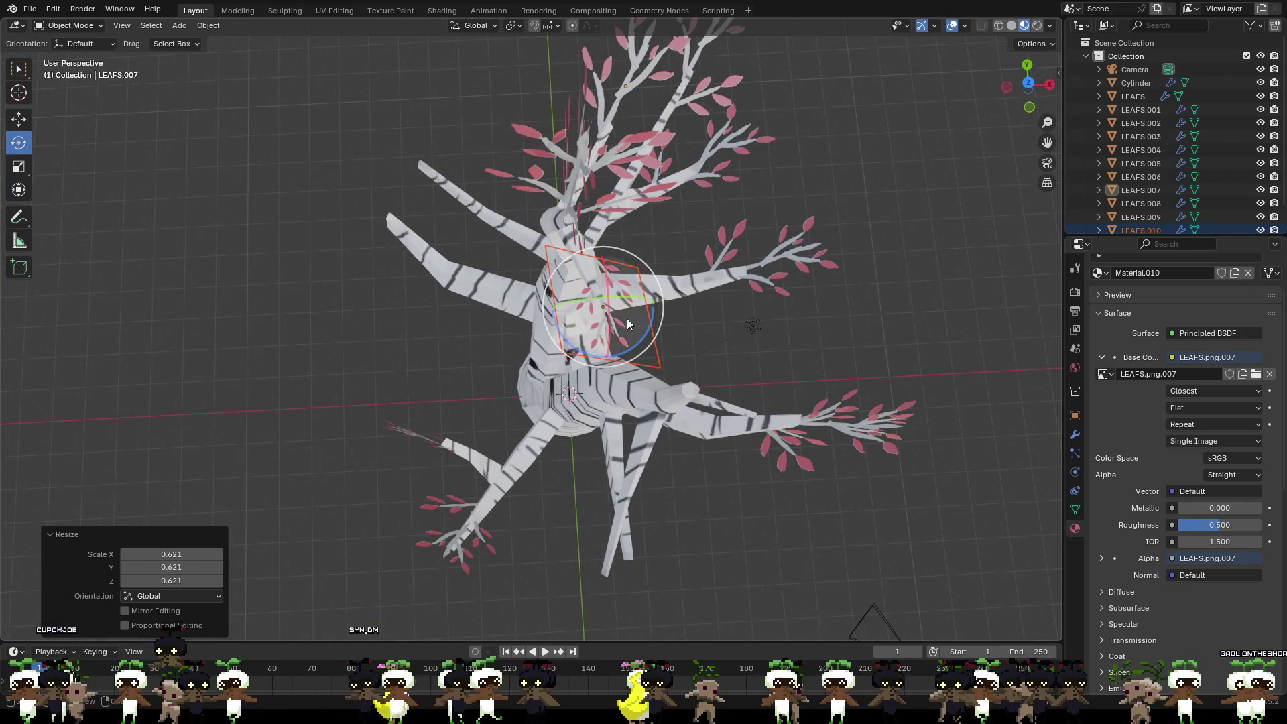
Step: Fine-tune the leaf's rotation and free tilt, then raise it along Z onto the branch tip
{"action": "left_click_drag", "start_coordinate": [576, 252], "coordinate": [553, 256]}
{"action": "left_click", "coordinate": [546, 258]}
{"action": "mouse_move", "coordinate": [546, 258]}
{"action": "middle_mouse_down"}
{"action": "mouse_move", "coordinate": [628, 244]}
{"action": "mouse_move", "coordinate": [647, 172]}
{"action": "mouse_move", "coordinate": [609, 181]}
{"action": "middle_mouse_up"}
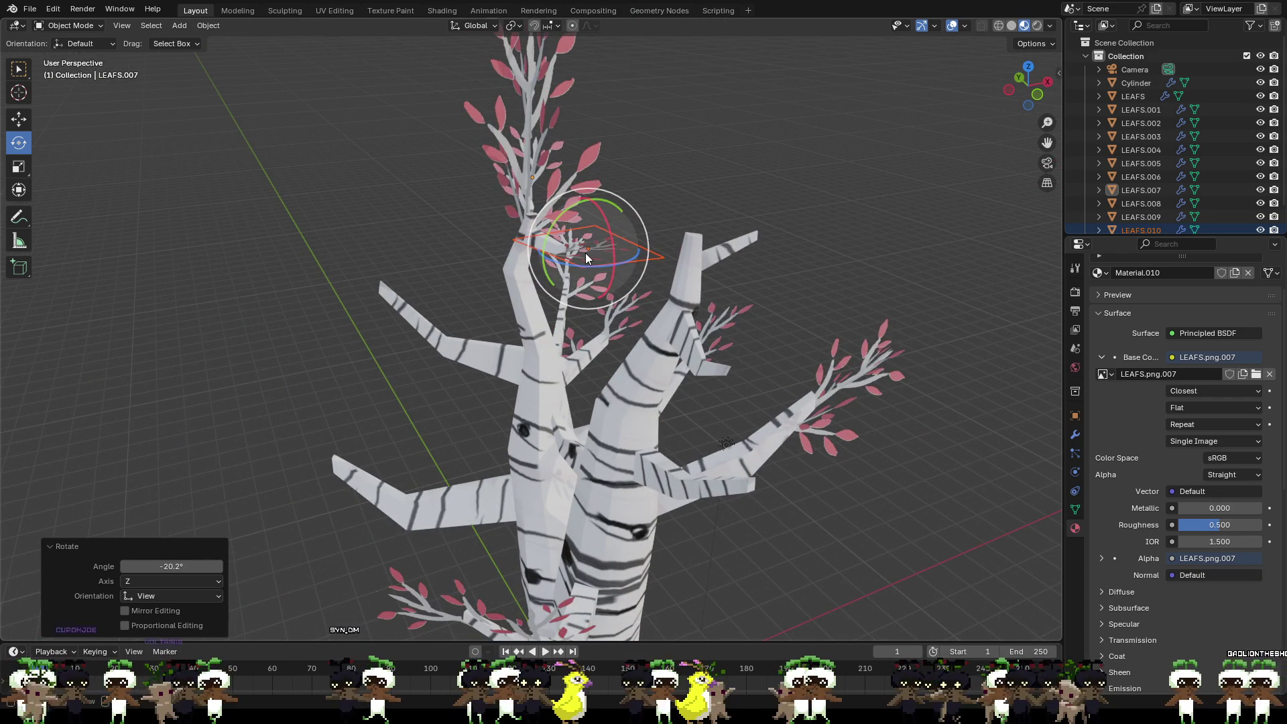
{"action": "left_click_drag", "start_coordinate": [586, 246], "coordinate": [588, 252]}
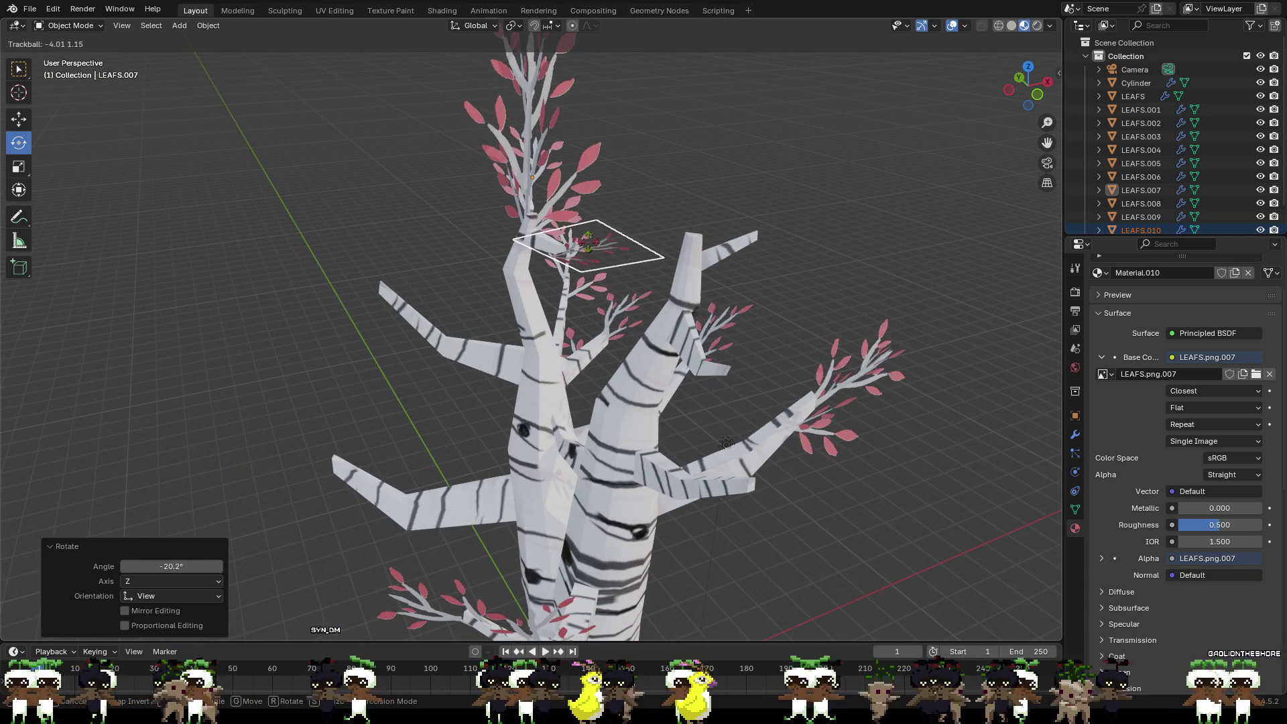
{"action": "key", "text": "Return"}
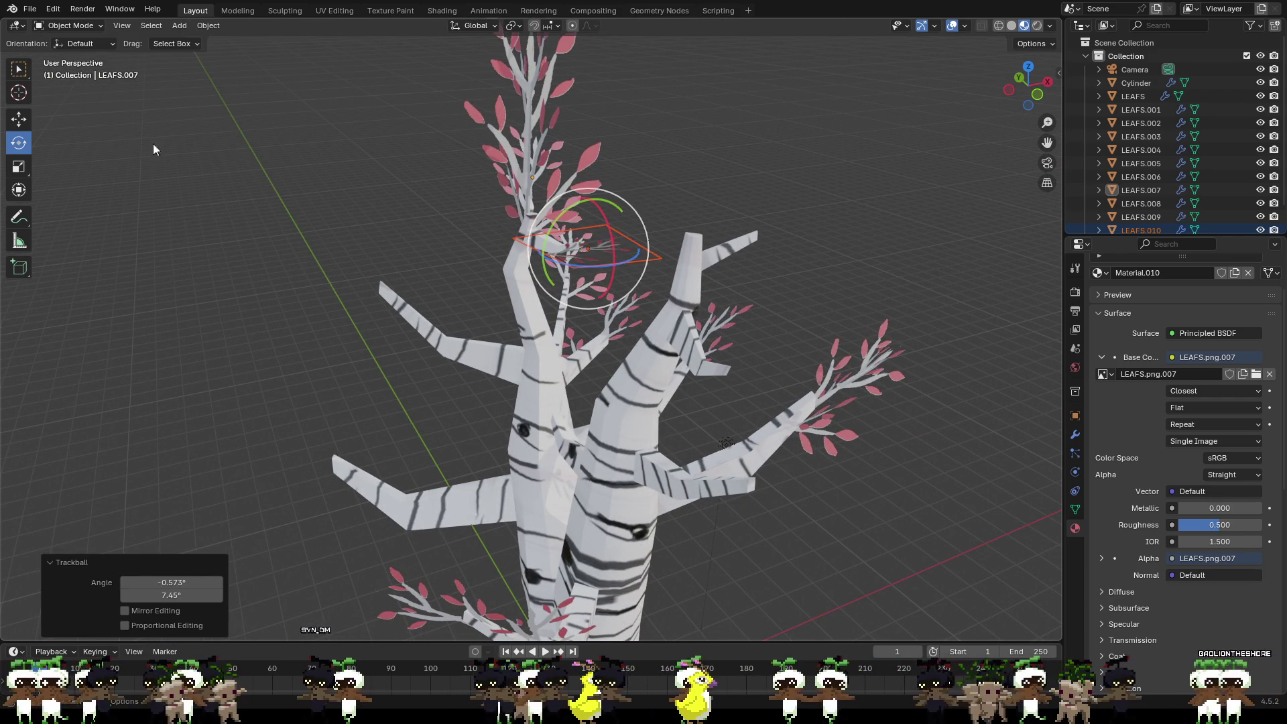
{"action": "mouse_move", "coordinate": [549, 282]}
{"action": "middle_mouse_down"}
{"action": "mouse_move", "coordinate": [597, 237]}
{"action": "mouse_move", "coordinate": [550, 228]}
{"action": "mouse_move", "coordinate": [550, 322]}
{"action": "middle_mouse_up"}
{"action": "key", "text": "g"}
{"action": "key", "text": "z"}
{"action": "left_click", "coordinate": [603, 231]}
Step: Slide the new leaf slightly along X, deselect it and orbit to frame the whole tree
{"action": "left_click_drag", "start_coordinate": [640, 299], "coordinate": [652, 301]}
{"action": "scroll", "coordinate": [651, 302], "scroll_direction": "up", "scroll_amount": 3}
{"action": "mouse_move", "coordinate": [652, 301]}
{"action": "middle_mouse_down"}
{"action": "mouse_move", "coordinate": [825, 254]}
{"action": "mouse_move", "coordinate": [913, 254]}
{"action": "mouse_move", "coordinate": [949, 433]}
{"action": "mouse_move", "coordinate": [989, 414]}
{"action": "mouse_move", "coordinate": [835, 438]}
{"action": "mouse_move", "coordinate": [951, 450]}
{"action": "mouse_move", "coordinate": [1016, 414]}
{"action": "mouse_move", "coordinate": [909, 465]}
{"action": "mouse_move", "coordinate": [989, 457]}
{"action": "mouse_move", "coordinate": [920, 488]}
{"action": "middle_mouse_up"}
{"action": "left_click", "coordinate": [825, 253]}
{"action": "mouse_move", "coordinate": [836, 534]}
{"action": "middle_mouse_down"}
{"action": "mouse_move", "coordinate": [881, 436]}
{"action": "mouse_move", "coordinate": [793, 399]}
{"action": "mouse_move", "coordinate": [867, 403]}
{"action": "mouse_move", "coordinate": [874, 420]}
{"action": "mouse_move", "coordinate": [741, 406]}
{"action": "mouse_move", "coordinate": [663, 431]}
{"action": "mouse_move", "coordinate": [654, 450]}
{"action": "mouse_move", "coordinate": [564, 422]}
{"action": "mouse_move", "coordinate": [546, 432]}
{"action": "mouse_move", "coordinate": [657, 418]}
{"action": "mouse_move", "coordinate": [714, 452]}
{"action": "mouse_move", "coordinate": [808, 429]}
{"action": "mouse_move", "coordinate": [844, 405]}
{"action": "mouse_move", "coordinate": [832, 450]}
{"action": "mouse_move", "coordinate": [869, 456]}
{"action": "mouse_move", "coordinate": [1040, 416]}
{"action": "mouse_move", "coordinate": [928, 433]}
{"action": "mouse_move", "coordinate": [794, 386]}
{"action": "mouse_move", "coordinate": [691, 412]}
{"action": "mouse_move", "coordinate": [711, 397]}
{"action": "middle_mouse_up"}
{"action": "scroll", "coordinate": [787, 401], "scroll_direction": "up", "scroll_amount": 2}
{"action": "scroll", "coordinate": [803, 405], "scroll_direction": "up", "scroll_amount": 2}
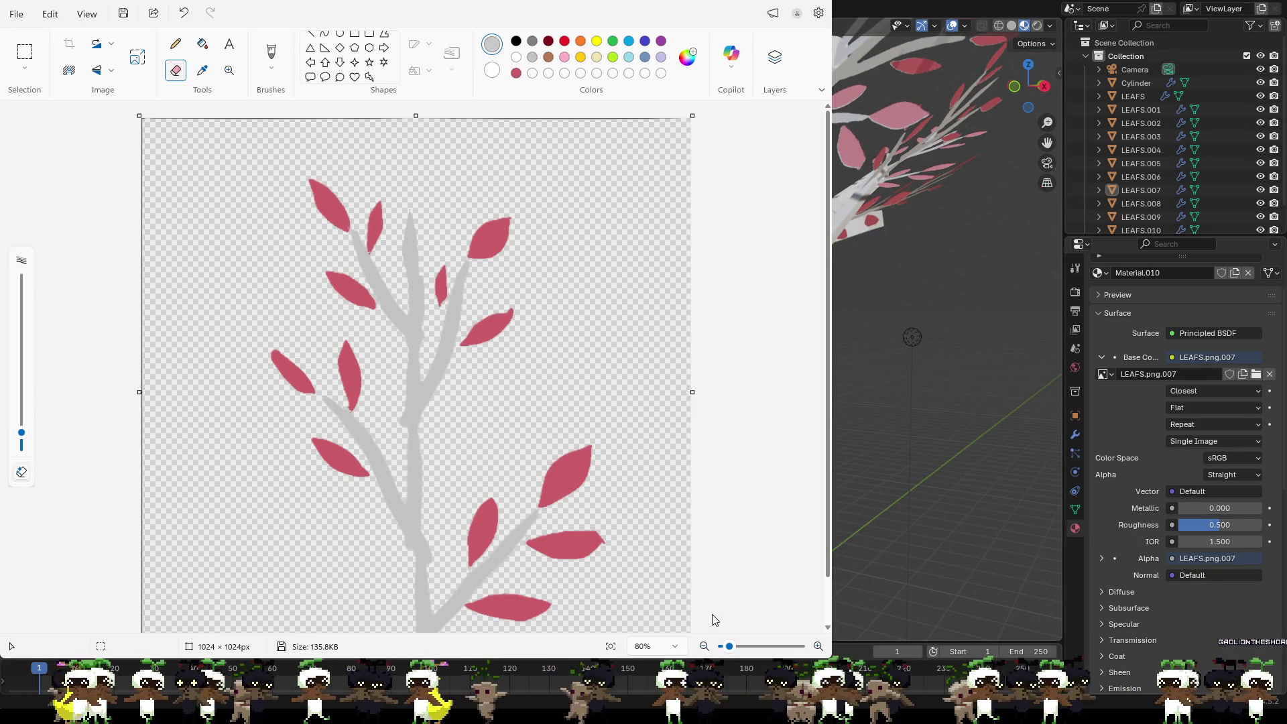
Step: Toggle the Layers panel of the leaf texture in Paint on and off a few times
{"action": "left_click", "coordinate": [775, 61]}
{"action": "left_click", "coordinate": [776, 68]}
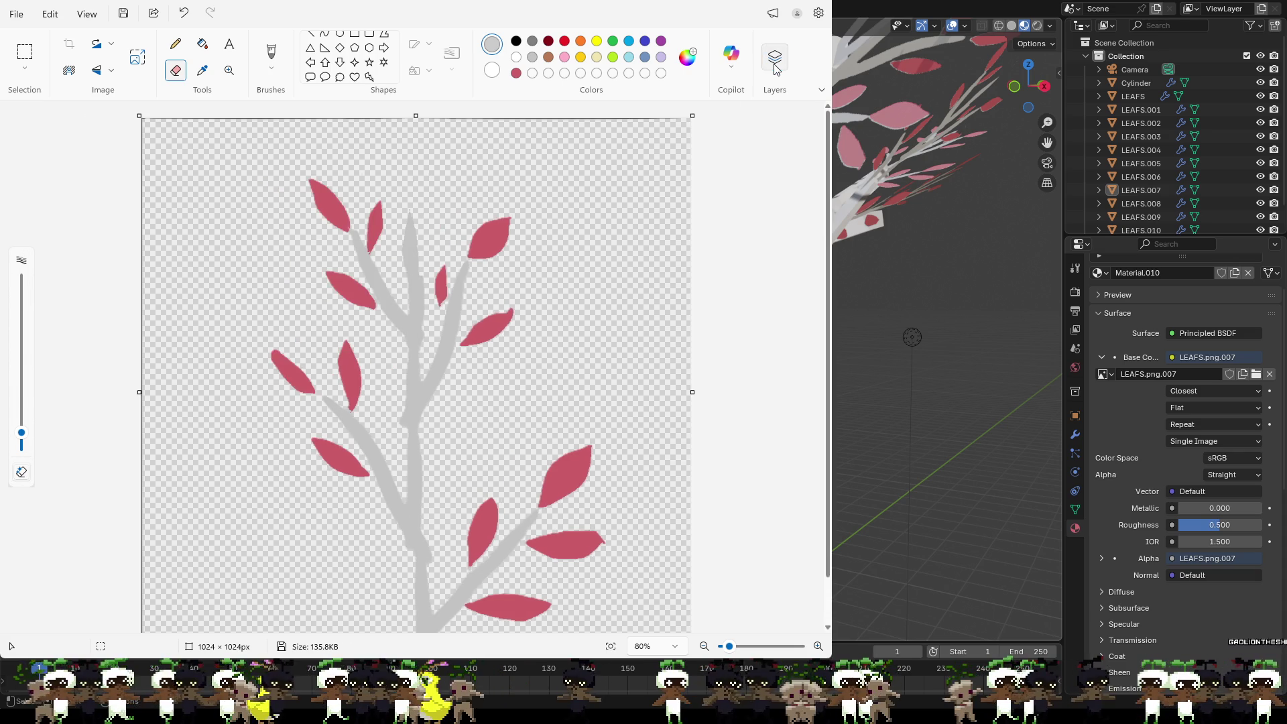
{"action": "left_click", "coordinate": [776, 68]}
{"action": "left_click", "coordinate": [775, 69]}
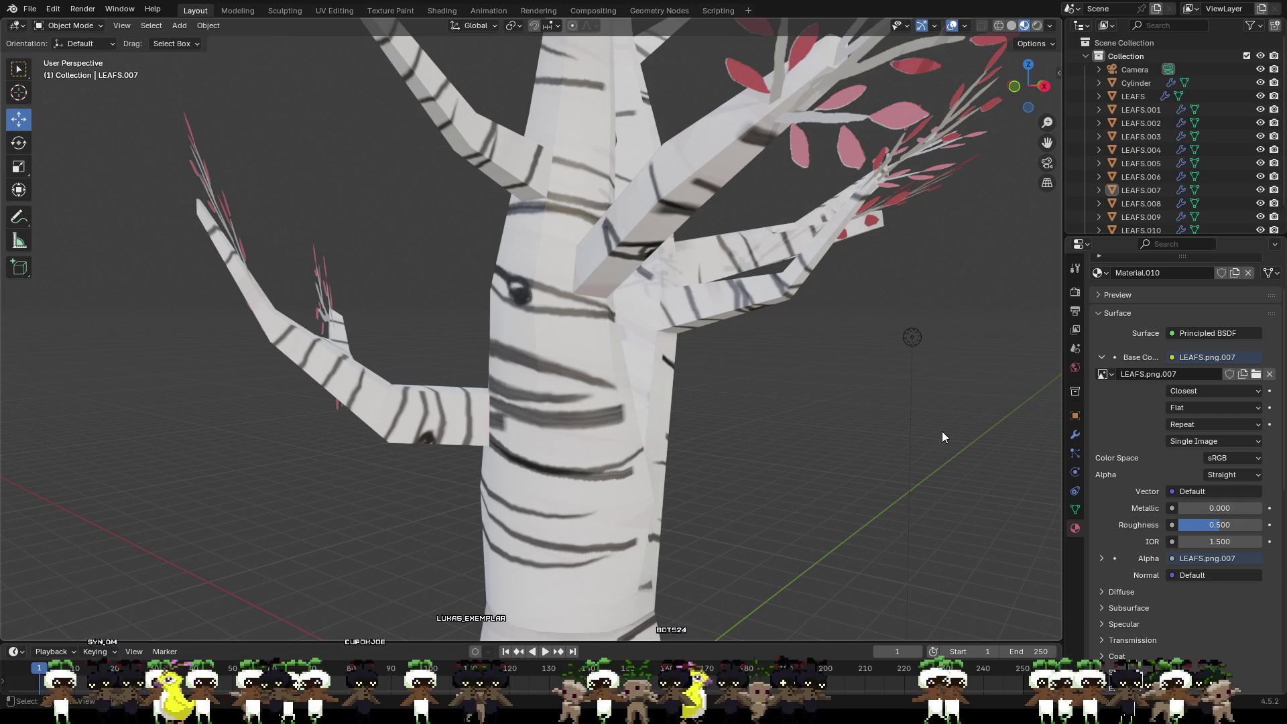
Step: Orbit out to view the whole finished birch tree
{"action": "middle_click_drag", "start_coordinate": [905, 407], "coordinate": [966, 437]}
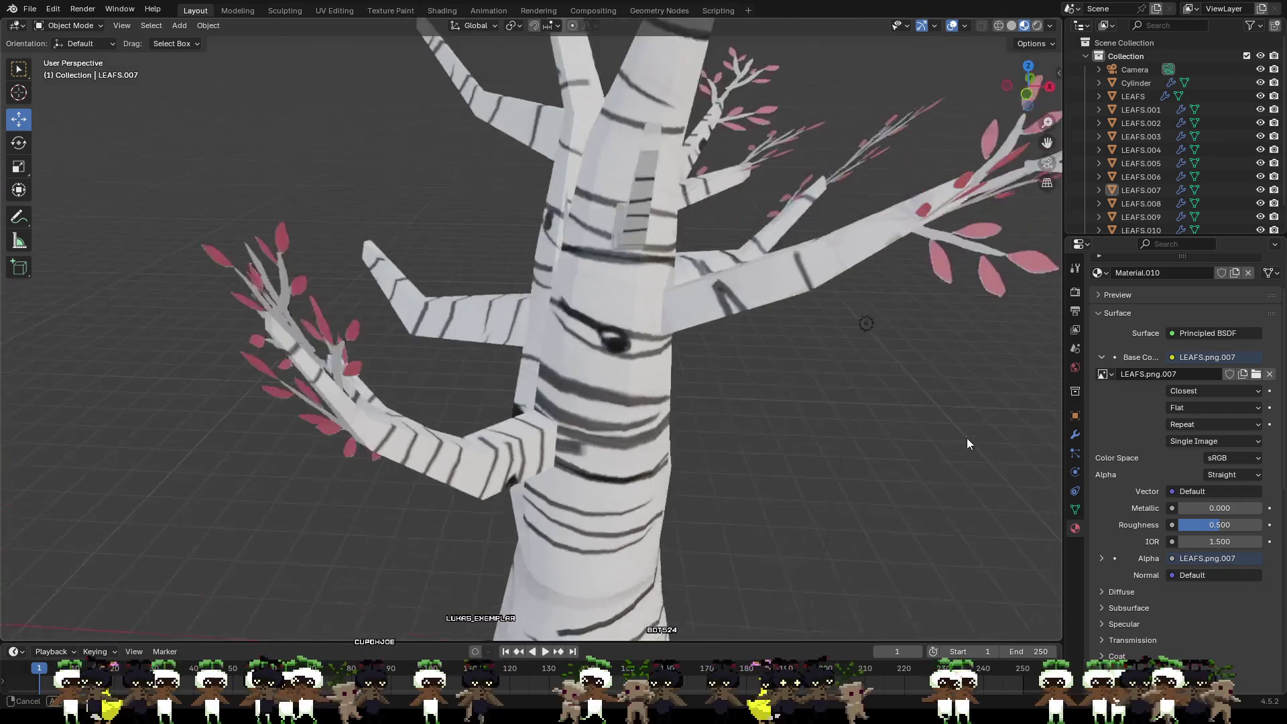
{"action": "scroll", "coordinate": [965, 437], "scroll_direction": "down", "scroll_amount": 5}
{"action": "middle_click_drag", "start_coordinate": [853, 369], "coordinate": [855, 344]}
{"action": "scroll", "coordinate": [855, 347], "scroll_direction": "down", "scroll_amount": 2}
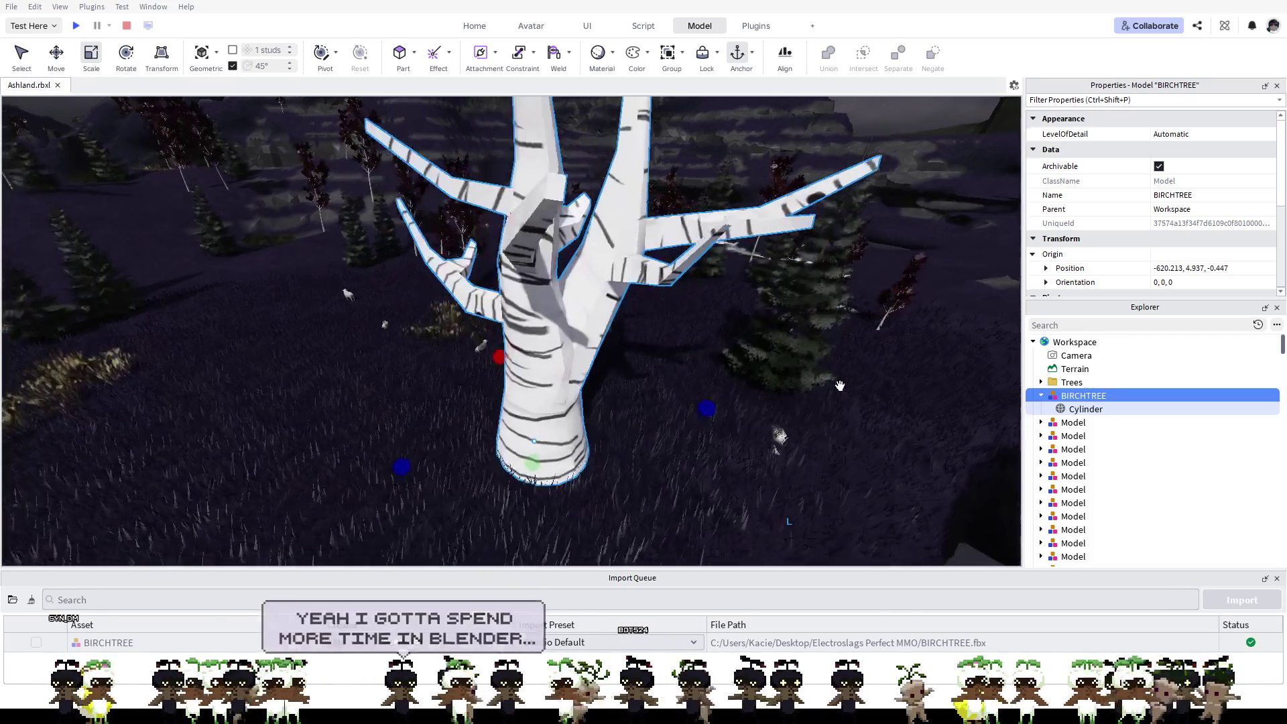
{"action": "scroll", "coordinate": [840, 384], "scroll_direction": "down", "scroll_amount": 5}
{"action": "right_click_drag", "start_coordinate": [840, 385], "coordinate": [790, 416]}
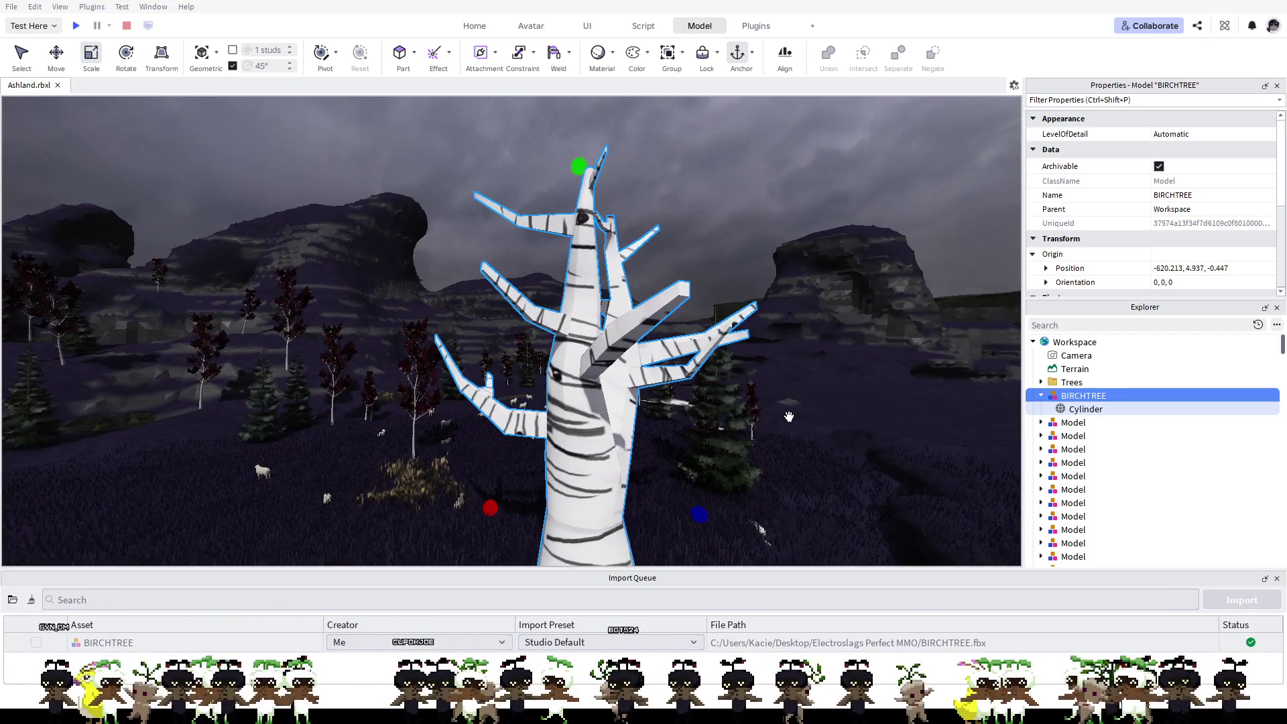
{"action": "middle_click_drag", "start_coordinate": [789, 416], "coordinate": [944, 407]}
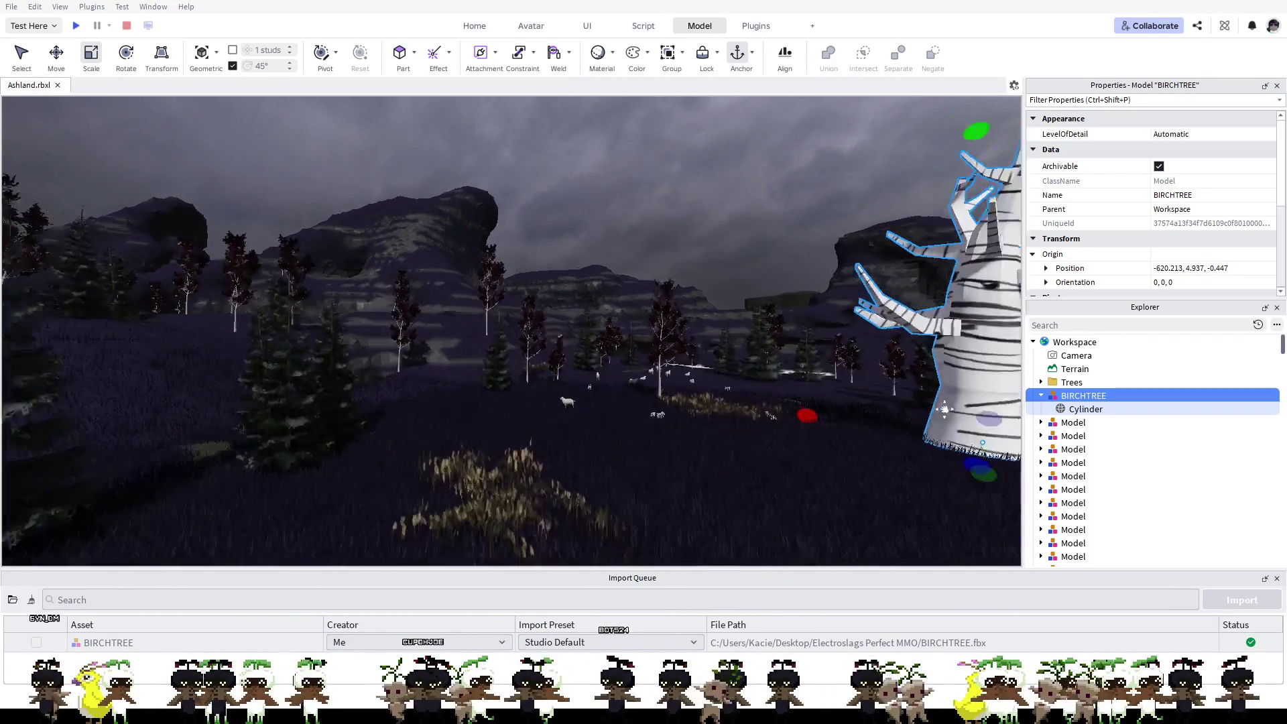
{"action": "scroll", "coordinate": [945, 407], "scroll_direction": "down", "scroll_amount": 3}
{"action": "scroll", "coordinate": [925, 408], "scroll_direction": "down", "scroll_amount": 3}
{"action": "scroll", "coordinate": [905, 408], "scroll_direction": "down", "scroll_amount": 3}
{"action": "scroll", "coordinate": [872, 410], "scroll_direction": "down", "scroll_amount": 3}
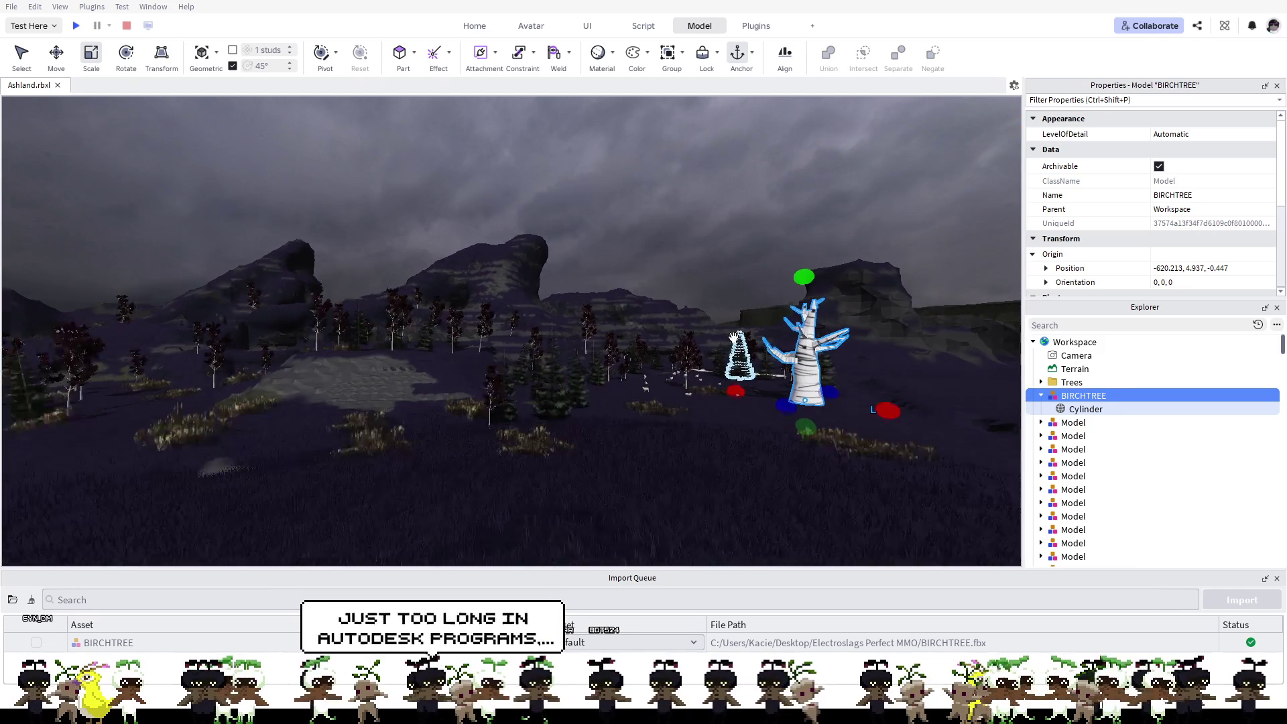
{"action": "mouse_move", "coordinate": [872, 409]}
{"action": "right_mouse_down"}
{"action": "mouse_move", "coordinate": [580, 327]}
{"action": "mouse_move", "coordinate": [396, 224]}
{"action": "mouse_move", "coordinate": [432, 308]}
{"action": "mouse_move", "coordinate": [642, 431]}
{"action": "right_mouse_up"}
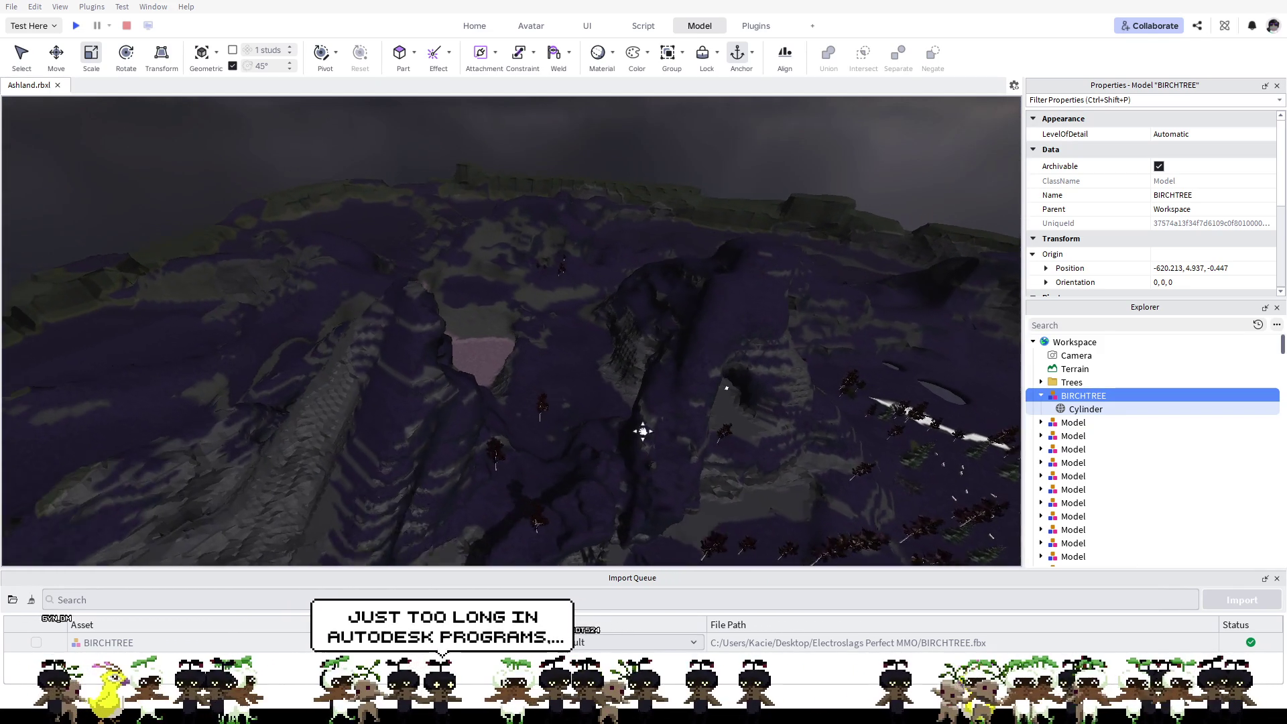
{"action": "scroll", "coordinate": [643, 431], "scroll_direction": "up", "scroll_amount": 2}
{"action": "scroll", "coordinate": [579, 407], "scroll_direction": "up", "scroll_amount": 2}
{"action": "scroll", "coordinate": [578, 407], "scroll_direction": "up", "scroll_amount": 2}
{"action": "scroll", "coordinate": [613, 446], "scroll_direction": "up", "scroll_amount": 2}
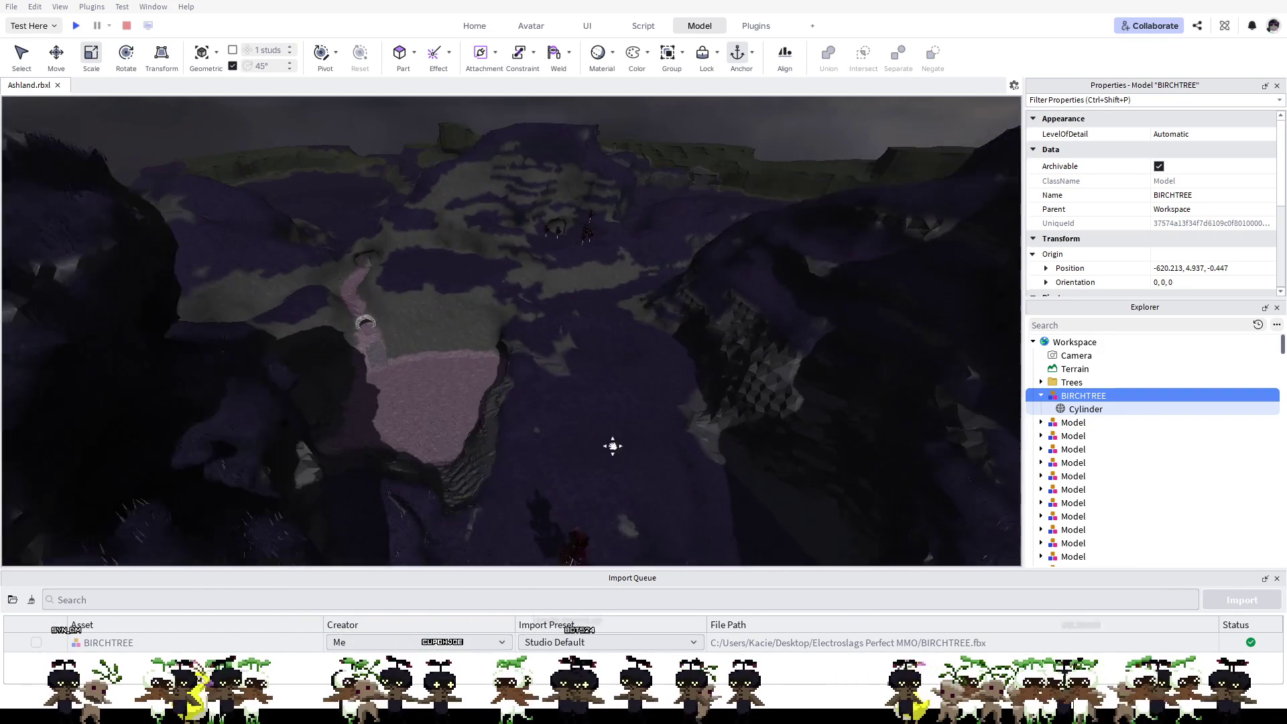
{"action": "scroll", "coordinate": [613, 446], "scroll_direction": "up", "scroll_amount": 2}
{"action": "scroll", "coordinate": [566, 398], "scroll_direction": "up", "scroll_amount": 2}
{"action": "scroll", "coordinate": [566, 397], "scroll_direction": "up", "scroll_amount": 2}
{"action": "scroll", "coordinate": [566, 397], "scroll_direction": "up", "scroll_amount": 2}
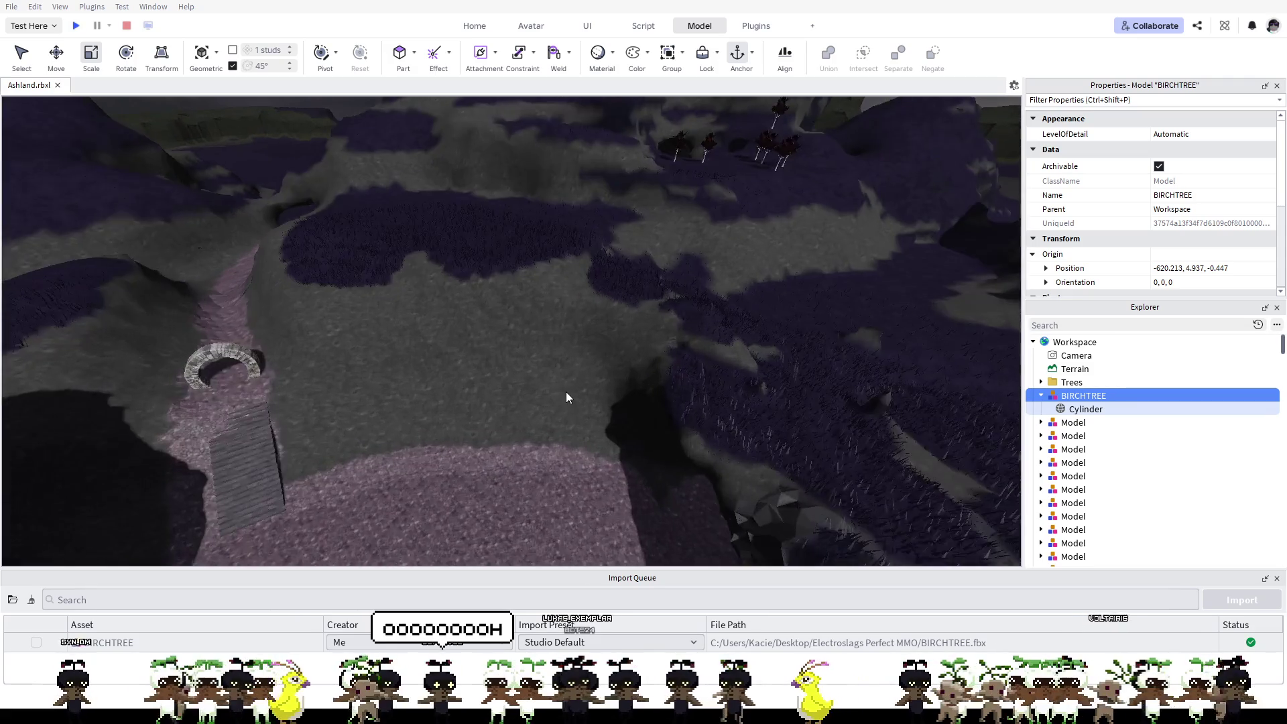
{"action": "mouse_move", "coordinate": [566, 397]}
{"action": "right_mouse_down"}
{"action": "mouse_move", "coordinate": [660, 331]}
{"action": "mouse_move", "coordinate": [799, 448]}
{"action": "mouse_move", "coordinate": [614, 339]}
{"action": "mouse_move", "coordinate": [719, 262]}
{"action": "mouse_move", "coordinate": [543, 238]}
{"action": "mouse_move", "coordinate": [469, 201]}
{"action": "mouse_move", "coordinate": [482, 204]}
{"action": "mouse_move", "coordinate": [425, 284]}
{"action": "mouse_move", "coordinate": [388, 238]}
{"action": "mouse_move", "coordinate": [399, 374]}
{"action": "right_mouse_up"}
{"action": "key", "text": "s"}
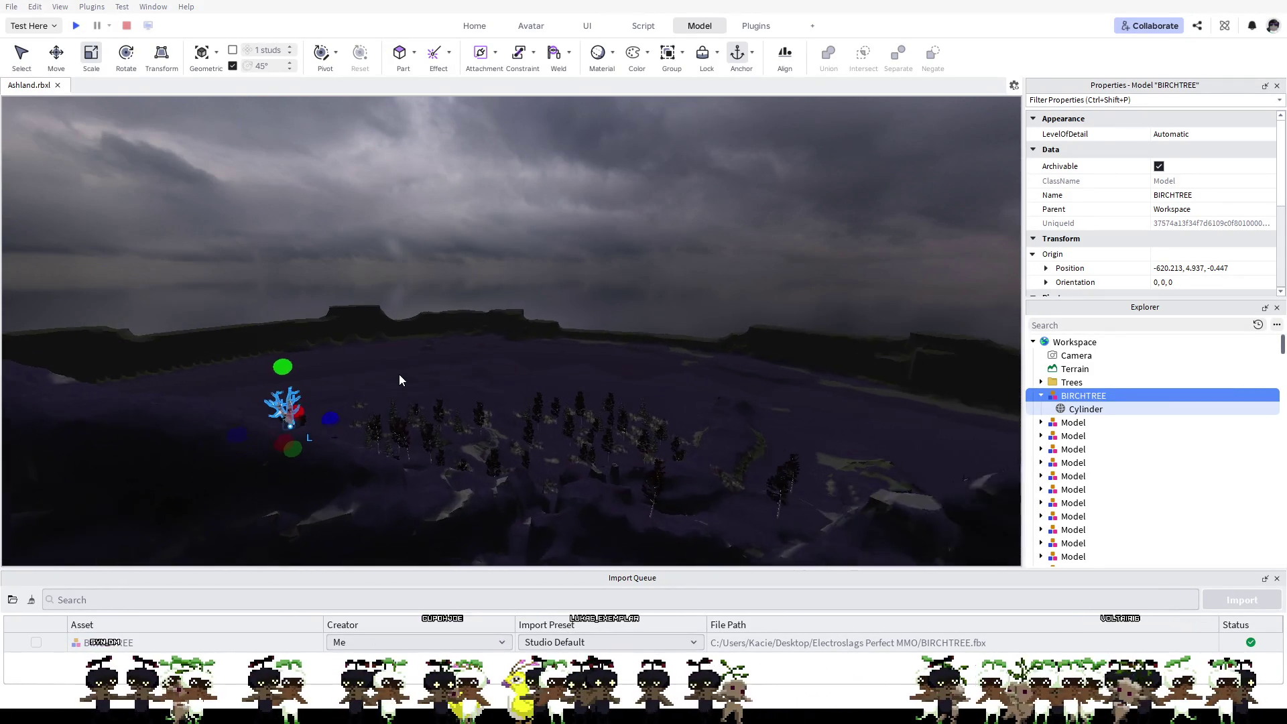
{"action": "key", "text": "w"}
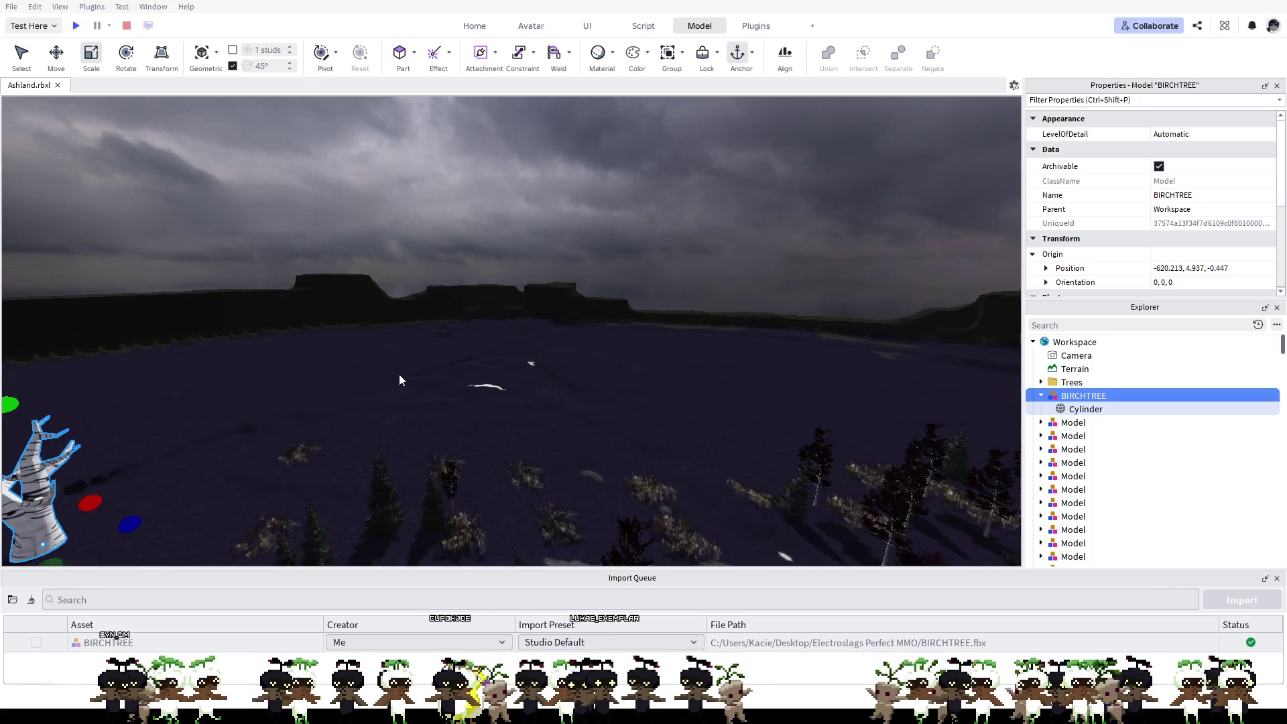
{"action": "right_click_drag", "start_coordinate": [695, 365], "coordinate": [538, 421]}
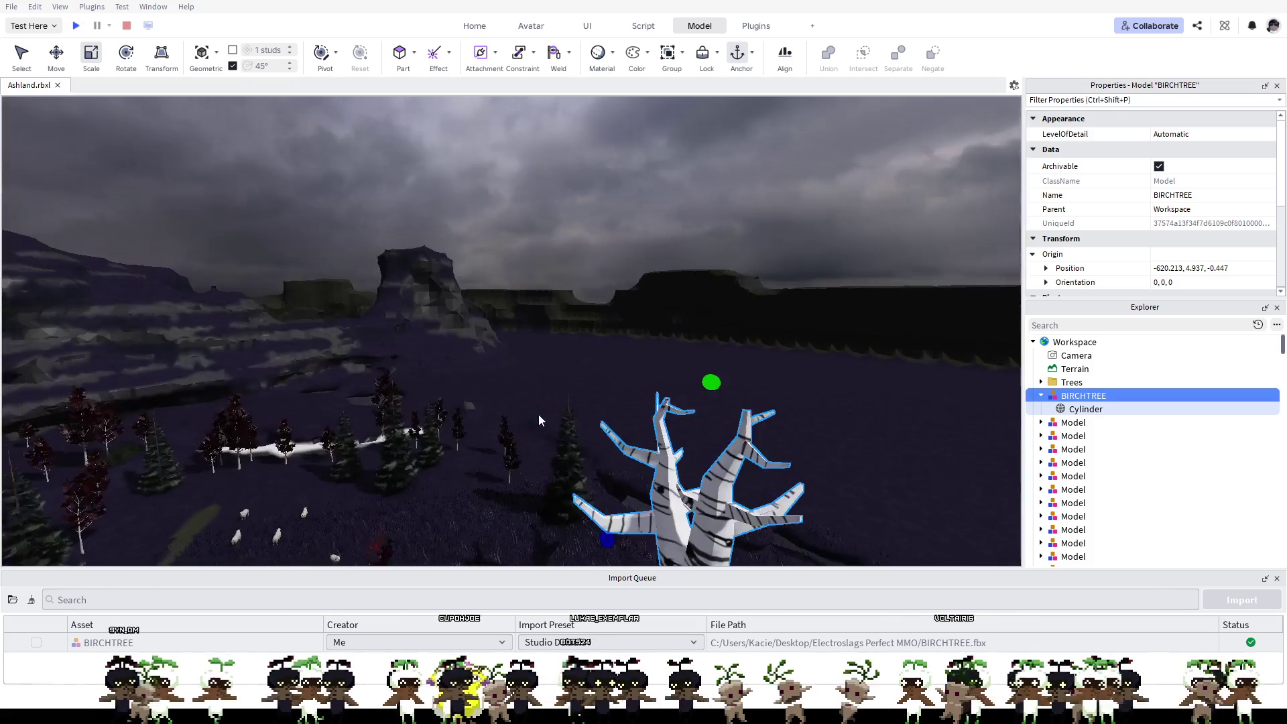
{"action": "key", "text": "f"}
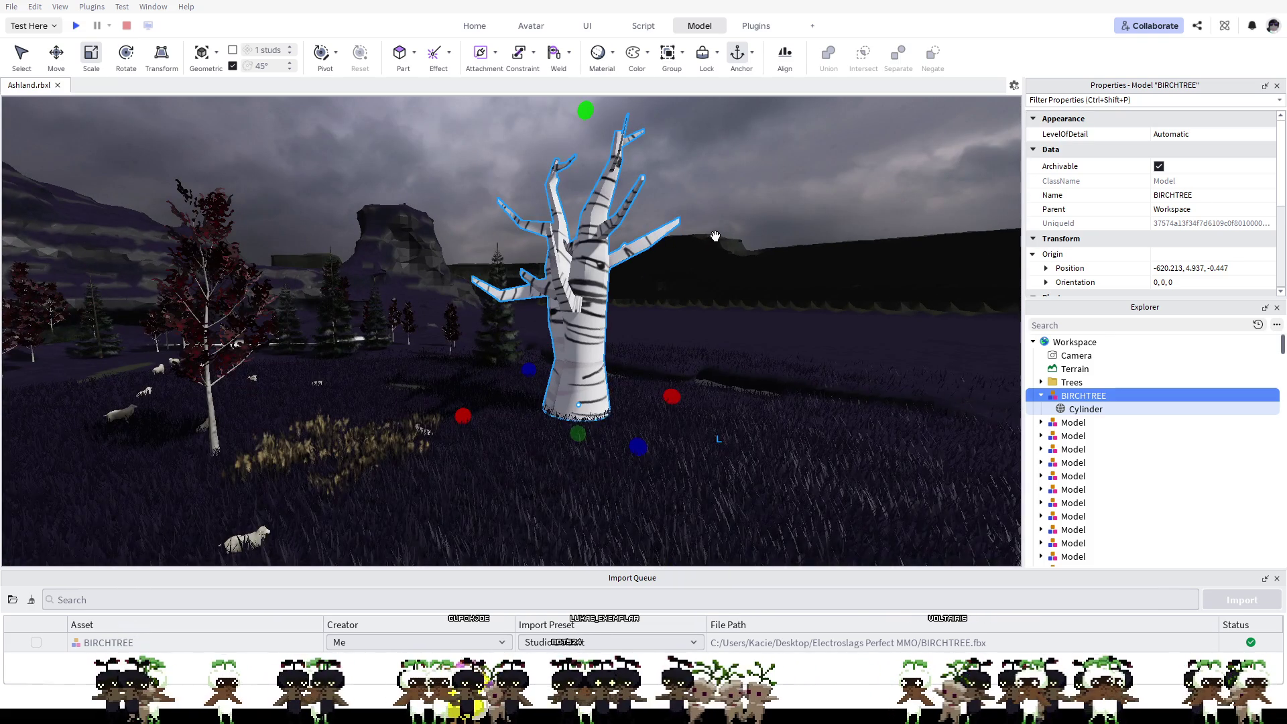
{"action": "left_click", "coordinate": [76, 25]}
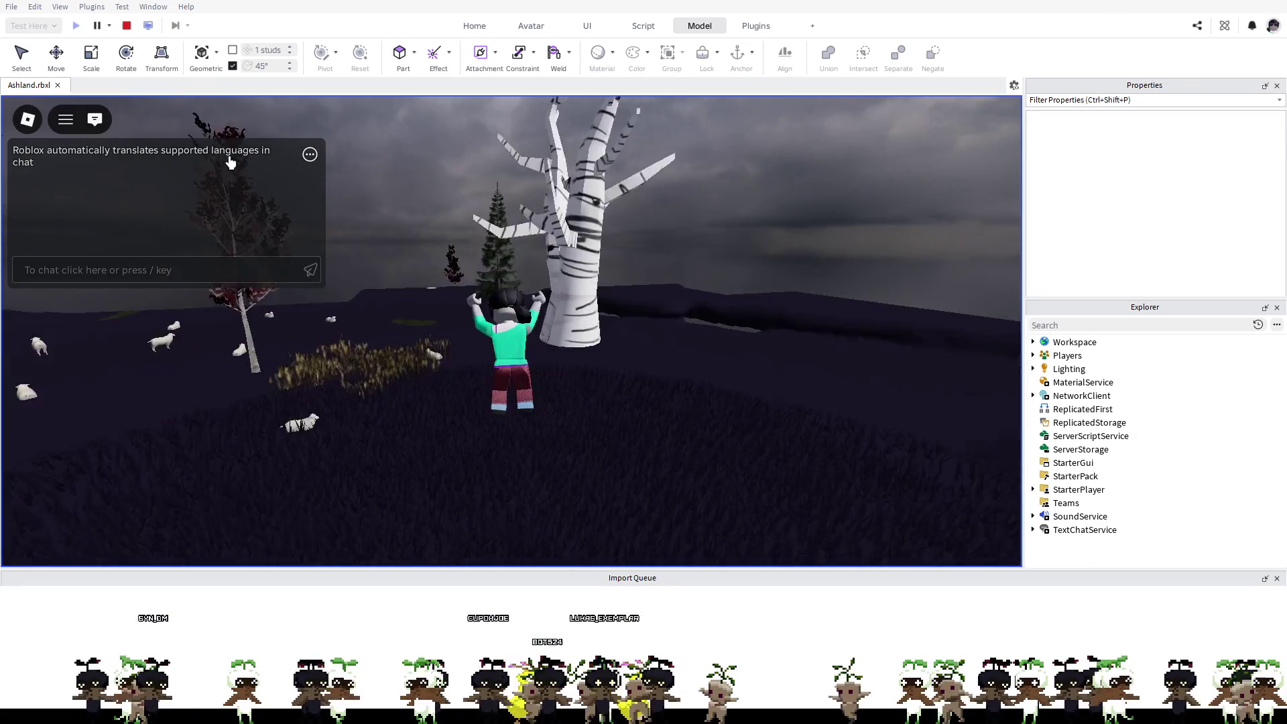
Step: Walk the playtest character to the birch and jump up alongside its trunk
{"action": "key", "text": "w"}
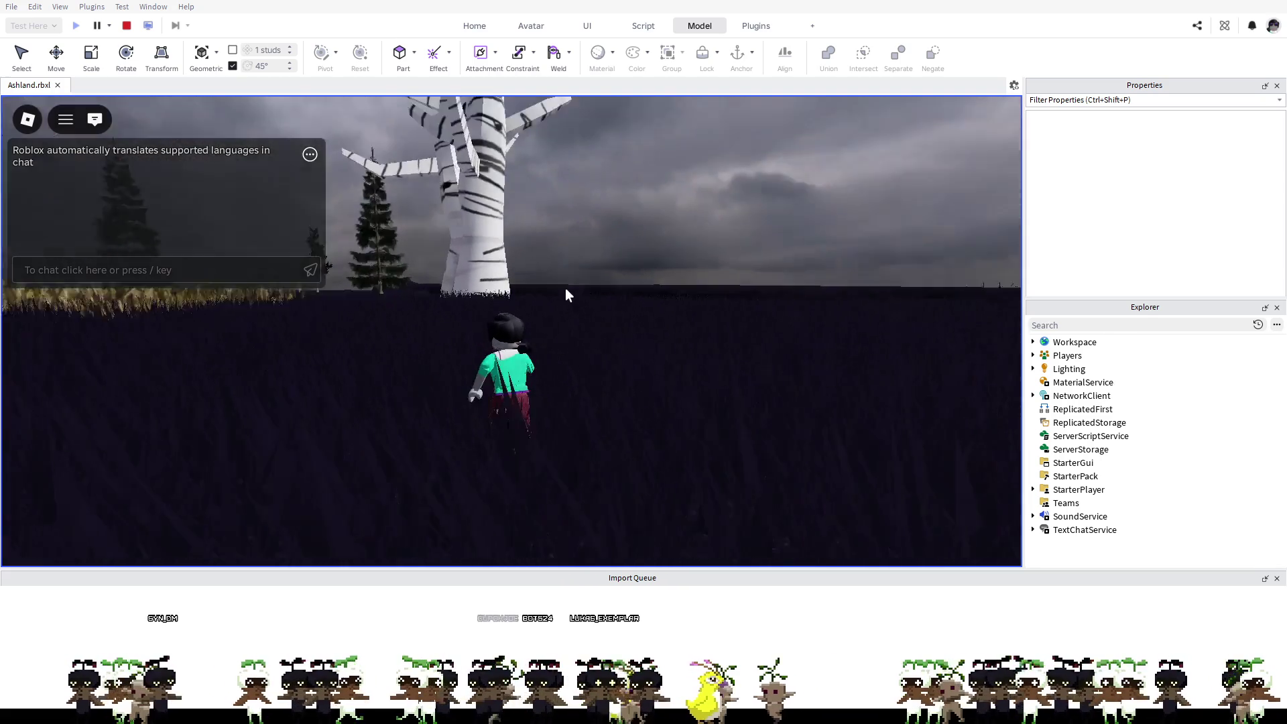
{"action": "key", "text": "w"}
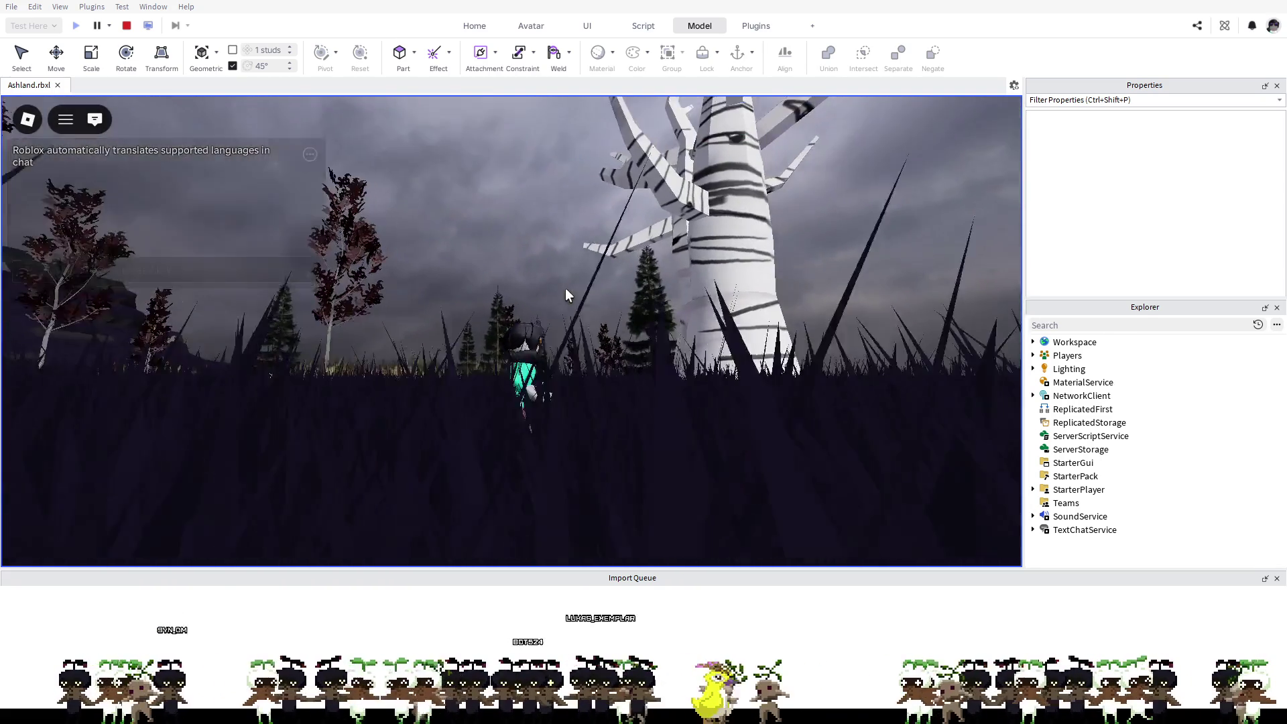
{"action": "key", "text": "space"}
{"action": "key", "text": "space"}
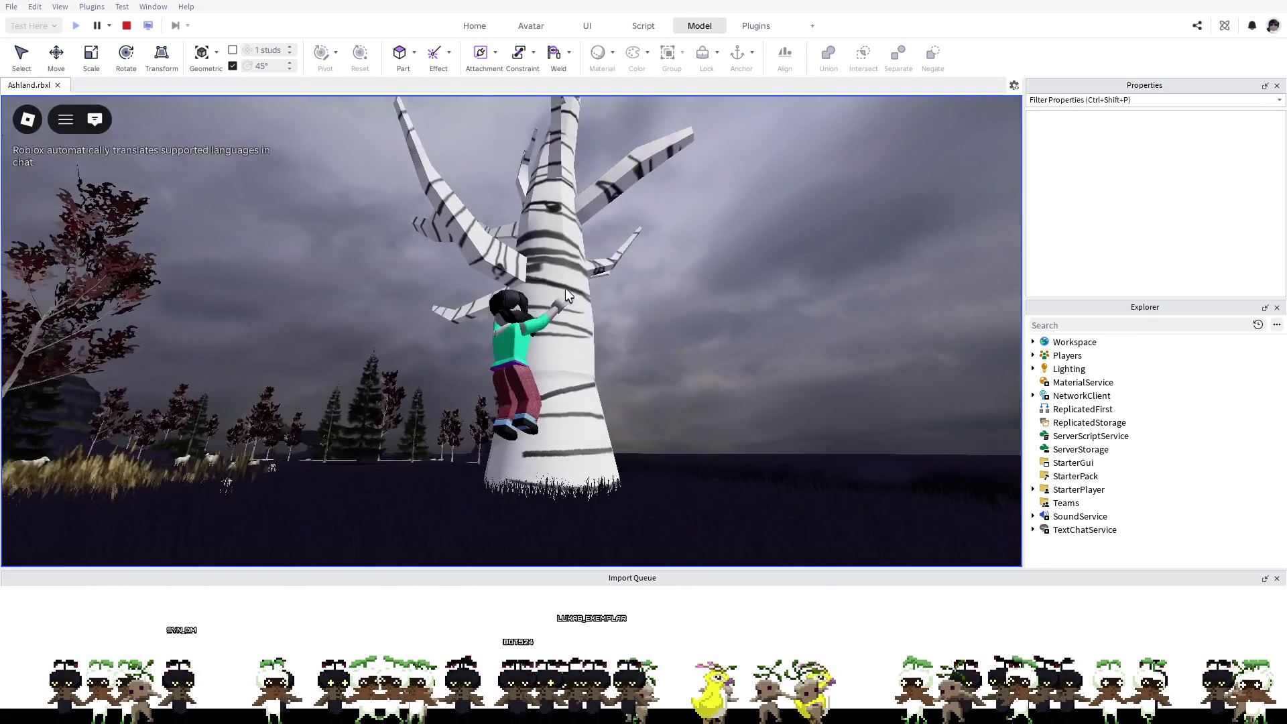
{"action": "key", "text": "space"}
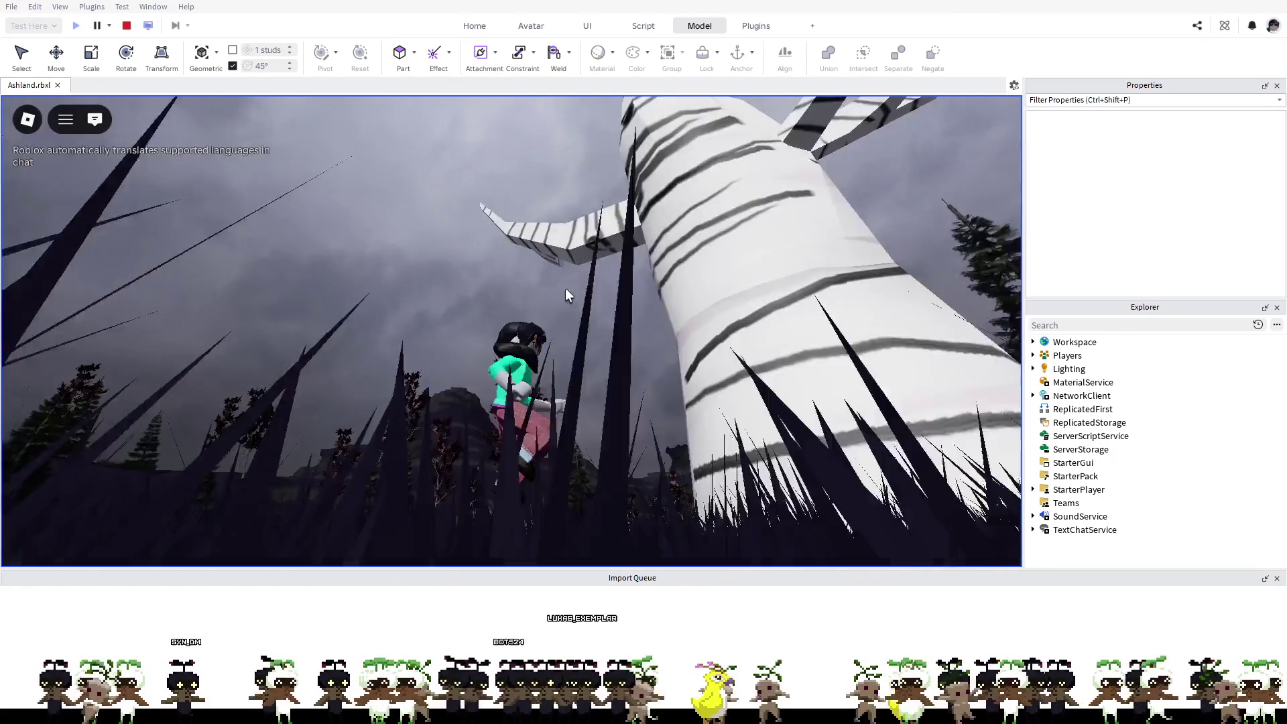
{"action": "key", "text": "space"}
{"action": "key", "text": "w"}
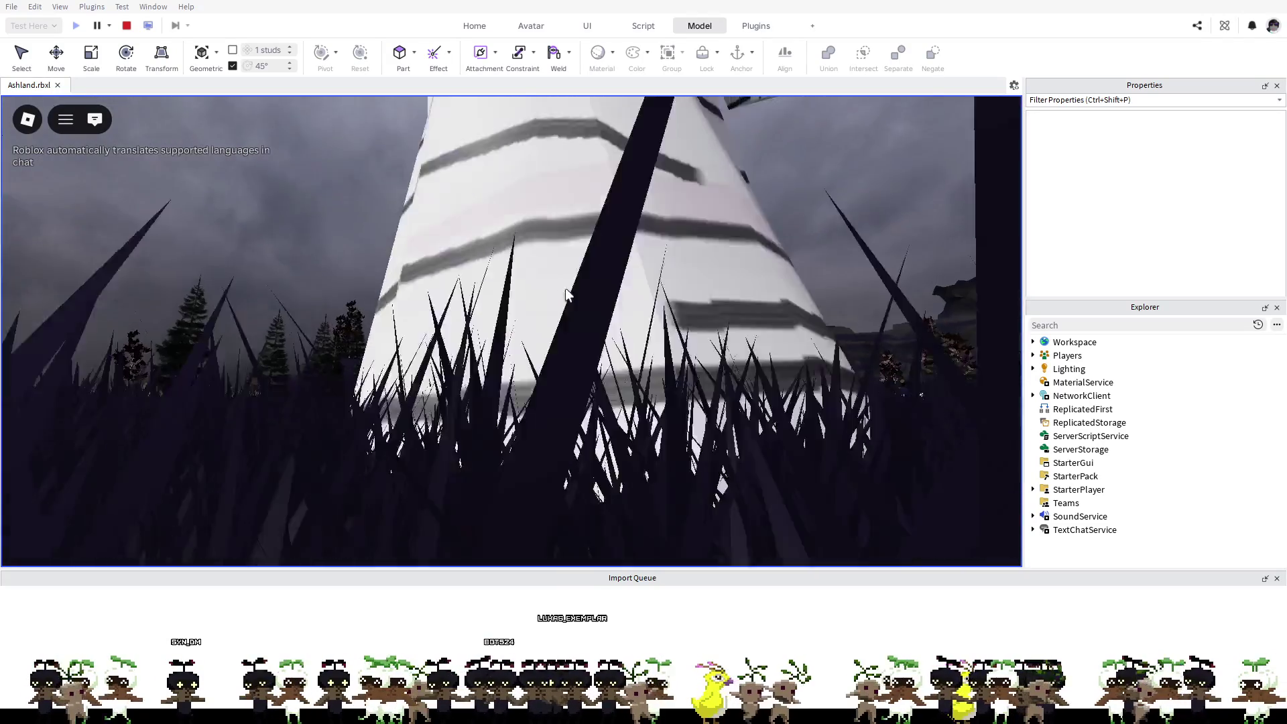
Step: Run across the dark field into the golden tall grass and jump back near a birch trunk
{"action": "key", "text": "w"}
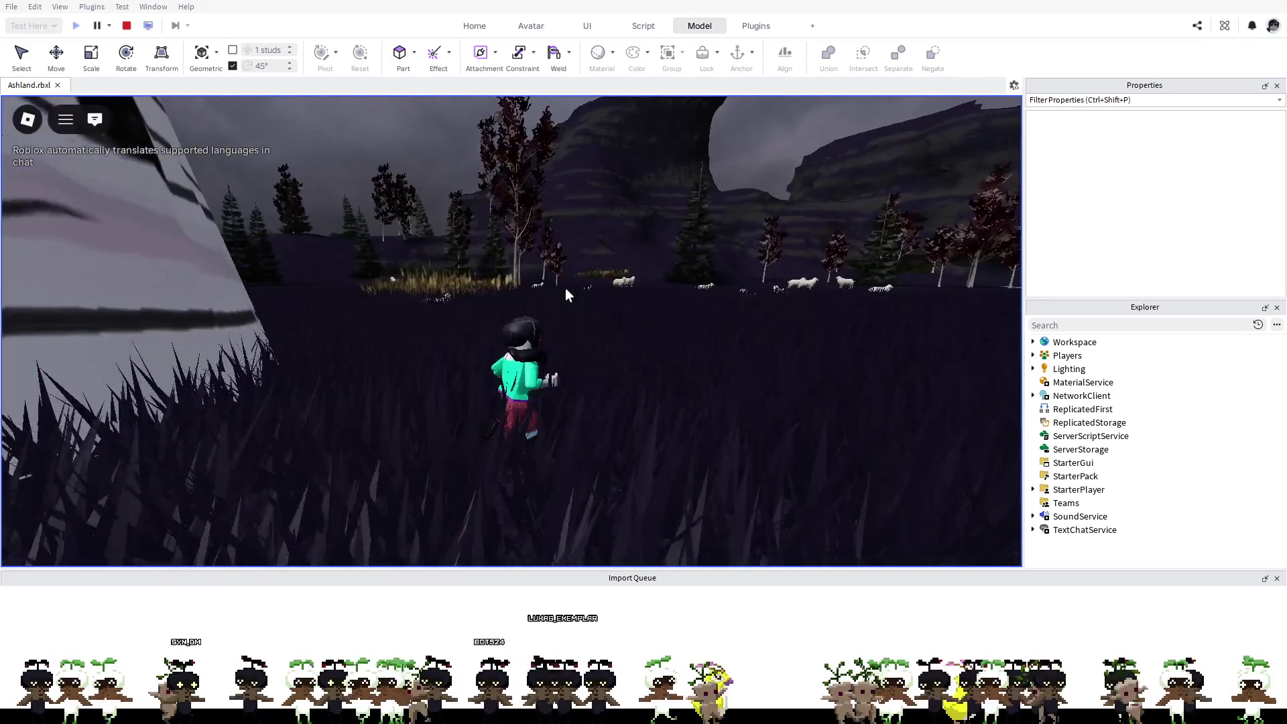
{"action": "key", "text": "w"}
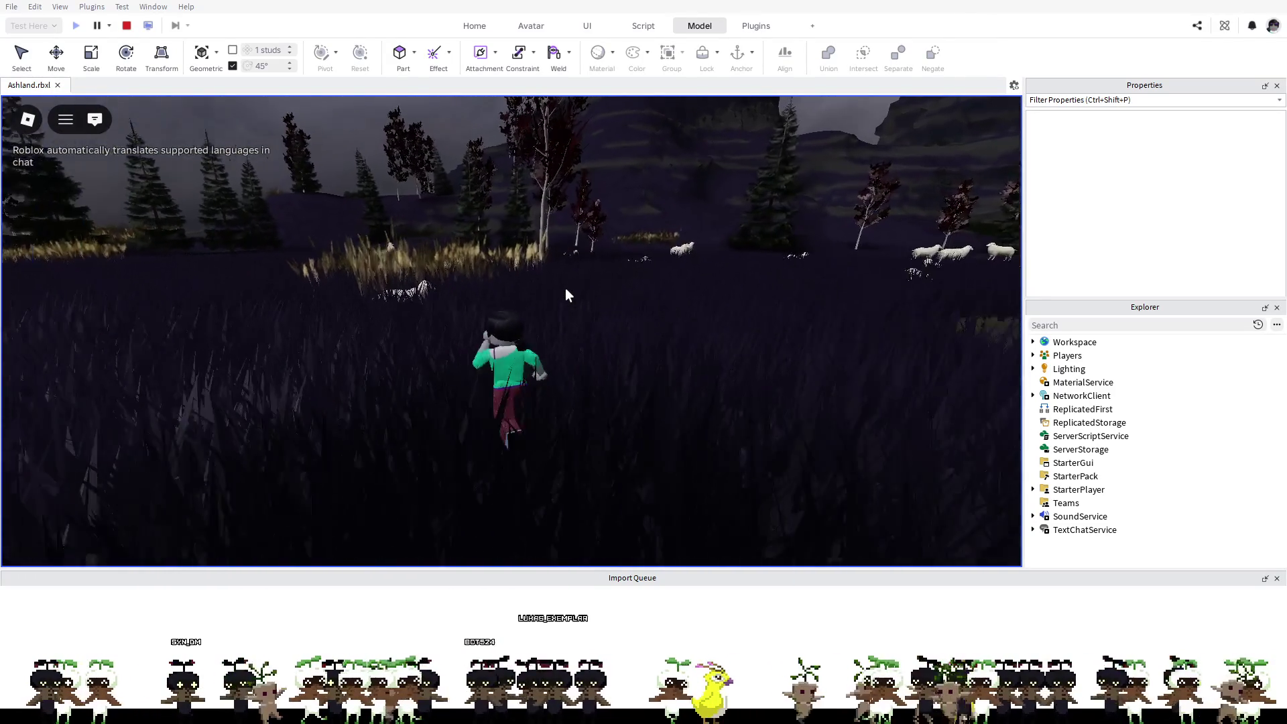
{"action": "key", "text": "w"}
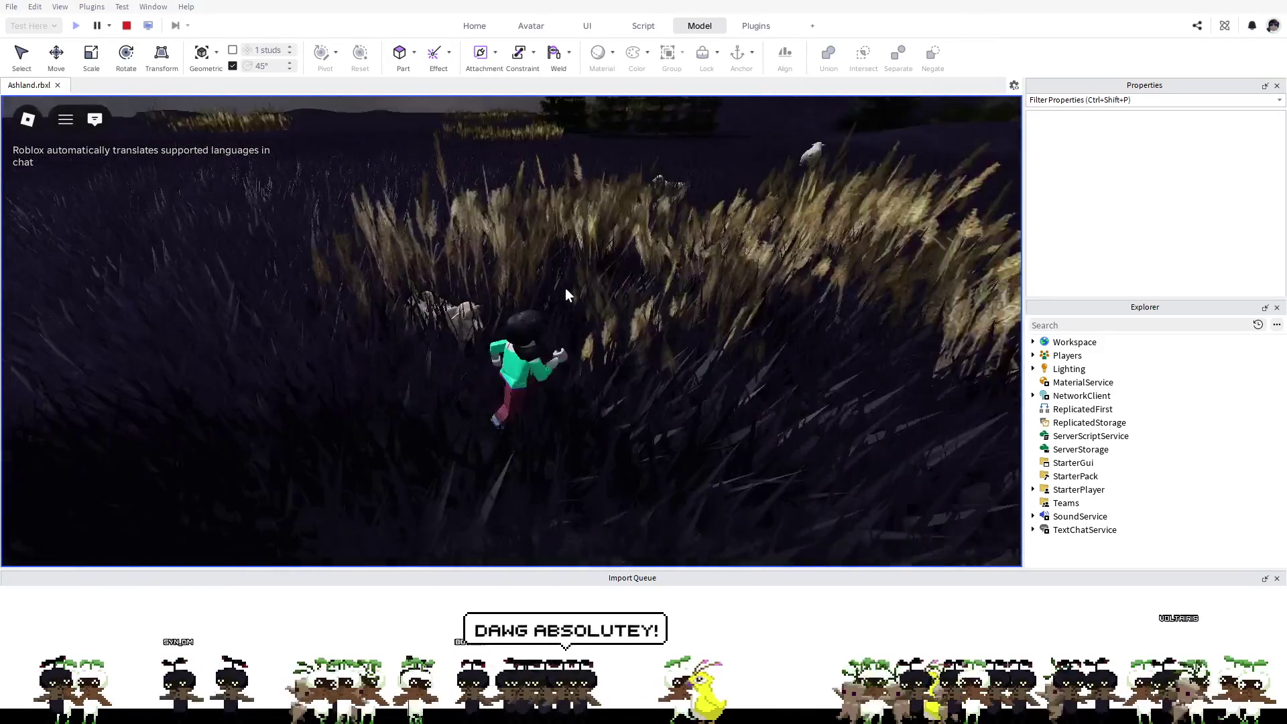
{"action": "key", "text": "w"}
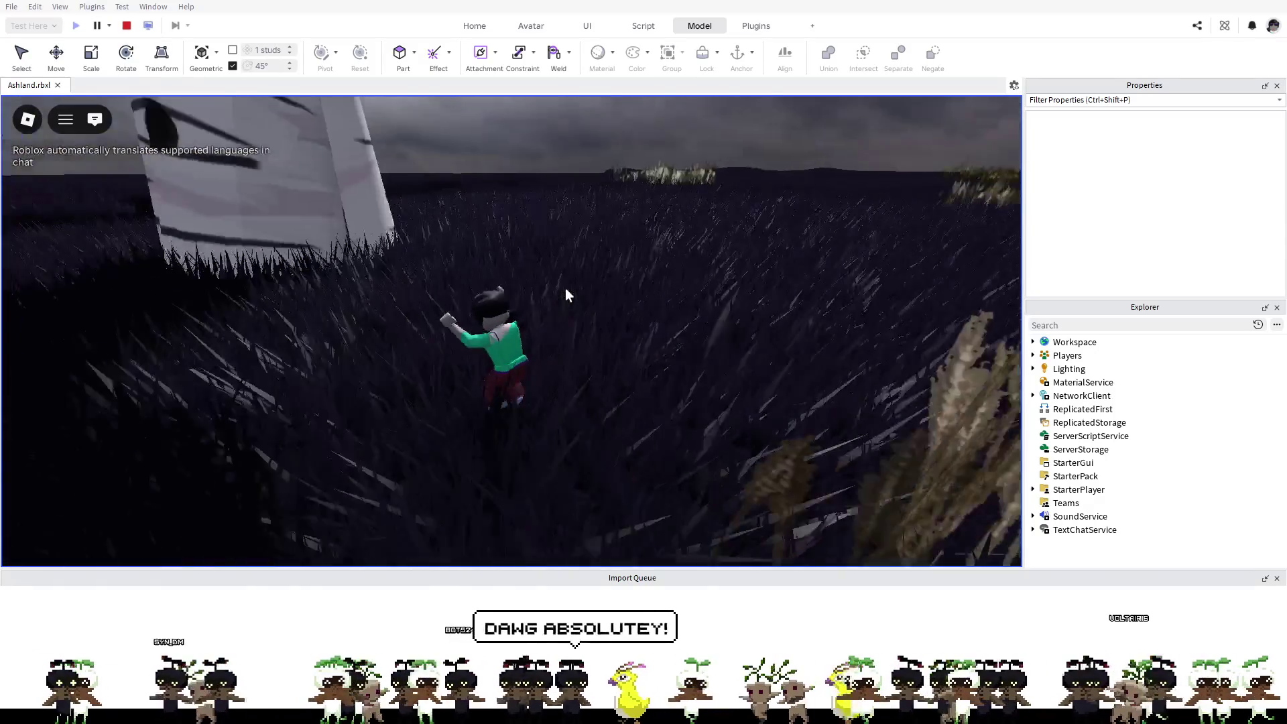
{"action": "key", "text": "space"}
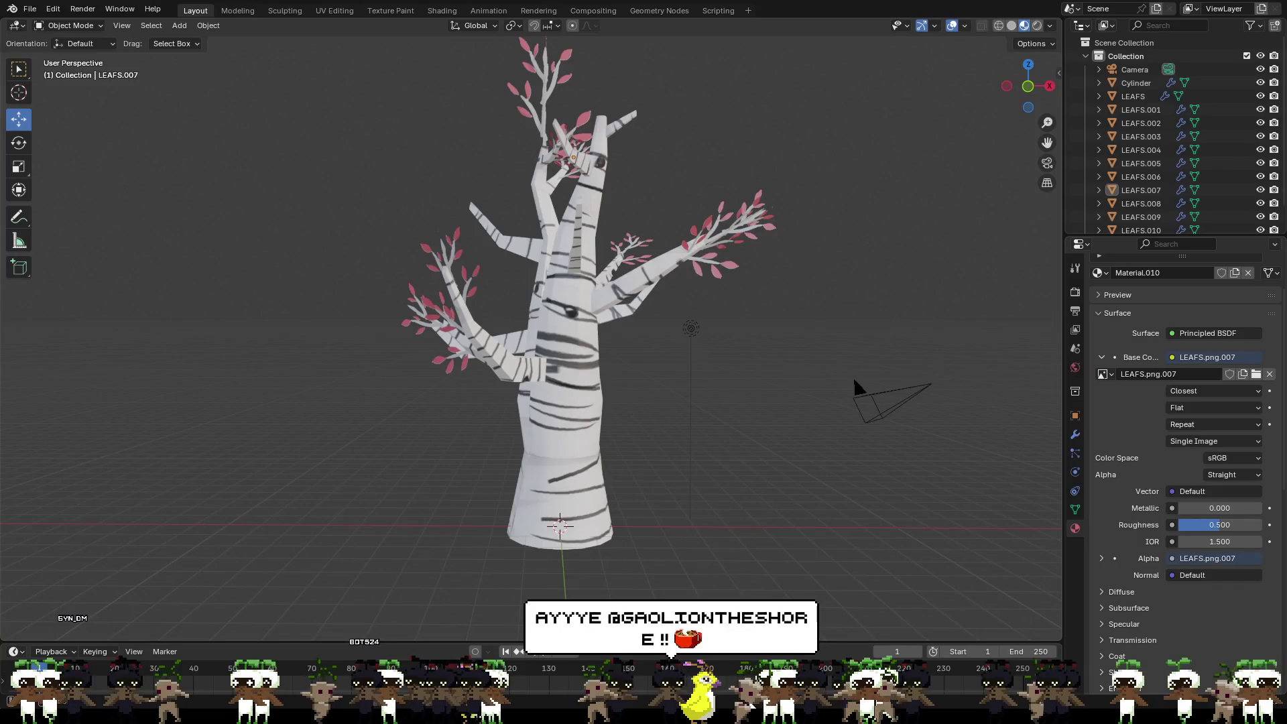
Step: Orbit around the birch inspecting branches and leaves, then select the LEAFS.004 plane on a side branch
{"action": "middle_click_drag", "start_coordinate": [605, 349], "coordinate": [739, 291]}
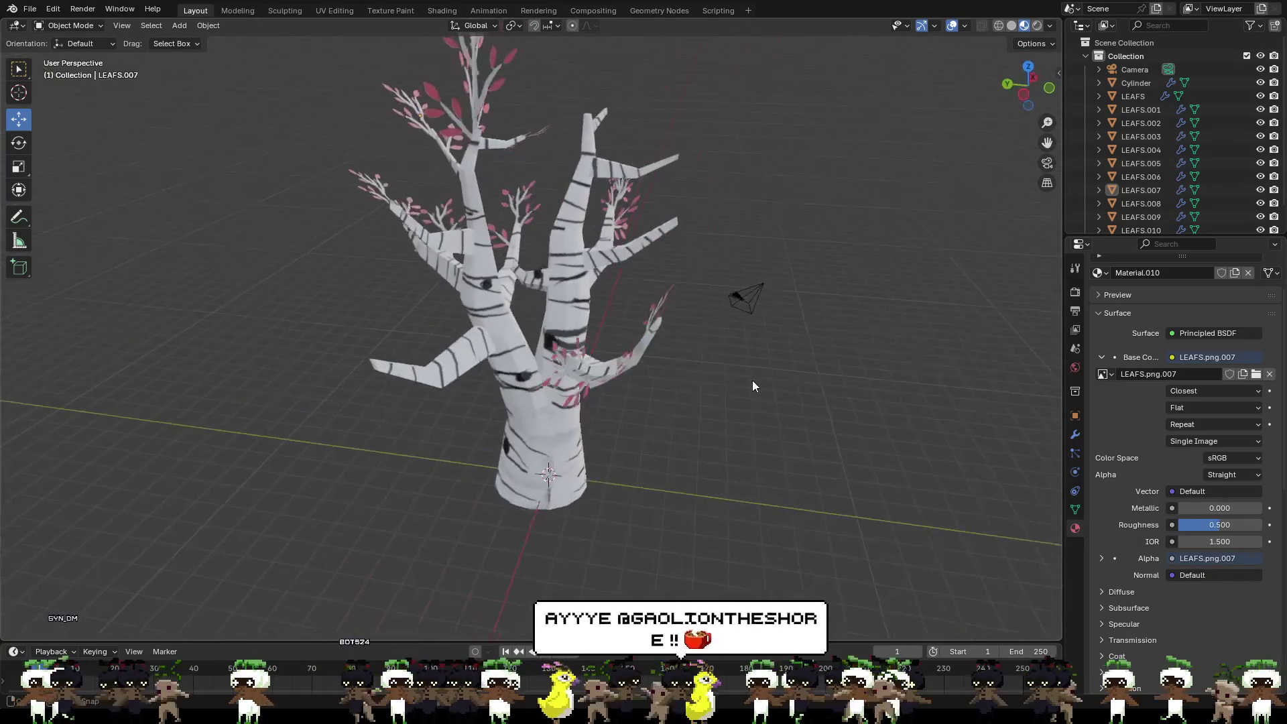
{"action": "scroll", "coordinate": [676, 235], "scroll_direction": "up", "scroll_amount": 3}
{"action": "middle_click_drag", "start_coordinate": [664, 242], "coordinate": [840, 231]}
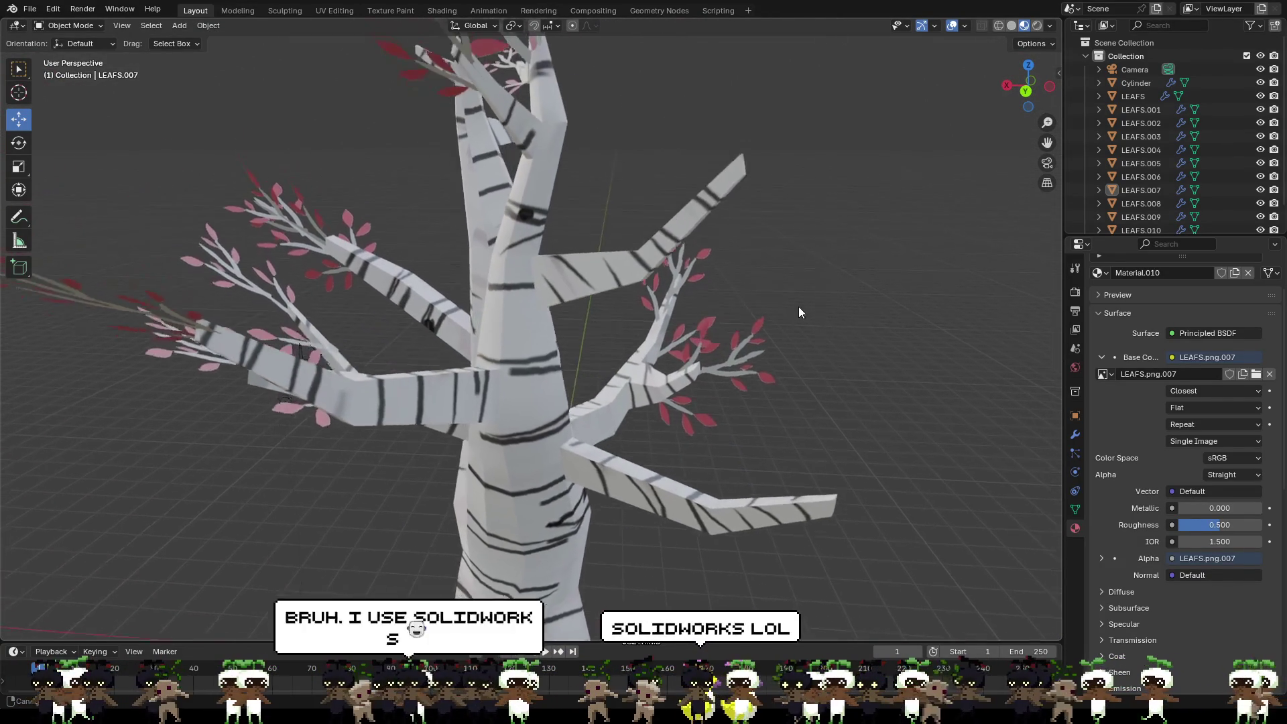
{"action": "middle_click_drag", "start_coordinate": [761, 237], "coordinate": [826, 391]}
{"action": "mouse_move", "coordinate": [735, 294]}
{"action": "middle_mouse_down"}
{"action": "mouse_move", "coordinate": [901, 305]}
{"action": "mouse_move", "coordinate": [801, 331]}
{"action": "mouse_move", "coordinate": [906, 356]}
{"action": "middle_mouse_up"}
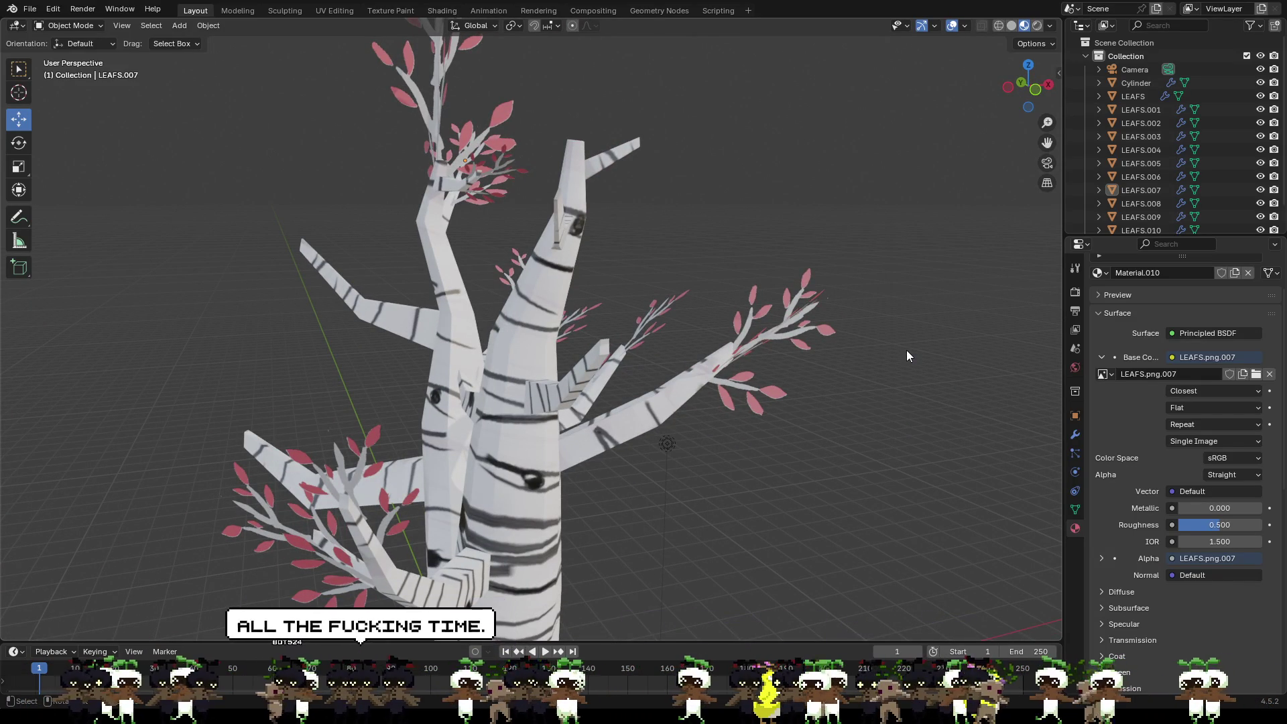
{"action": "mouse_move", "coordinate": [756, 261]}
{"action": "middle_mouse_down"}
{"action": "mouse_move", "coordinate": [788, 274]}
{"action": "mouse_move", "coordinate": [910, 254]}
{"action": "mouse_move", "coordinate": [658, 257]}
{"action": "mouse_move", "coordinate": [719, 268]}
{"action": "mouse_move", "coordinate": [797, 256]}
{"action": "mouse_move", "coordinate": [872, 275]}
{"action": "middle_mouse_up"}
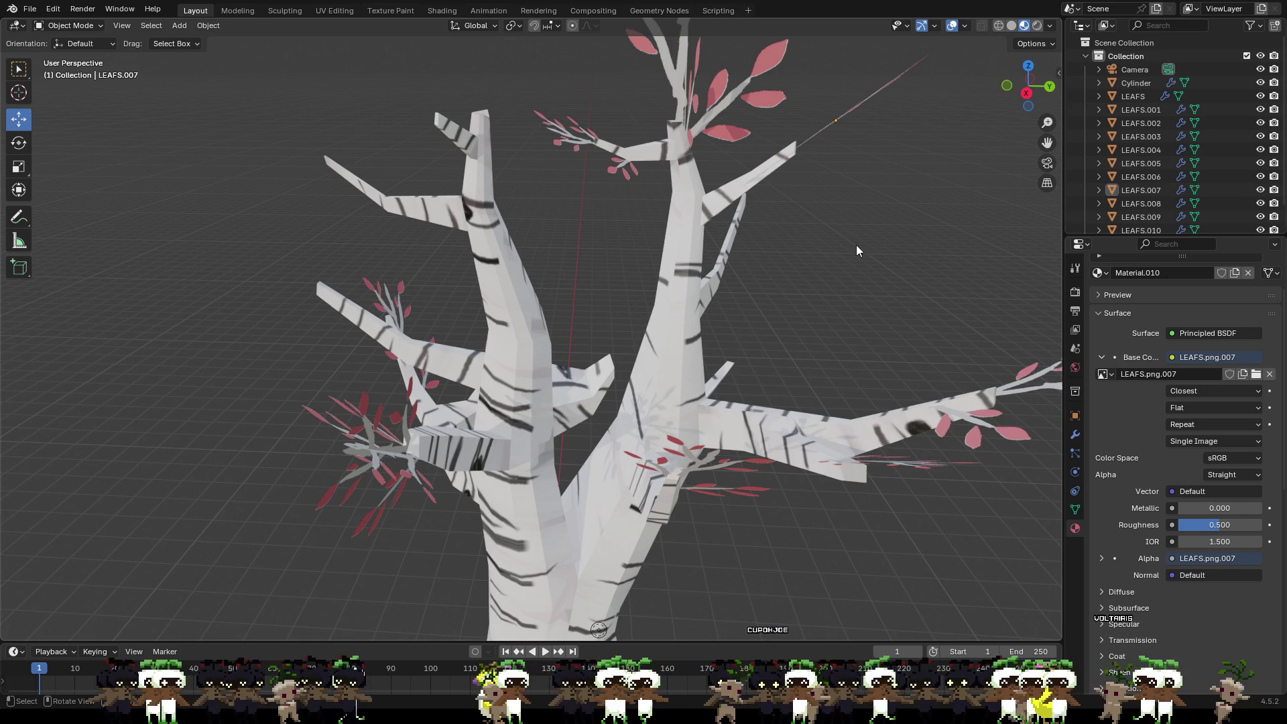
{"action": "mouse_move", "coordinate": [818, 243]}
{"action": "middle_mouse_down"}
{"action": "mouse_move", "coordinate": [878, 275]}
{"action": "mouse_move", "coordinate": [906, 238]}
{"action": "mouse_move", "coordinate": [932, 239]}
{"action": "mouse_move", "coordinate": [914, 292]}
{"action": "mouse_move", "coordinate": [875, 244]}
{"action": "mouse_move", "coordinate": [958, 241]}
{"action": "mouse_move", "coordinate": [959, 272]}
{"action": "middle_mouse_up"}
{"action": "left_click", "coordinate": [957, 430]}
{"action": "mouse_move", "coordinate": [941, 321]}
{"action": "middle_mouse_down", "text": "ctrl"}
{"action": "mouse_move", "coordinate": [825, 232]}
{"action": "mouse_move", "coordinate": [721, 211]}
{"action": "mouse_move", "coordinate": [735, 175]}
{"action": "middle_mouse_up", "text": "ctrl"}
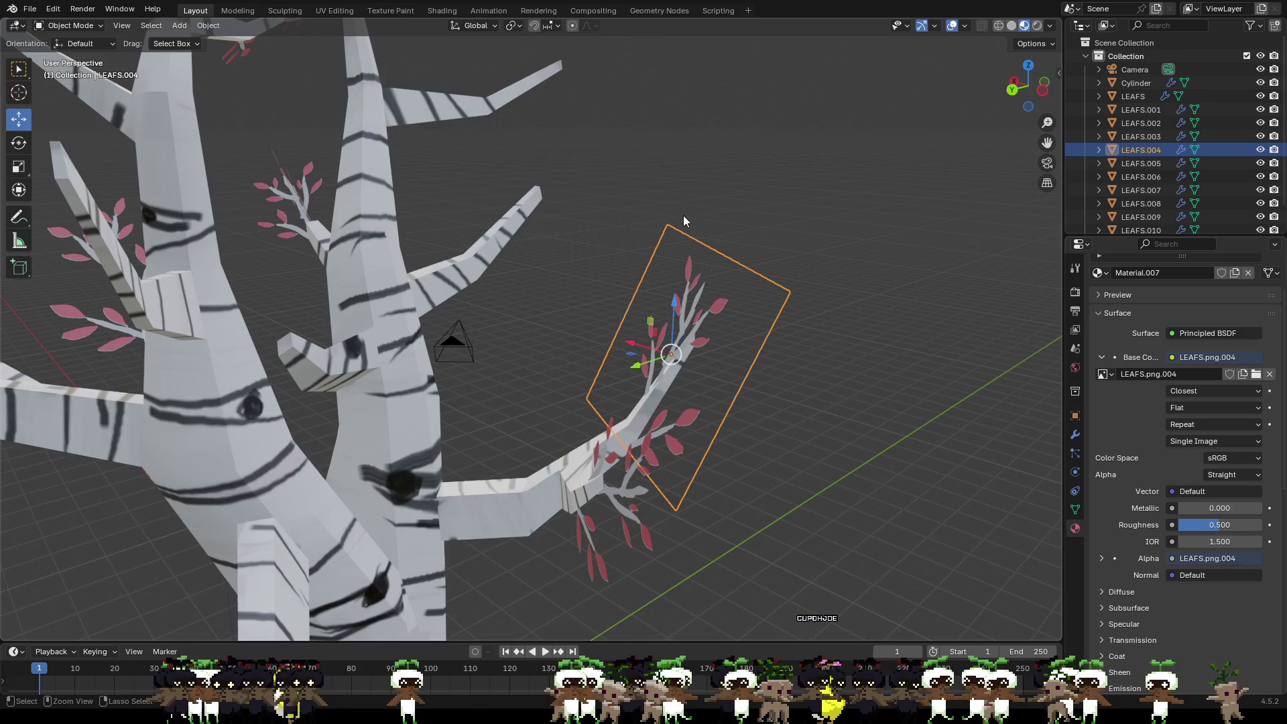
Step: Inspect the selected leaf plane, paste a copy and lift it up toward the treetop
{"action": "mouse_move", "coordinate": [624, 213]}
{"action": "middle_mouse_down"}
{"action": "mouse_move", "coordinate": [681, 199]}
{"action": "mouse_move", "coordinate": [595, 215]}
{"action": "mouse_move", "coordinate": [542, 207]}
{"action": "mouse_move", "coordinate": [554, 222]}
{"action": "middle_mouse_up"}
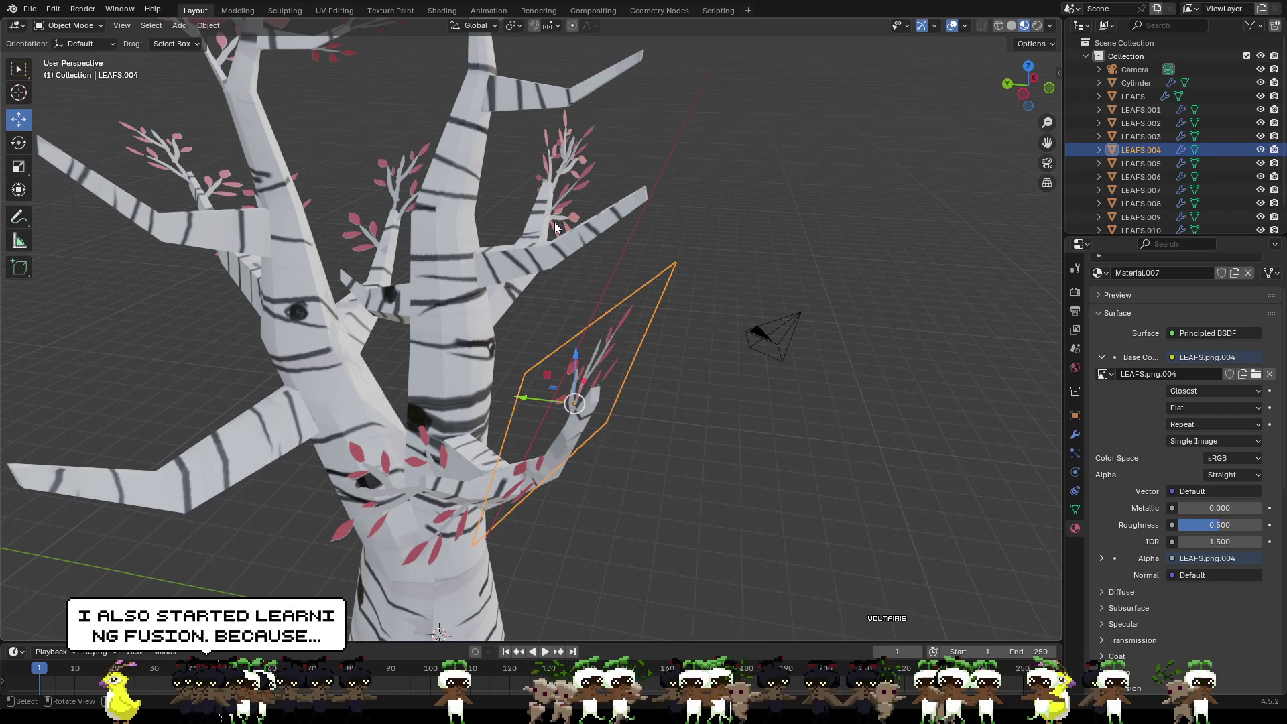
{"action": "mouse_move", "coordinate": [554, 223]}
{"action": "middle_mouse_down"}
{"action": "mouse_move", "coordinate": [693, 251]}
{"action": "mouse_move", "coordinate": [775, 234]}
{"action": "mouse_move", "coordinate": [816, 246]}
{"action": "mouse_move", "coordinate": [775, 250]}
{"action": "mouse_move", "coordinate": [766, 267]}
{"action": "mouse_move", "coordinate": [836, 230]}
{"action": "mouse_move", "coordinate": [894, 238]}
{"action": "mouse_move", "coordinate": [825, 201]}
{"action": "mouse_move", "coordinate": [753, 216]}
{"action": "middle_mouse_up"}
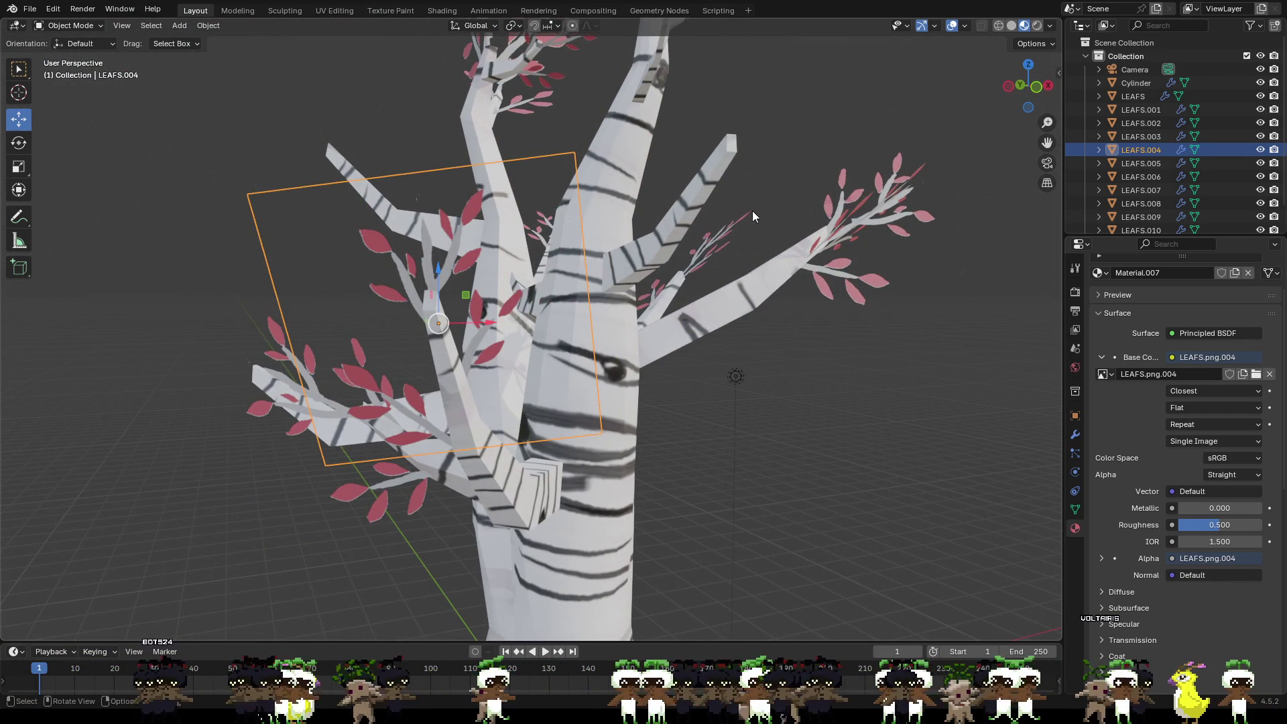
{"action": "mouse_move", "coordinate": [752, 215]}
{"action": "middle_mouse_down"}
{"action": "mouse_move", "coordinate": [752, 242]}
{"action": "mouse_move", "coordinate": [870, 268]}
{"action": "mouse_move", "coordinate": [933, 250]}
{"action": "mouse_move", "coordinate": [914, 257]}
{"action": "mouse_move", "coordinate": [914, 239]}
{"action": "mouse_move", "coordinate": [896, 262]}
{"action": "mouse_move", "coordinate": [989, 286]}
{"action": "mouse_move", "coordinate": [999, 304]}
{"action": "mouse_move", "coordinate": [951, 273]}
{"action": "mouse_move", "coordinate": [871, 282]}
{"action": "middle_mouse_up"}
{"action": "key", "text": "ctrl+v"}
{"action": "left_click_drag", "start_coordinate": [766, 309], "coordinate": [649, 141]}
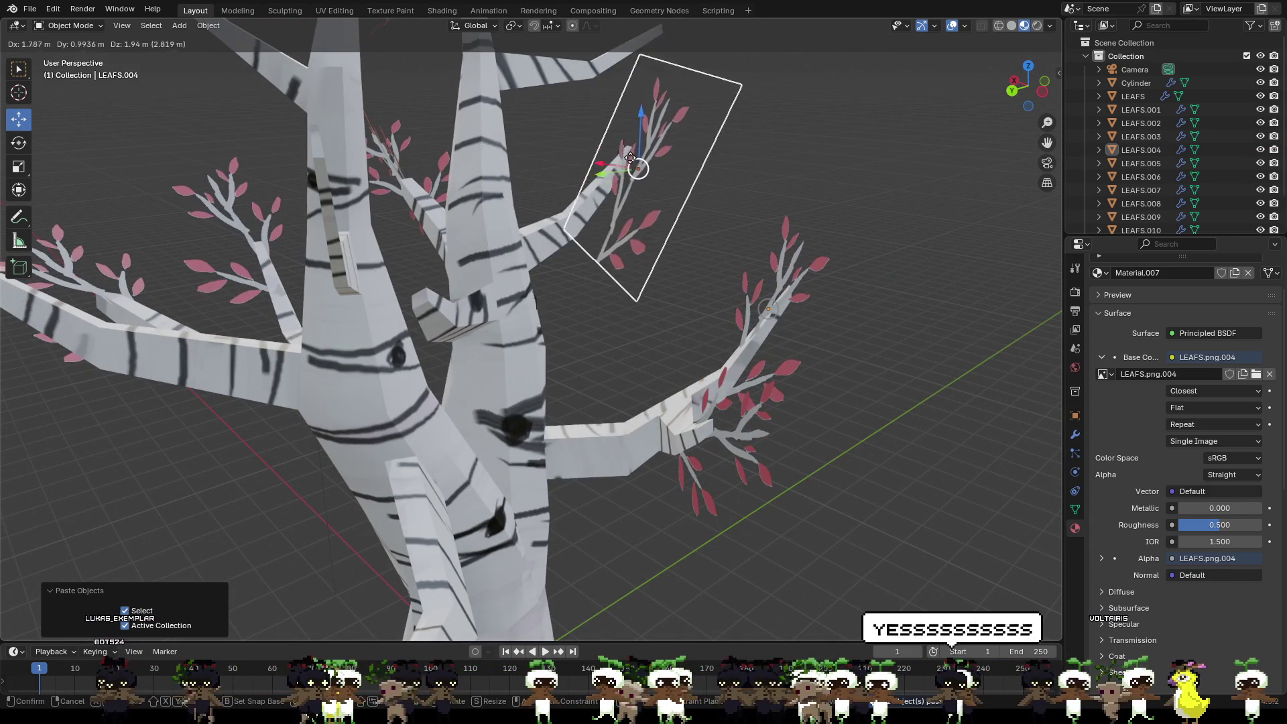
{"action": "mouse_move", "coordinate": [649, 142]}
{"action": "middle_mouse_down"}
{"action": "mouse_move", "coordinate": [572, 178]}
{"action": "mouse_move", "coordinate": [741, 230]}
{"action": "mouse_move", "coordinate": [719, 255]}
{"action": "mouse_move", "coordinate": [469, 277]}
{"action": "mouse_move", "coordinate": [543, 266]}
{"action": "mouse_move", "coordinate": [540, 243]}
{"action": "middle_mouse_up"}
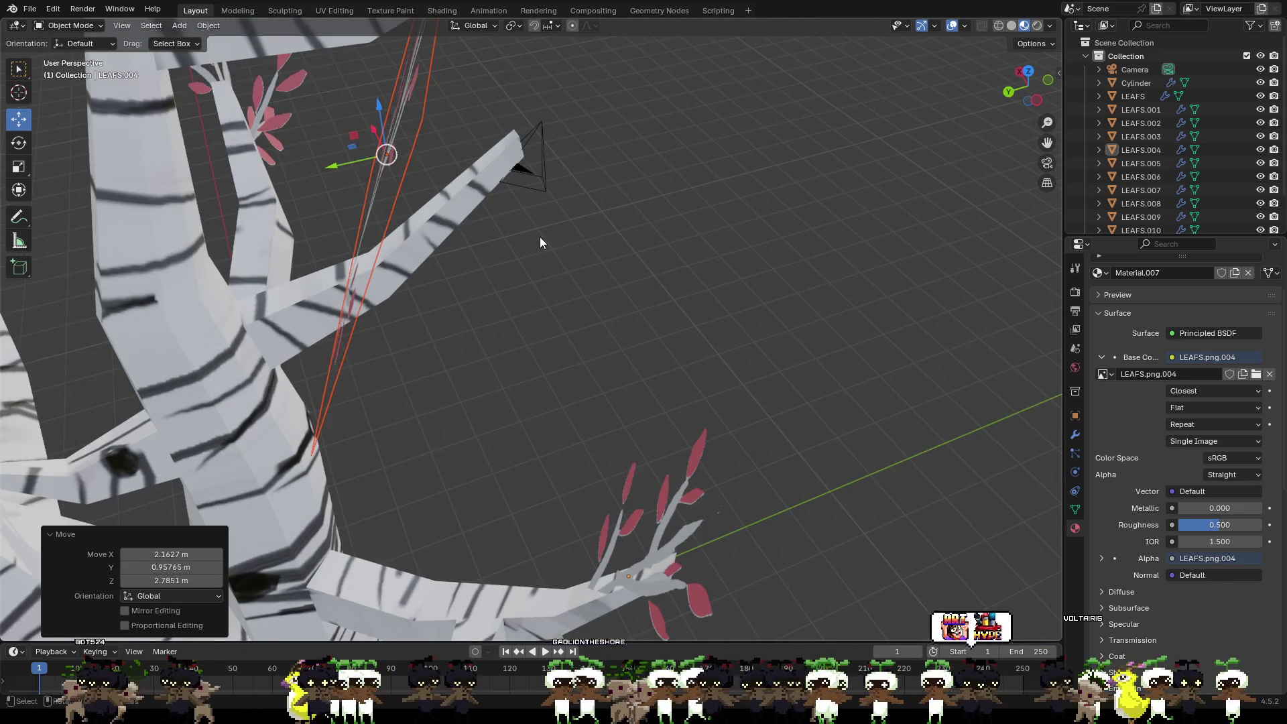
Step: Fine-tune the pasted leaf copy's position near an upper branch tip
{"action": "left_click_drag", "start_coordinate": [385, 156], "coordinate": [566, 205]}
{"action": "mouse_move", "coordinate": [566, 204]}
{"action": "middle_mouse_down"}
{"action": "mouse_move", "coordinate": [371, 165]}
{"action": "mouse_move", "coordinate": [542, 193]}
{"action": "mouse_move", "coordinate": [447, 261]}
{"action": "mouse_move", "coordinate": [443, 241]}
{"action": "middle_mouse_up"}
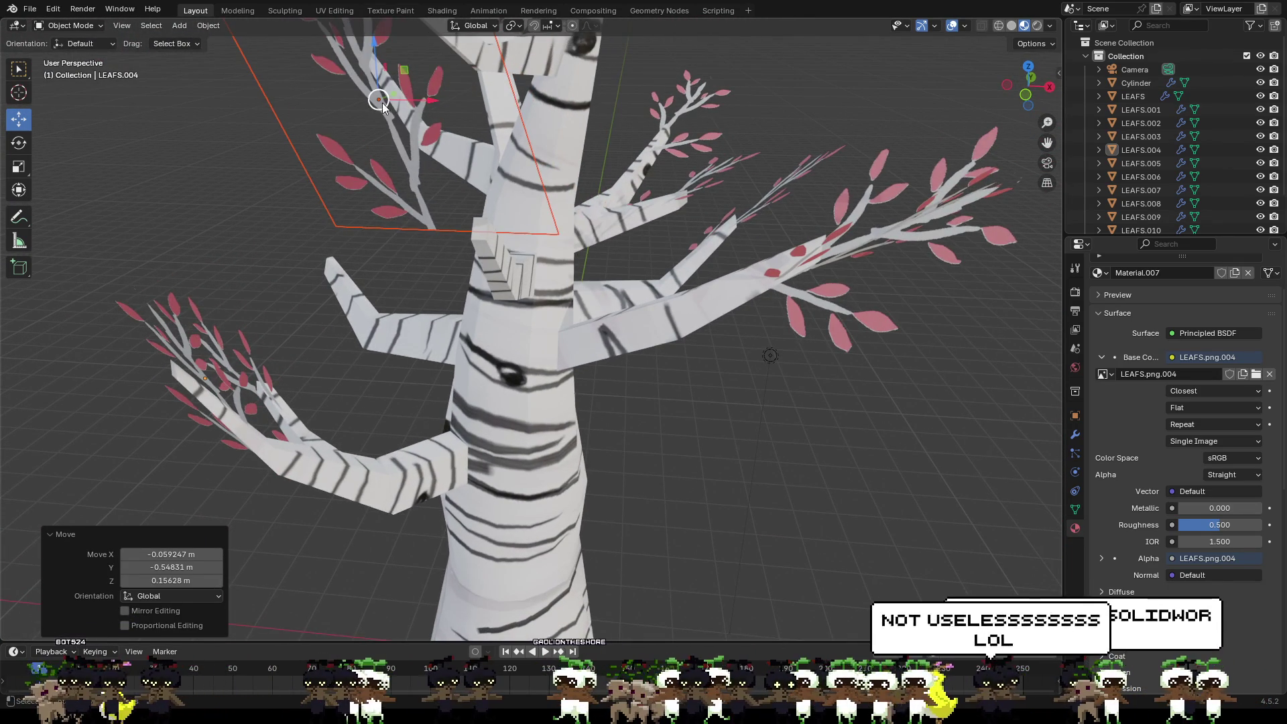
{"action": "key", "text": "g"}
{"action": "middle_click_drag", "start_coordinate": [468, 173], "coordinate": [472, 182]}
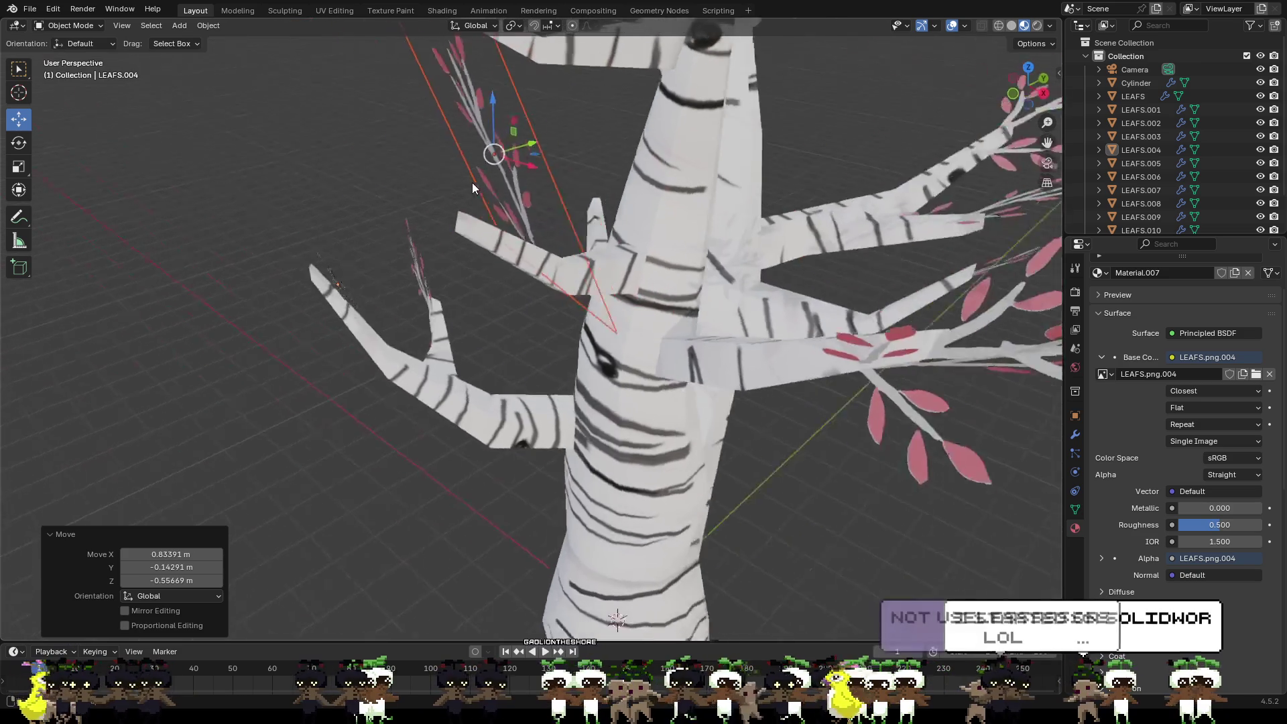
{"action": "scroll", "coordinate": [471, 182], "scroll_direction": "up", "scroll_amount": 2}
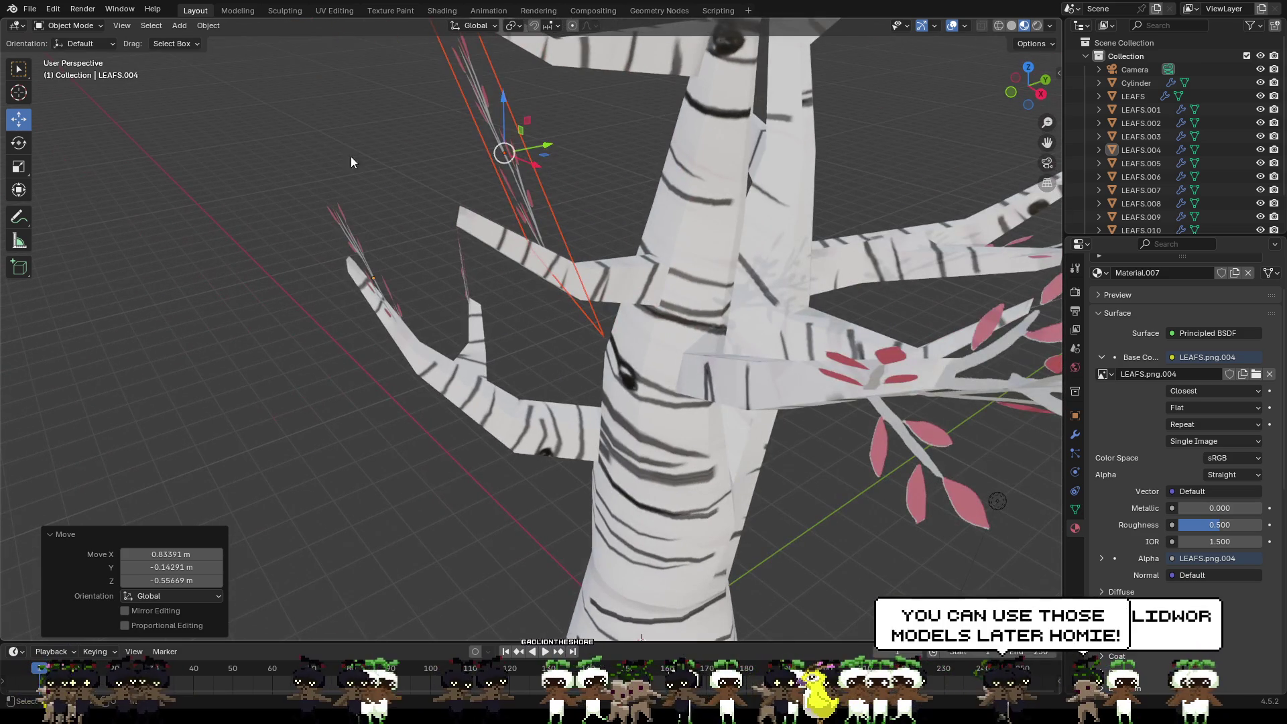
Step: Tilt the leaf copy with the Rotate tool to follow the branch, then frame it and return to moving
{"action": "left_click", "coordinate": [18, 142]}
{"action": "left_click_drag", "start_coordinate": [501, 96], "coordinate": [442, 117]}
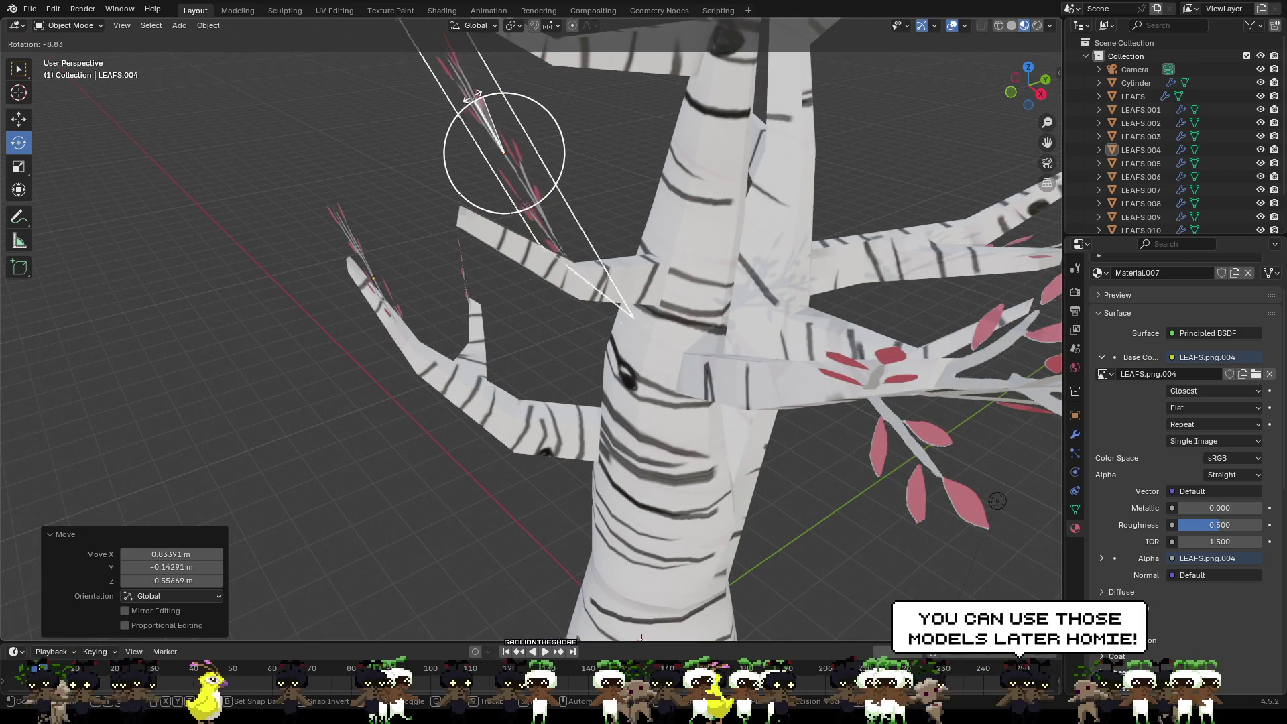
{"action": "mouse_move", "coordinate": [442, 117]}
{"action": "middle_mouse_down"}
{"action": "mouse_move", "coordinate": [550, 128]}
{"action": "mouse_move", "coordinate": [617, 105]}
{"action": "mouse_move", "coordinate": [574, 150]}
{"action": "mouse_move", "coordinate": [614, 151]}
{"action": "mouse_move", "coordinate": [622, 124]}
{"action": "middle_mouse_up"}
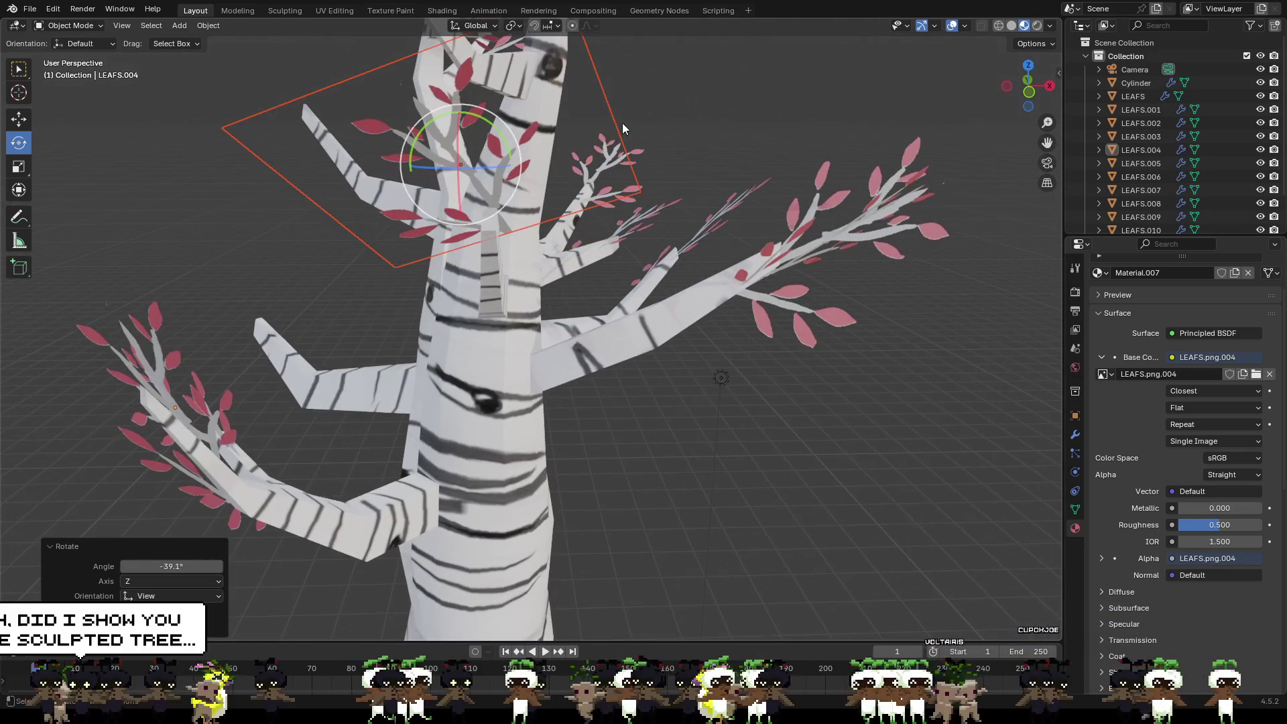
{"action": "left_click_drag", "start_coordinate": [495, 109], "coordinate": [532, 151]}
{"action": "key", "text": "KP_Decimal"}
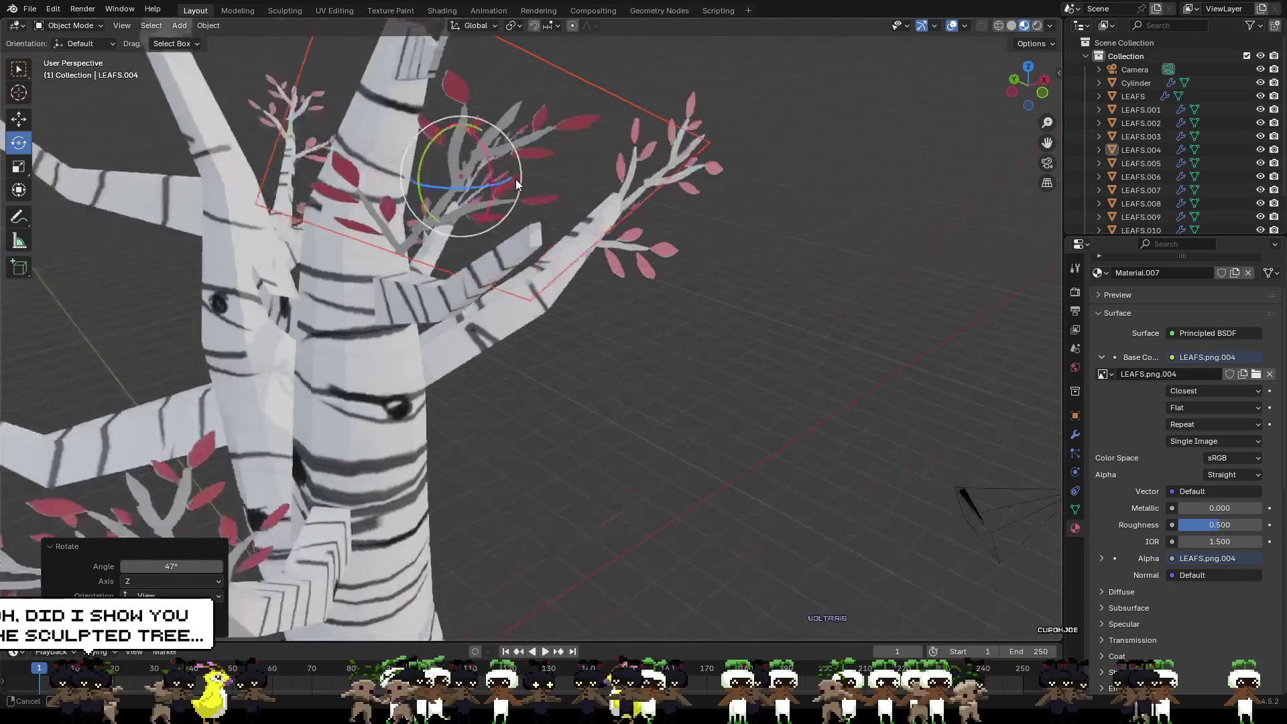
{"action": "key", "text": "shift+space"}
{"action": "key", "text": "g"}
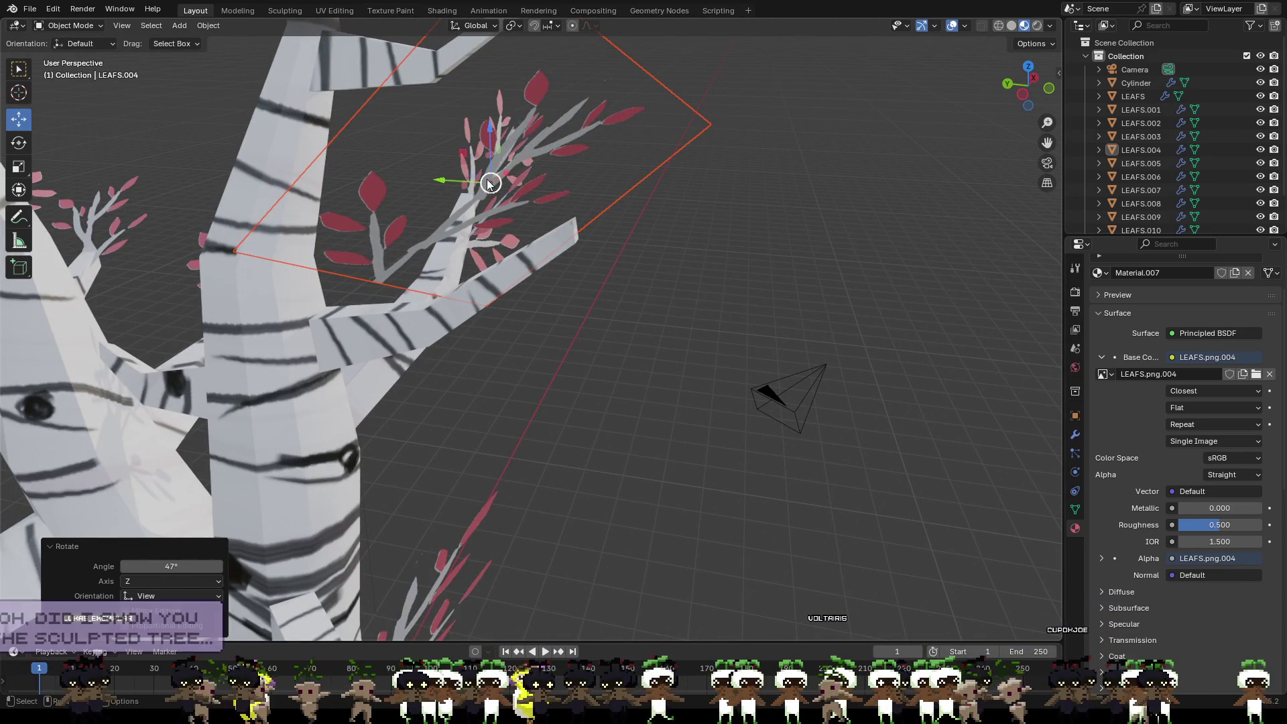
Step: Slide and nudge the leaf plane until its pink leaves rest on the branch tip
{"action": "left_click_drag", "start_coordinate": [490, 182], "coordinate": [574, 208]}
{"action": "mouse_move", "coordinate": [575, 207]}
{"action": "middle_mouse_down"}
{"action": "mouse_move", "coordinate": [573, 282]}
{"action": "mouse_move", "coordinate": [492, 233]}
{"action": "middle_mouse_up"}
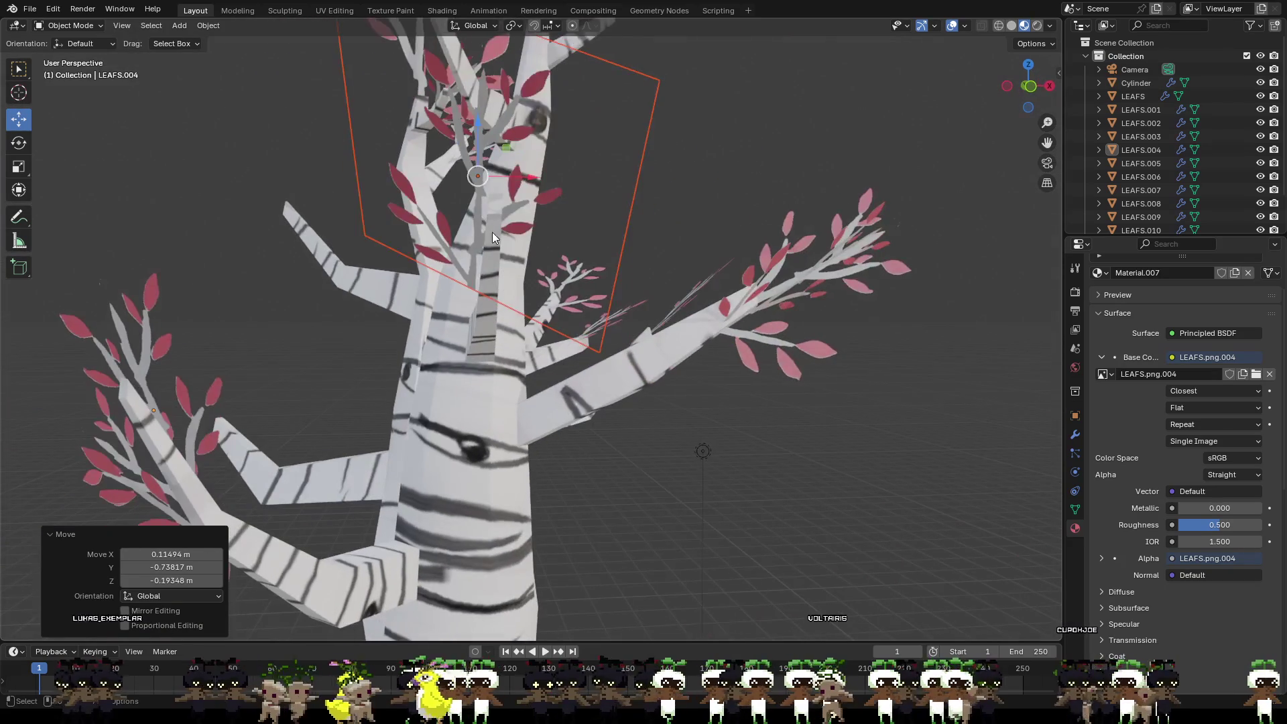
{"action": "left_click_drag", "start_coordinate": [492, 233], "coordinate": [546, 237]}
{"action": "middle_click_drag", "start_coordinate": [546, 236], "coordinate": [631, 274]}
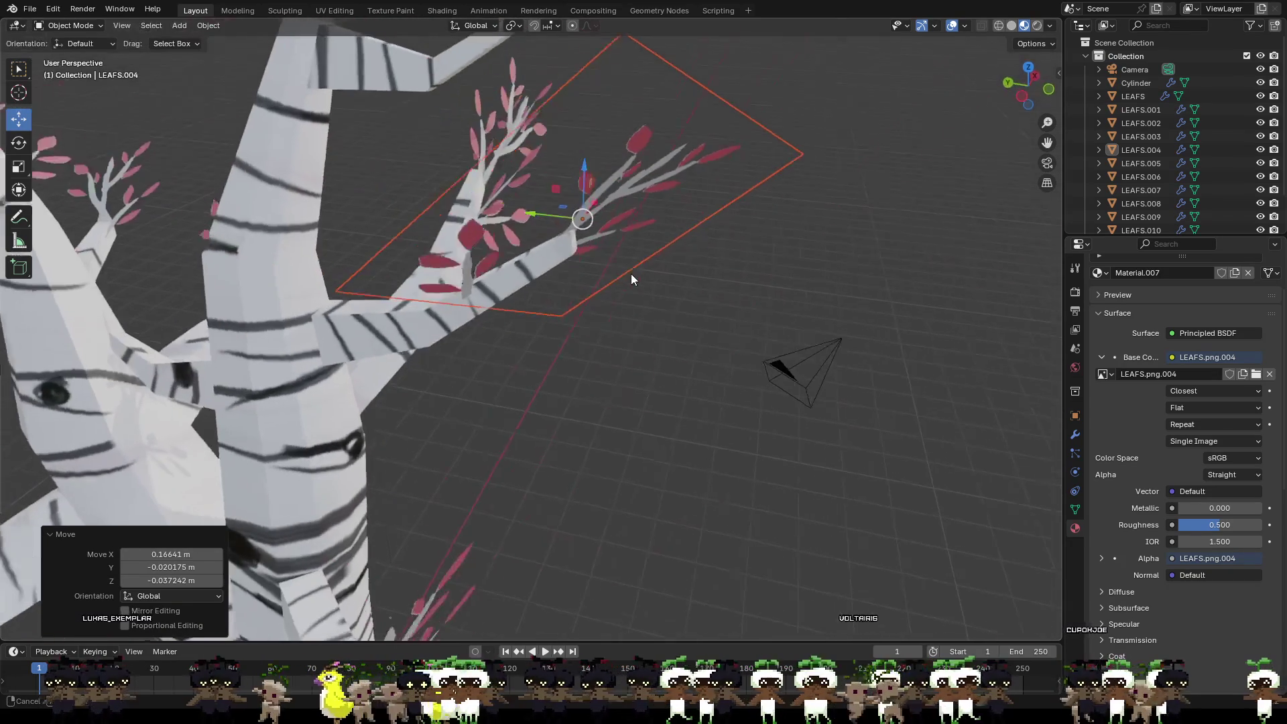
{"action": "left_click_drag", "start_coordinate": [583, 218], "coordinate": [627, 227]}
{"action": "middle_click_drag", "start_coordinate": [627, 228], "coordinate": [502, 185]}
{"action": "left_click_drag", "start_coordinate": [503, 185], "coordinate": [494, 179]}
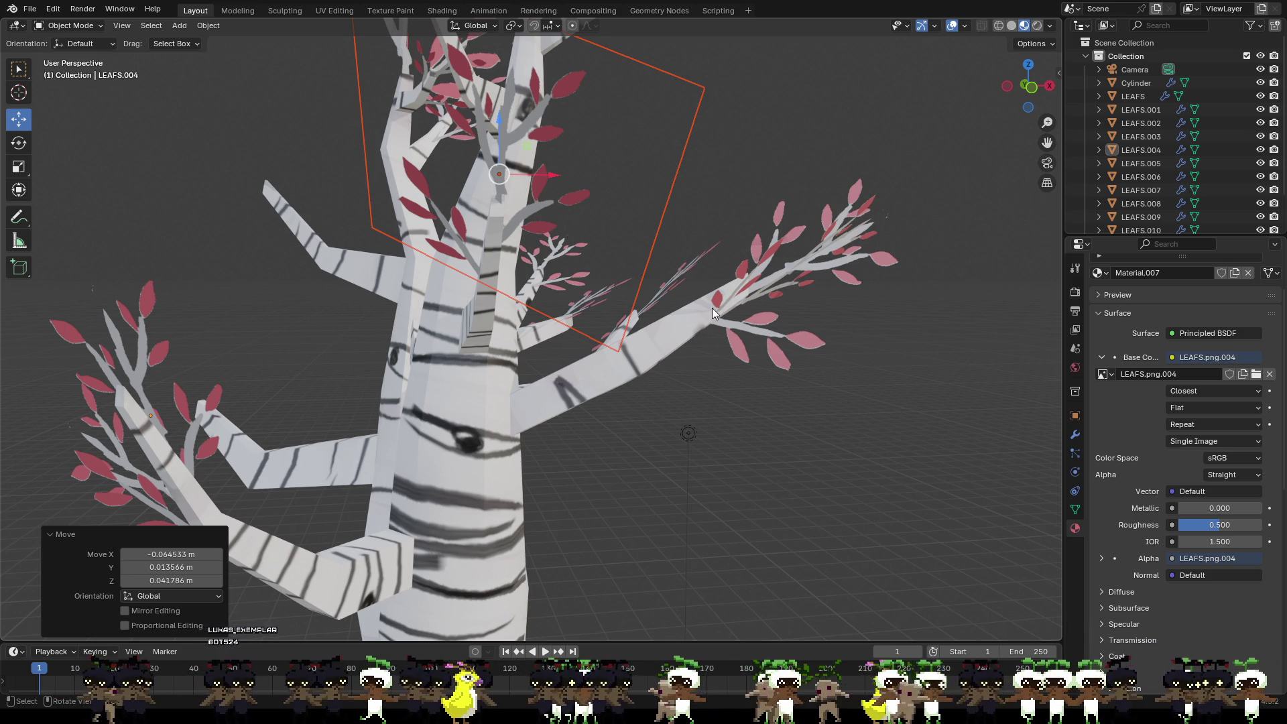
{"action": "middle_click_drag", "start_coordinate": [711, 308], "coordinate": [652, 370]}
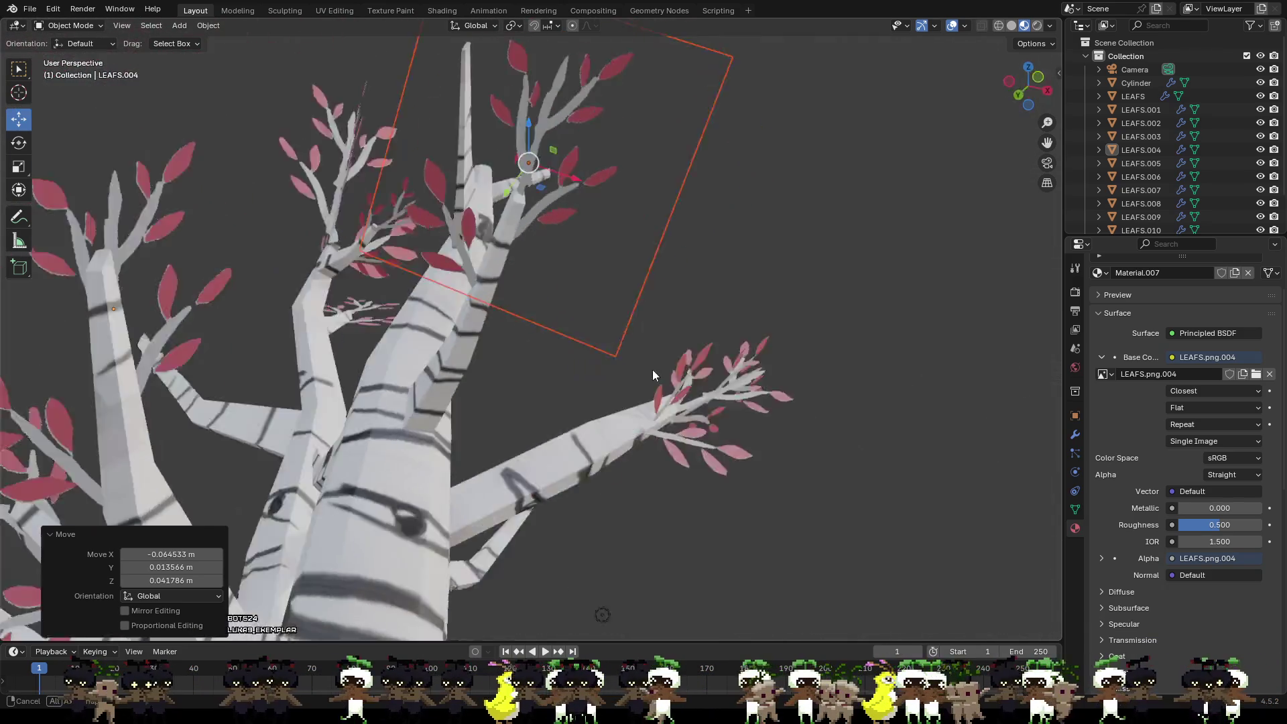
{"action": "mouse_move", "coordinate": [652, 369]}
{"action": "middle_mouse_down"}
{"action": "mouse_move", "coordinate": [652, 390]}
{"action": "mouse_move", "coordinate": [577, 400]}
{"action": "mouse_move", "coordinate": [754, 512]}
{"action": "mouse_move", "coordinate": [811, 515]}
{"action": "middle_mouse_up"}
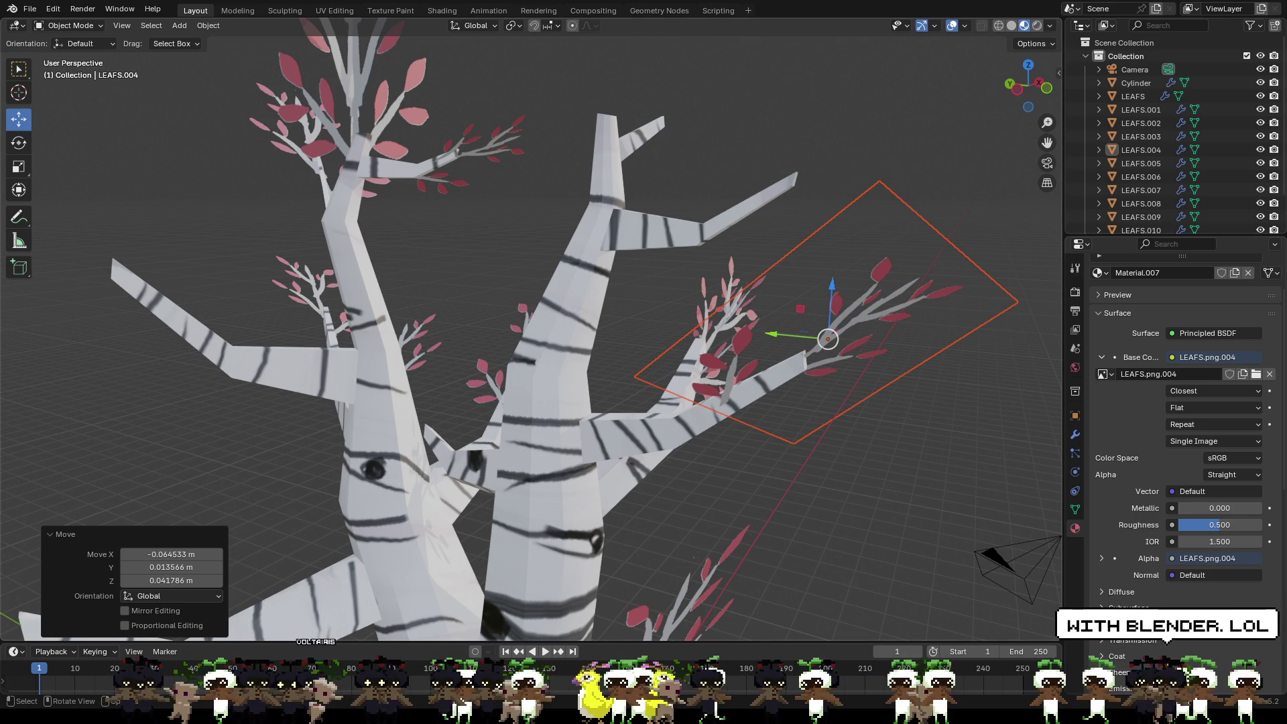
{"action": "left_click", "coordinate": [956, 92]}
{"action": "right_click", "coordinate": [911, 102]}
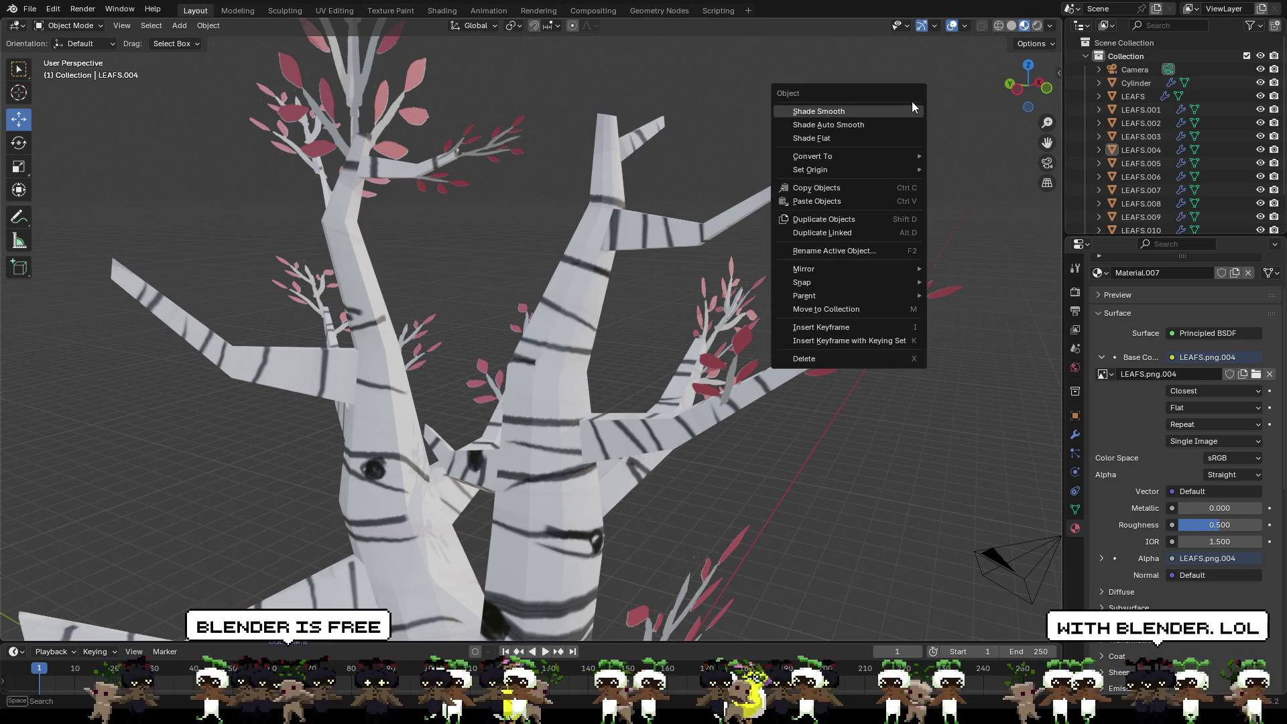
{"action": "mouse_move", "coordinate": [962, 110]}
{"action": "middle_mouse_down"}
{"action": "mouse_move", "coordinate": [916, 153]}
{"action": "mouse_move", "coordinate": [835, 152]}
{"action": "middle_mouse_up"}
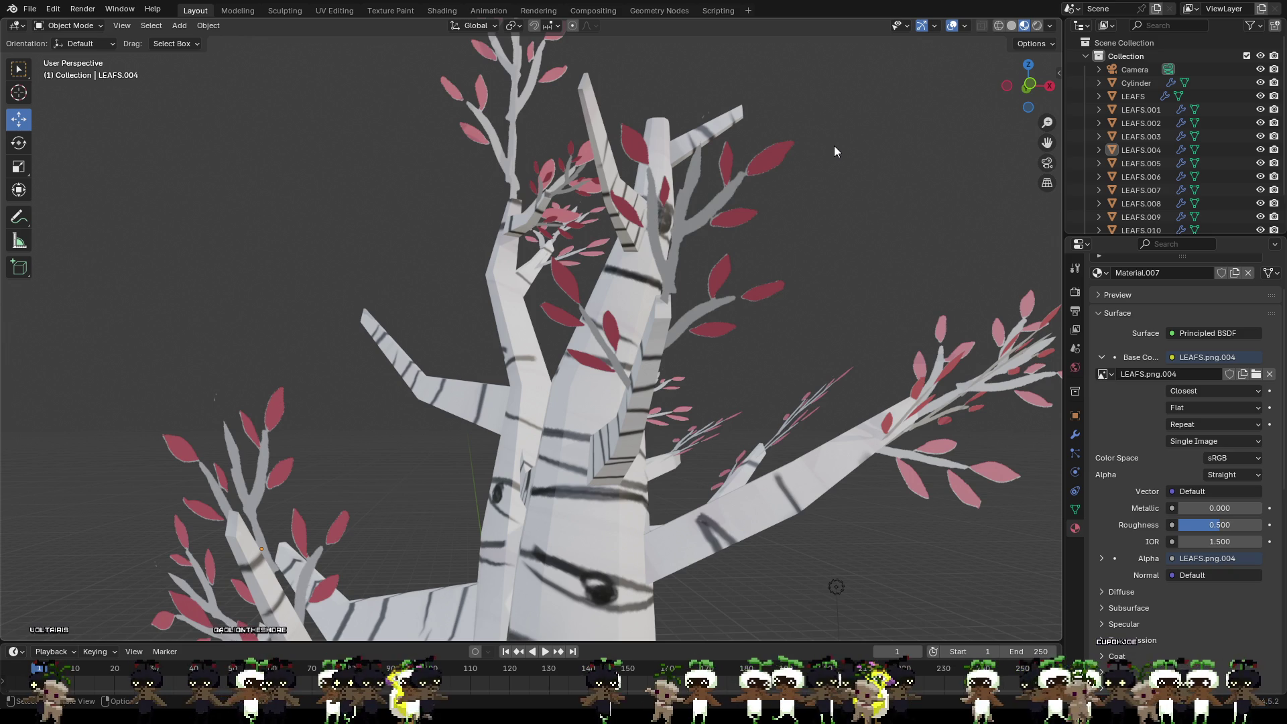
Step: Select LEAFS.011, paste a copy and drop it near another branch of the tree
{"action": "middle_click_drag", "start_coordinate": [833, 151], "coordinate": [874, 306]}
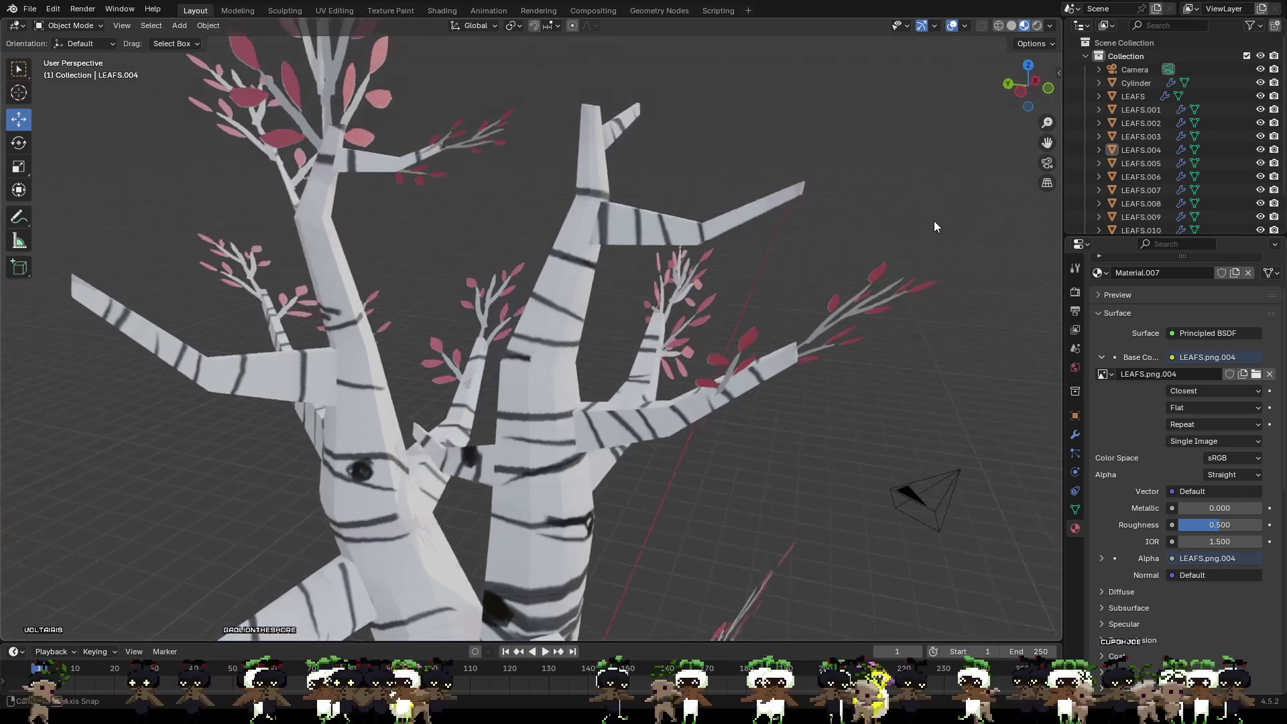
{"action": "left_click", "coordinate": [873, 306]}
{"action": "key", "text": "ctrl+c"}
{"action": "key", "text": "ctrl+v"}
{"action": "key", "text": "g"}
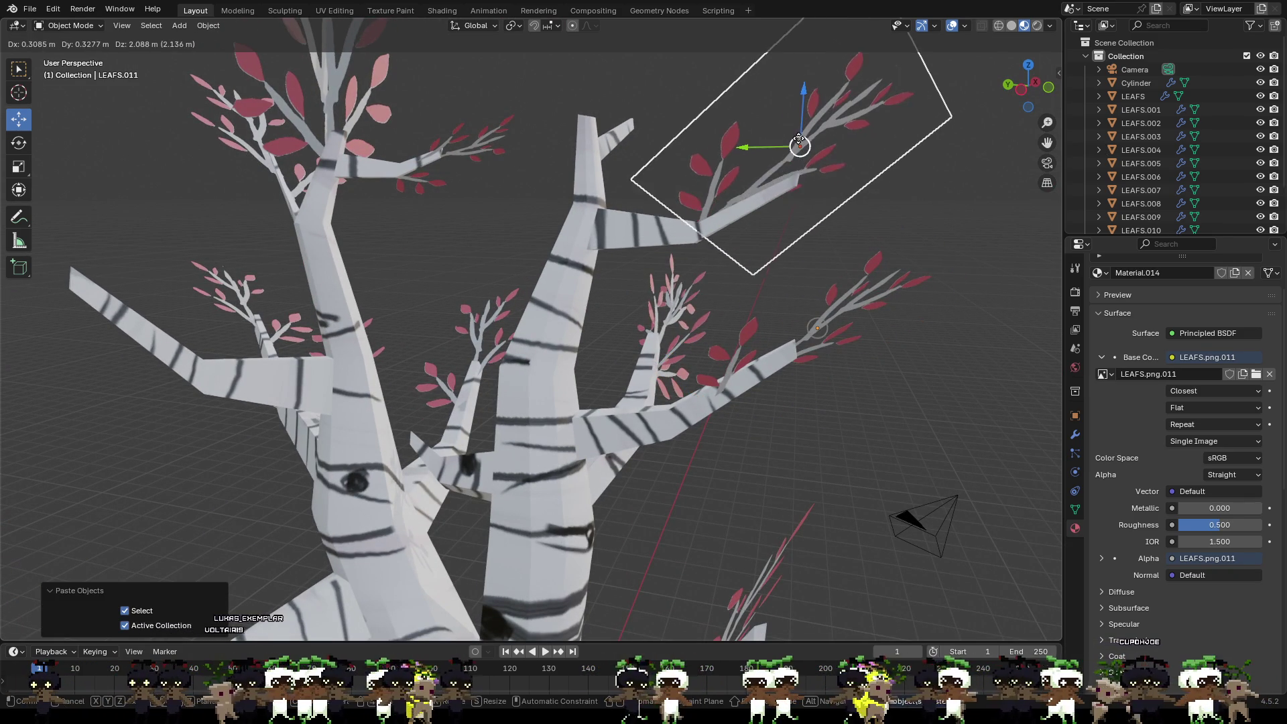
{"action": "left_click", "coordinate": [815, 153]}
{"action": "mouse_move", "coordinate": [816, 153]}
{"action": "middle_mouse_down"}
{"action": "mouse_move", "coordinate": [935, 369]}
{"action": "mouse_move", "coordinate": [1012, 302]}
{"action": "mouse_move", "coordinate": [643, 254]}
{"action": "mouse_move", "coordinate": [699, 261]}
{"action": "mouse_move", "coordinate": [700, 248]}
{"action": "mouse_move", "coordinate": [896, 296]}
{"action": "mouse_move", "coordinate": [913, 259]}
{"action": "mouse_move", "coordinate": [900, 255]}
{"action": "middle_mouse_up"}
{"action": "scroll", "coordinate": [700, 248], "scroll_direction": "up", "scroll_amount": 3}
Step: Move the leaf copy onto the branch tip and shrink it to about 0.83
{"action": "mouse_move", "coordinate": [639, 229]}
{"action": "middle_mouse_down"}
{"action": "mouse_move", "coordinate": [708, 272]}
{"action": "mouse_move", "coordinate": [637, 256]}
{"action": "mouse_move", "coordinate": [514, 264]}
{"action": "middle_mouse_up"}
{"action": "key", "text": "g"}
{"action": "mouse_move", "coordinate": [462, 193]}
{"action": "middle_mouse_down"}
{"action": "mouse_move", "coordinate": [654, 281]}
{"action": "mouse_move", "coordinate": [686, 225]}
{"action": "mouse_move", "coordinate": [585, 216]}
{"action": "mouse_move", "coordinate": [647, 164]}
{"action": "middle_mouse_up"}
{"action": "left_click", "coordinate": [629, 215]}
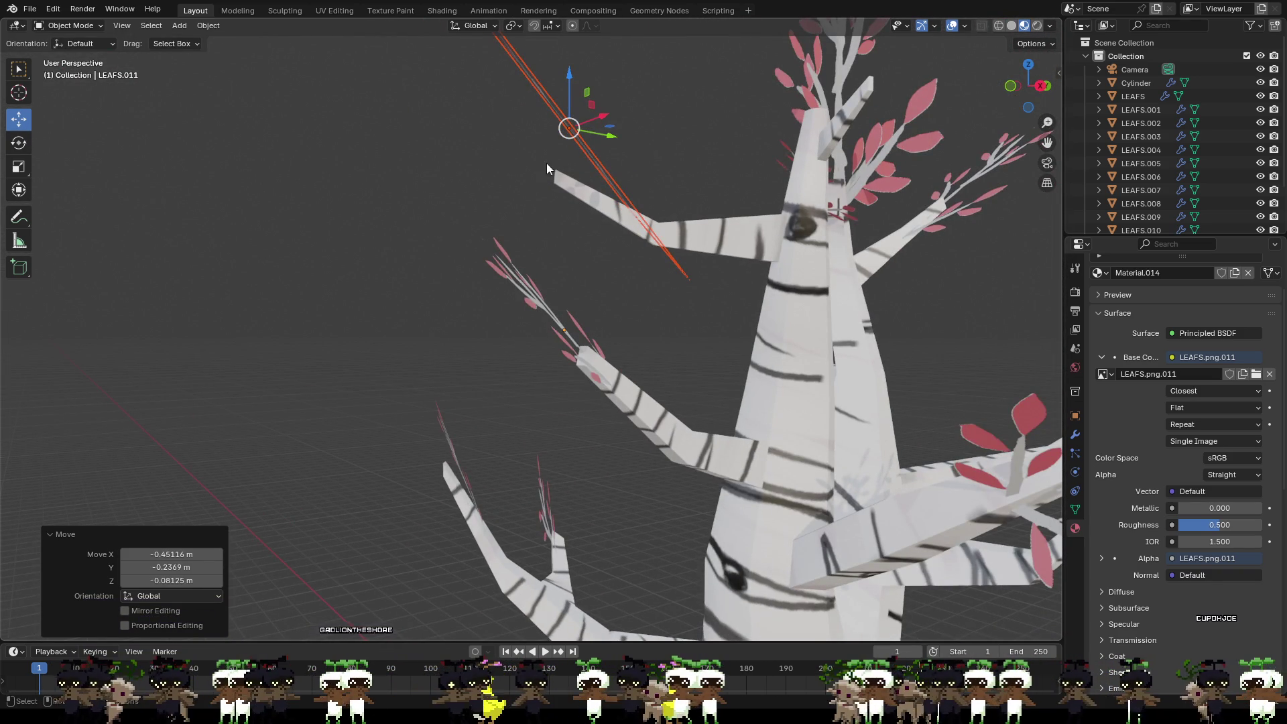
{"action": "middle_click_drag", "start_coordinate": [546, 169], "coordinate": [525, 180]}
{"action": "key", "text": "s"}
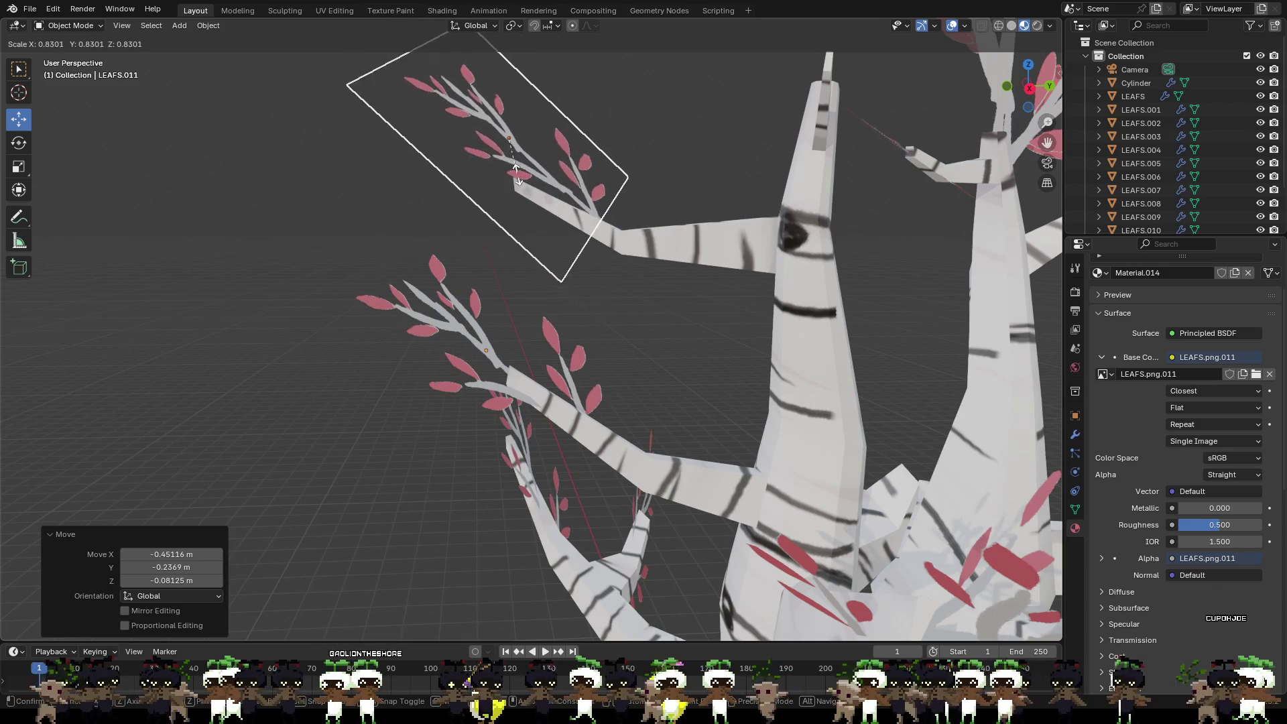
{"action": "left_click", "coordinate": [518, 177]}
Step: Nudge the leaf into place and tilt it about -21 degrees with the Rotate tool
{"action": "key", "text": "g"}
{"action": "left_click", "coordinate": [581, 201]}
{"action": "mouse_move", "coordinate": [581, 202]}
{"action": "middle_mouse_down"}
{"action": "mouse_move", "coordinate": [650, 200]}
{"action": "mouse_move", "coordinate": [566, 218]}
{"action": "mouse_move", "coordinate": [504, 195]}
{"action": "middle_mouse_up"}
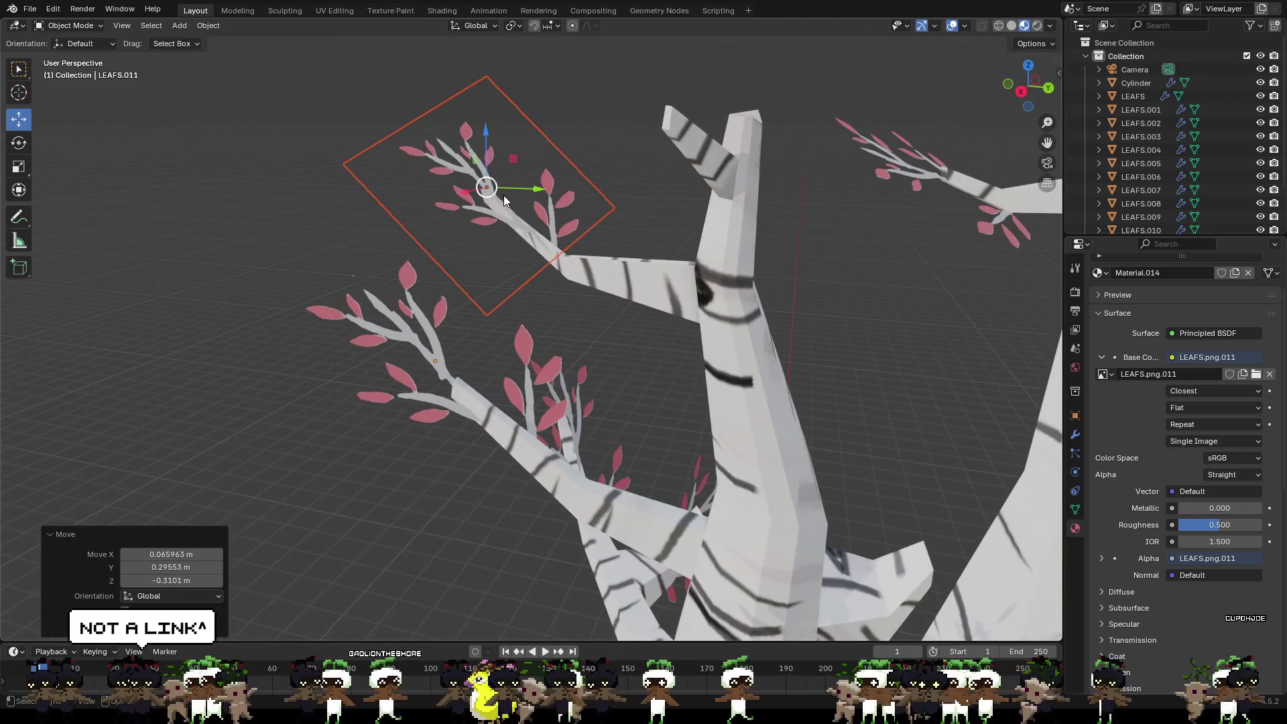
{"action": "key", "text": "g"}
{"action": "left_click", "coordinate": [483, 183]}
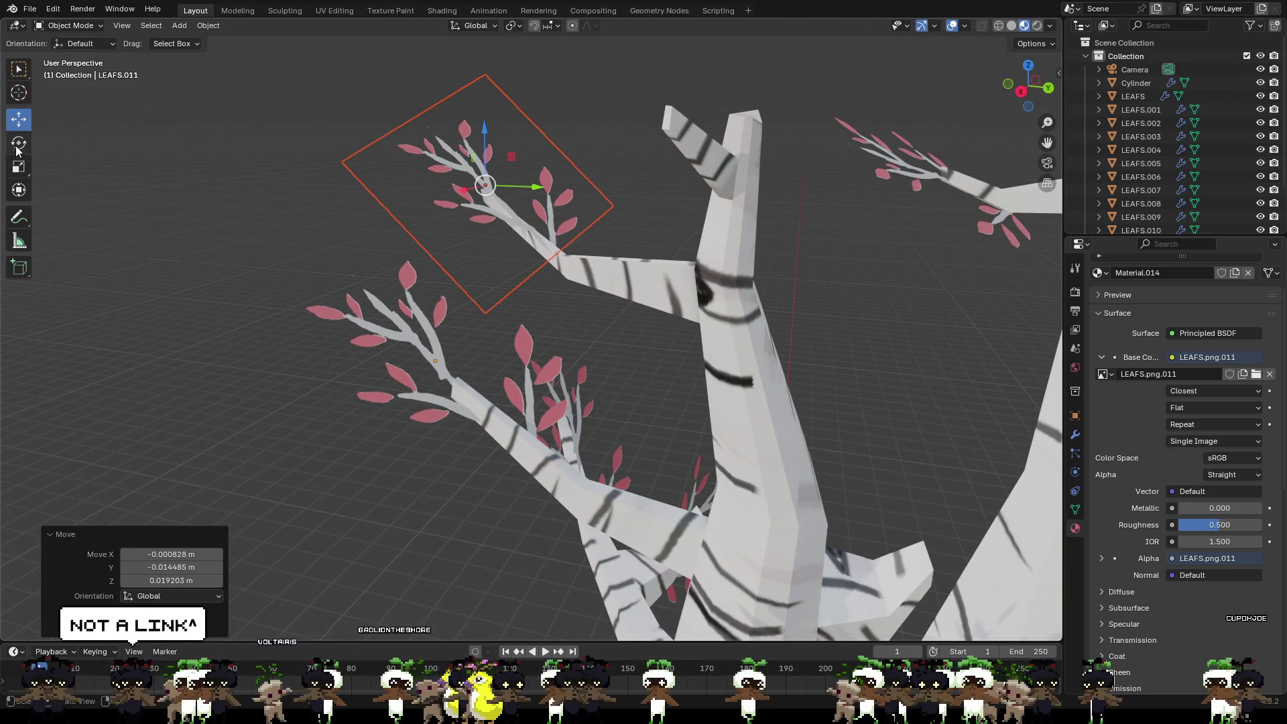
{"action": "left_click", "coordinate": [19, 142]}
{"action": "left_click_drag", "start_coordinate": [421, 152], "coordinate": [455, 146]}
{"action": "mouse_move", "coordinate": [454, 145]}
{"action": "middle_mouse_down"}
{"action": "mouse_move", "coordinate": [552, 162]}
{"action": "mouse_move", "coordinate": [578, 130]}
{"action": "mouse_move", "coordinate": [725, 142]}
{"action": "middle_mouse_up"}
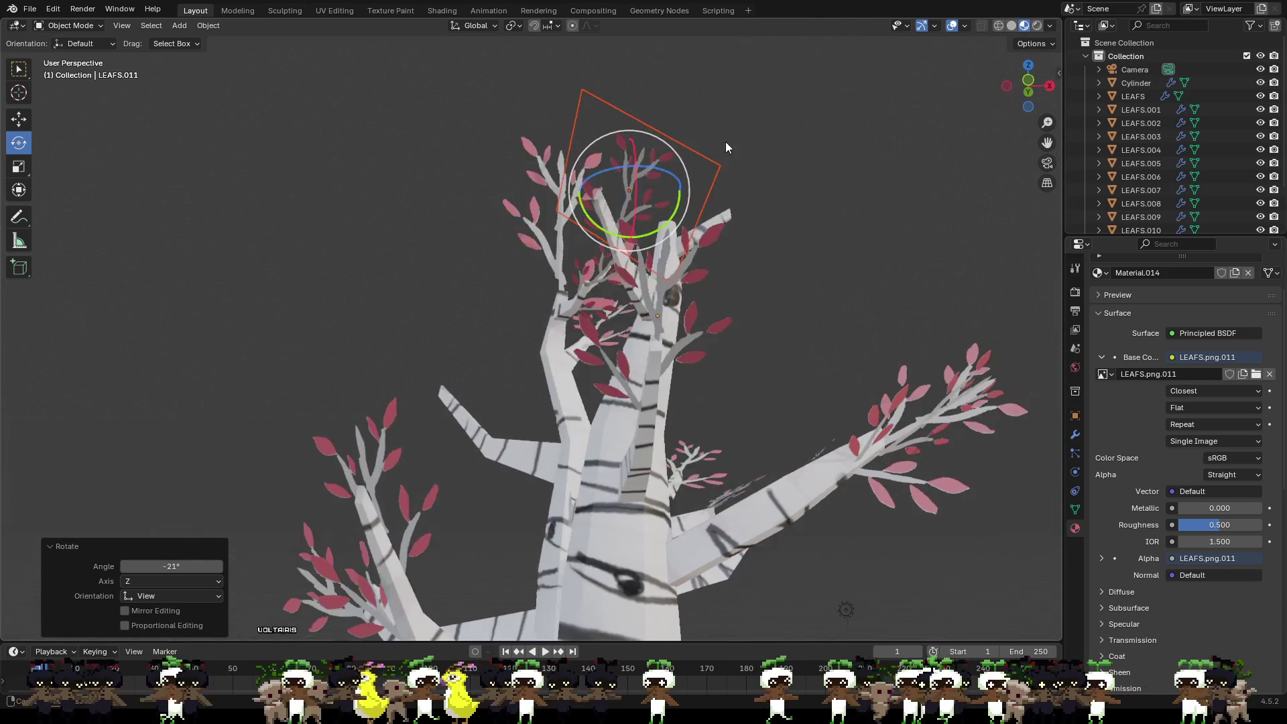
Step: Rotate the leaf plane to about 40 degrees, then move it left and down toward the branch tip
{"action": "left_click_drag", "start_coordinate": [628, 137], "coordinate": [570, 139]}
{"action": "mouse_move", "coordinate": [569, 138]}
{"action": "middle_mouse_down"}
{"action": "mouse_move", "coordinate": [610, 197]}
{"action": "mouse_move", "coordinate": [513, 256]}
{"action": "middle_mouse_up"}
{"action": "left_click", "coordinate": [18, 119]}
{"action": "mouse_move", "coordinate": [196, 133]}
{"action": "middle_mouse_down"}
{"action": "mouse_move", "coordinate": [627, 200]}
{"action": "mouse_move", "coordinate": [661, 189]}
{"action": "middle_mouse_up"}
{"action": "left_click_drag", "start_coordinate": [684, 174], "coordinate": [658, 177]}
{"action": "left_click_drag", "start_coordinate": [611, 122], "coordinate": [594, 179]}
{"action": "middle_click_drag", "start_coordinate": [593, 179], "coordinate": [550, 242]}
{"action": "left_click_drag", "start_coordinate": [546, 262], "coordinate": [627, 282]}
Step: Return to the Rotate tool, deselect the leaf plane and review the whole tree
{"action": "left_click", "coordinate": [18, 142]}
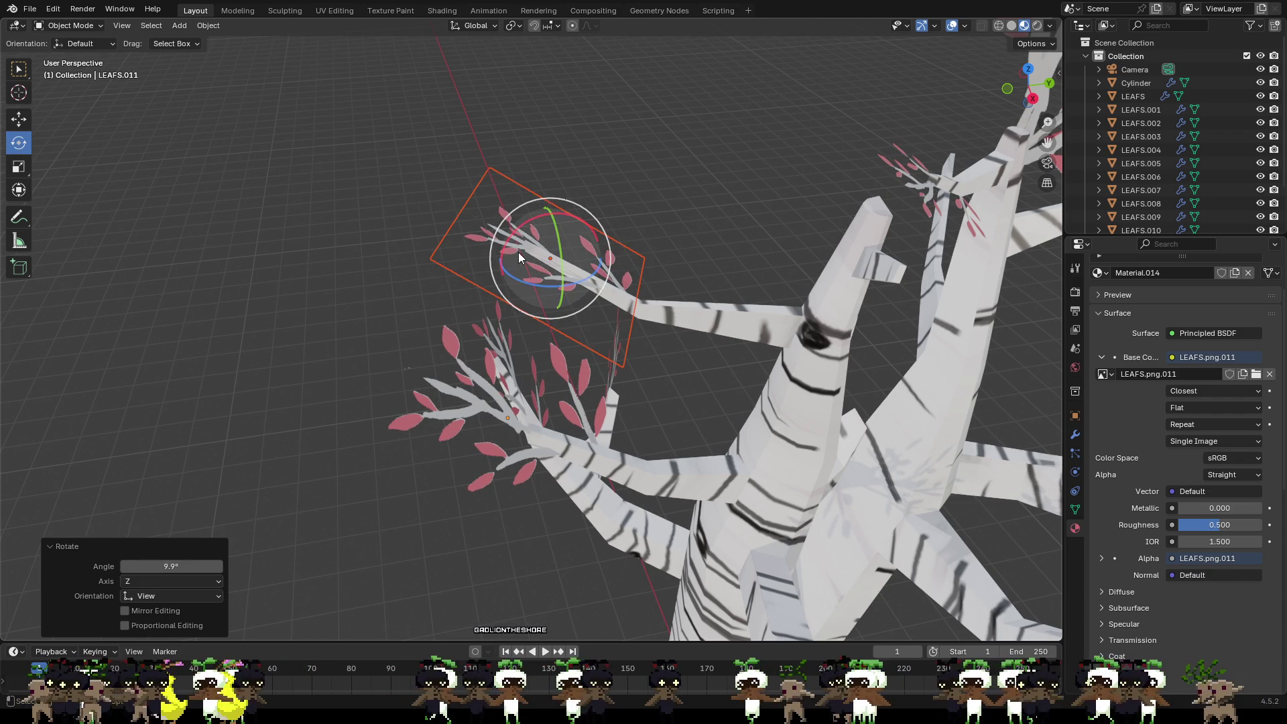
{"action": "mouse_move", "coordinate": [629, 260]}
{"action": "middle_mouse_down"}
{"action": "mouse_move", "coordinate": [735, 184]}
{"action": "mouse_move", "coordinate": [782, 231]}
{"action": "middle_mouse_up"}
{"action": "left_click", "coordinate": [826, 287]}
{"action": "mouse_move", "coordinate": [827, 287]}
{"action": "middle_mouse_down"}
{"action": "mouse_move", "coordinate": [886, 321]}
{"action": "mouse_move", "coordinate": [628, 457]}
{"action": "mouse_move", "coordinate": [710, 454]}
{"action": "mouse_move", "coordinate": [709, 407]}
{"action": "mouse_move", "coordinate": [810, 442]}
{"action": "mouse_move", "coordinate": [716, 431]}
{"action": "mouse_move", "coordinate": [624, 381]}
{"action": "mouse_move", "coordinate": [574, 434]}
{"action": "mouse_move", "coordinate": [440, 421]}
{"action": "middle_mouse_up"}
{"action": "scroll", "coordinate": [715, 432], "scroll_direction": "up", "scroll_amount": 3}
{"action": "scroll", "coordinate": [574, 435], "scroll_direction": "down", "scroll_amount": 3}
{"action": "scroll", "coordinate": [528, 366], "scroll_direction": "up", "scroll_amount": 2}
{"action": "mouse_move", "coordinate": [575, 269]}
{"action": "middle_mouse_down"}
{"action": "mouse_move", "coordinate": [609, 339]}
{"action": "mouse_move", "coordinate": [518, 331]}
{"action": "mouse_move", "coordinate": [694, 341]}
{"action": "middle_mouse_up"}
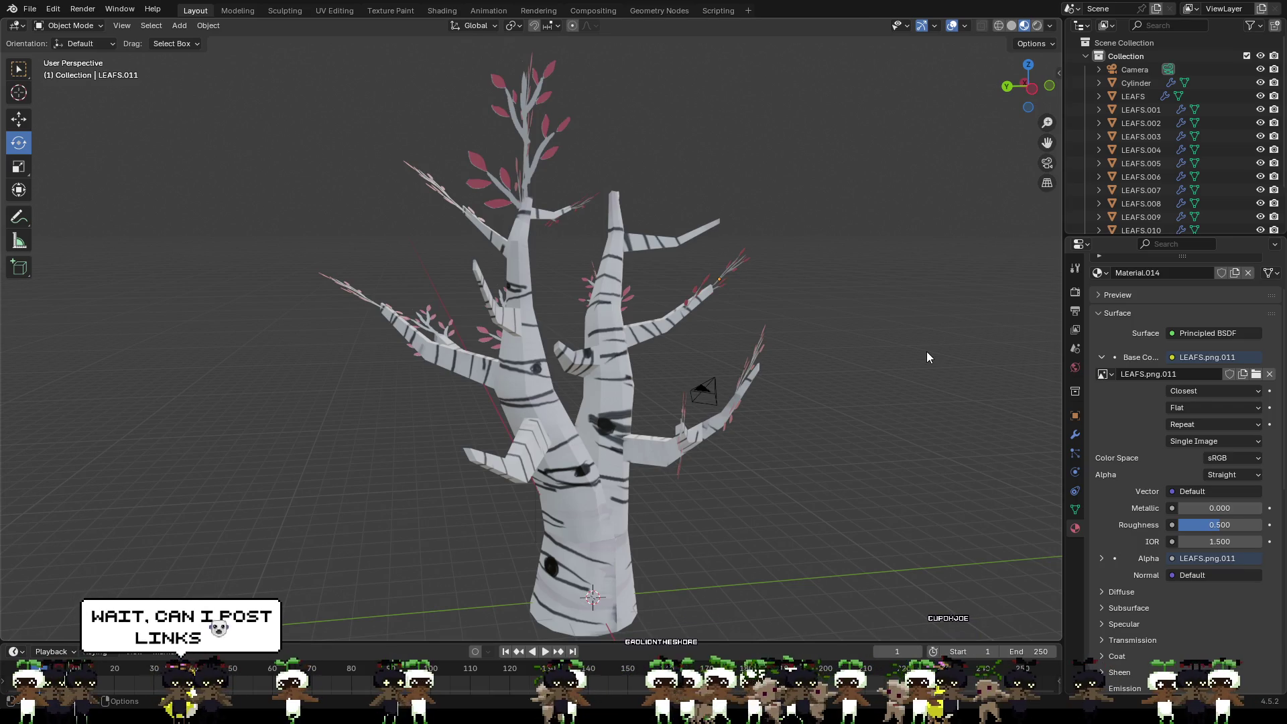
{"action": "scroll", "coordinate": [724, 225], "scroll_direction": "up", "scroll_amount": 4}
Step: Select the LEAFS.008 and LEAFS.009 leaf planes on the tree
{"action": "mouse_move", "coordinate": [623, 219]}
{"action": "middle_mouse_down"}
{"action": "mouse_move", "coordinate": [721, 278]}
{"action": "mouse_move", "coordinate": [842, 264]}
{"action": "mouse_move", "coordinate": [770, 265]}
{"action": "mouse_move", "coordinate": [866, 411]}
{"action": "mouse_move", "coordinate": [704, 397]}
{"action": "mouse_move", "coordinate": [896, 399]}
{"action": "mouse_move", "coordinate": [910, 441]}
{"action": "mouse_move", "coordinate": [946, 417]}
{"action": "mouse_move", "coordinate": [981, 433]}
{"action": "mouse_move", "coordinate": [611, 424]}
{"action": "mouse_move", "coordinate": [771, 499]}
{"action": "mouse_move", "coordinate": [776, 463]}
{"action": "mouse_move", "coordinate": [601, 493]}
{"action": "mouse_move", "coordinate": [726, 548]}
{"action": "mouse_move", "coordinate": [755, 355]}
{"action": "mouse_move", "coordinate": [872, 340]}
{"action": "middle_mouse_up"}
{"action": "left_click", "coordinate": [755, 354]}
{"action": "mouse_move", "coordinate": [790, 401]}
{"action": "middle_mouse_down"}
{"action": "mouse_move", "coordinate": [702, 357]}
{"action": "mouse_move", "coordinate": [846, 454]}
{"action": "mouse_move", "coordinate": [902, 464]}
{"action": "mouse_move", "coordinate": [893, 441]}
{"action": "mouse_move", "coordinate": [880, 462]}
{"action": "mouse_move", "coordinate": [432, 208]}
{"action": "mouse_move", "coordinate": [681, 227]}
{"action": "mouse_move", "coordinate": [454, 209]}
{"action": "middle_mouse_up"}
{"action": "left_click", "coordinate": [857, 490]}
{"action": "left_click", "coordinate": [432, 208]}
{"action": "left_click", "coordinate": [262, 216], "text": "shift"}
{"action": "mouse_move", "coordinate": [506, 248]}
{"action": "middle_mouse_down"}
{"action": "mouse_move", "coordinate": [443, 236]}
{"action": "mouse_move", "coordinate": [539, 328]}
{"action": "mouse_move", "coordinate": [604, 334]}
{"action": "mouse_move", "coordinate": [576, 335]}
{"action": "middle_mouse_up"}
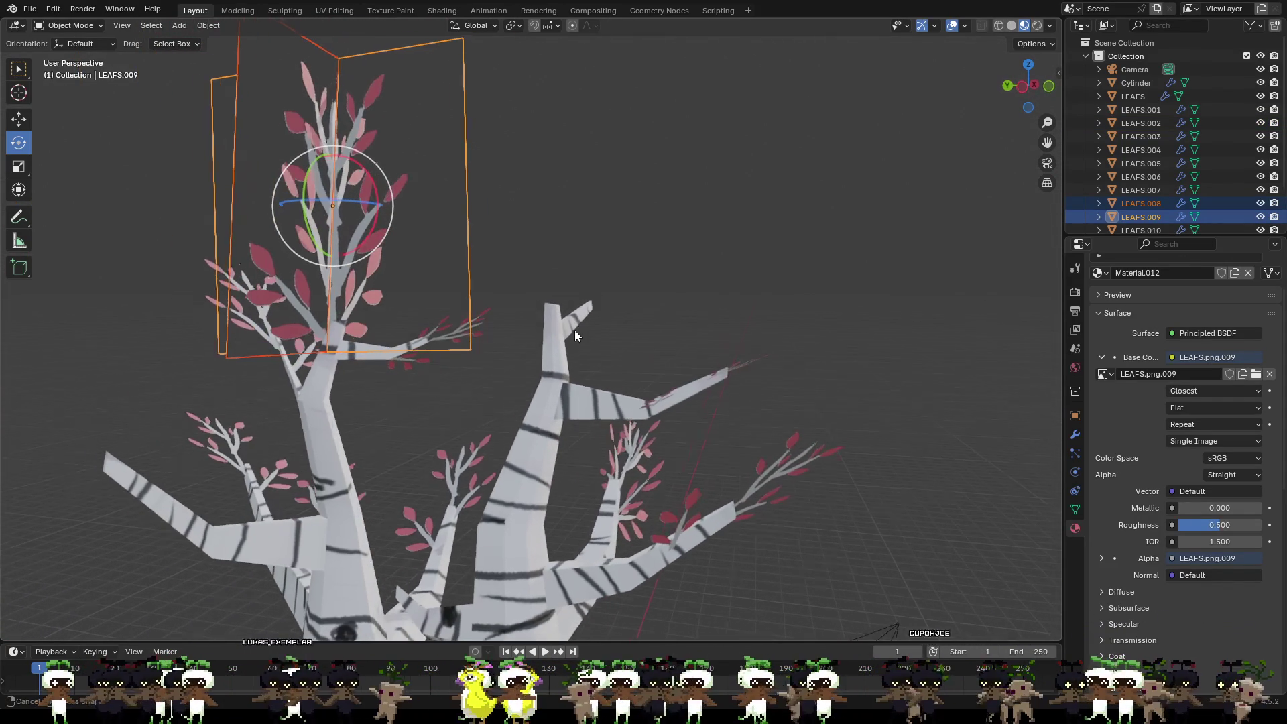
Step: Undo a stray tumble, then duplicate the two leaf planes with Shift+D and place the copies
{"action": "key", "text": "ctrl+v"}
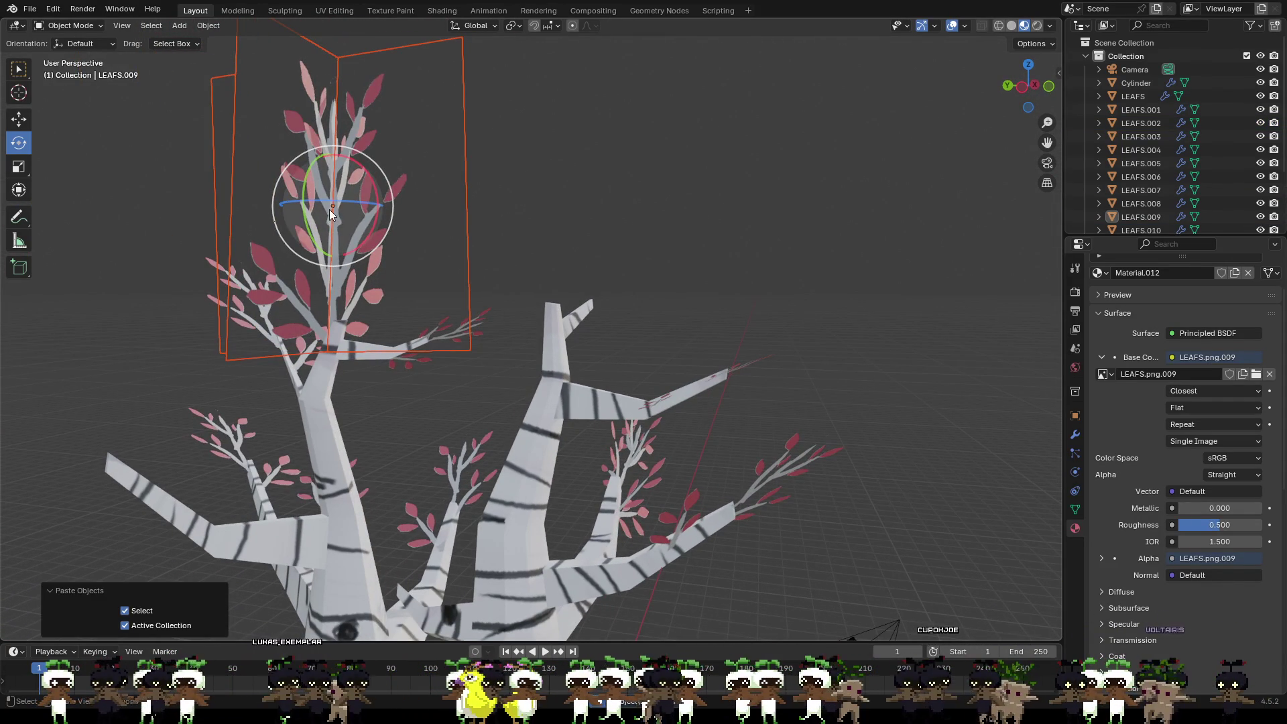
{"action": "left_click_drag", "start_coordinate": [333, 200], "coordinate": [412, 236]}
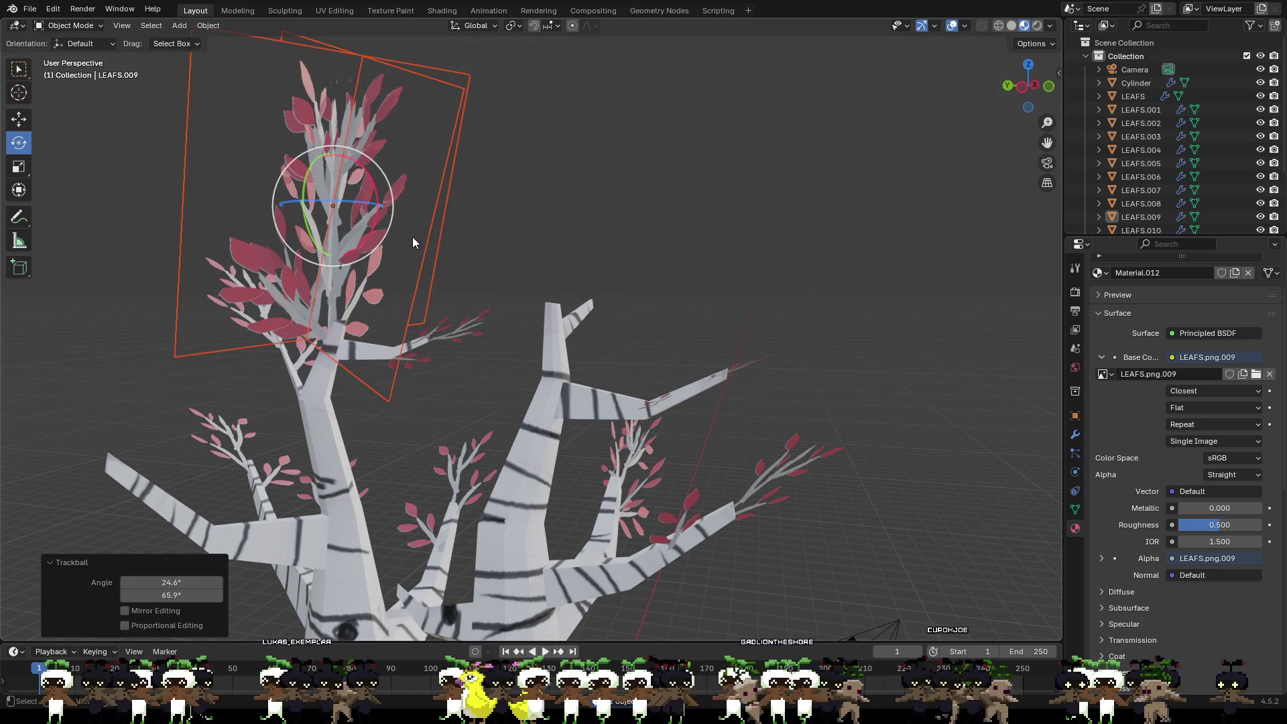
{"action": "key", "text": "ctrl+z"}
{"action": "key", "text": "shift+d"}
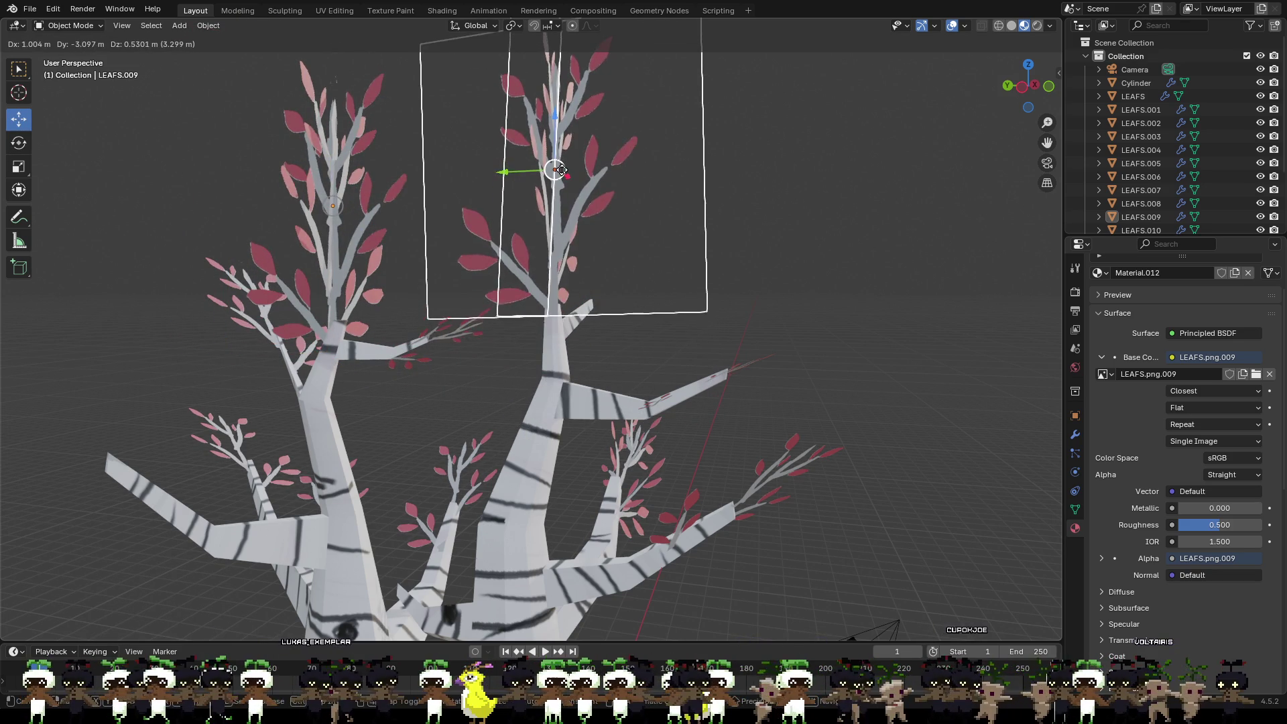
{"action": "left_click", "coordinate": [554, 173]}
{"action": "middle_click_drag", "start_coordinate": [555, 174], "coordinate": [490, 259]}
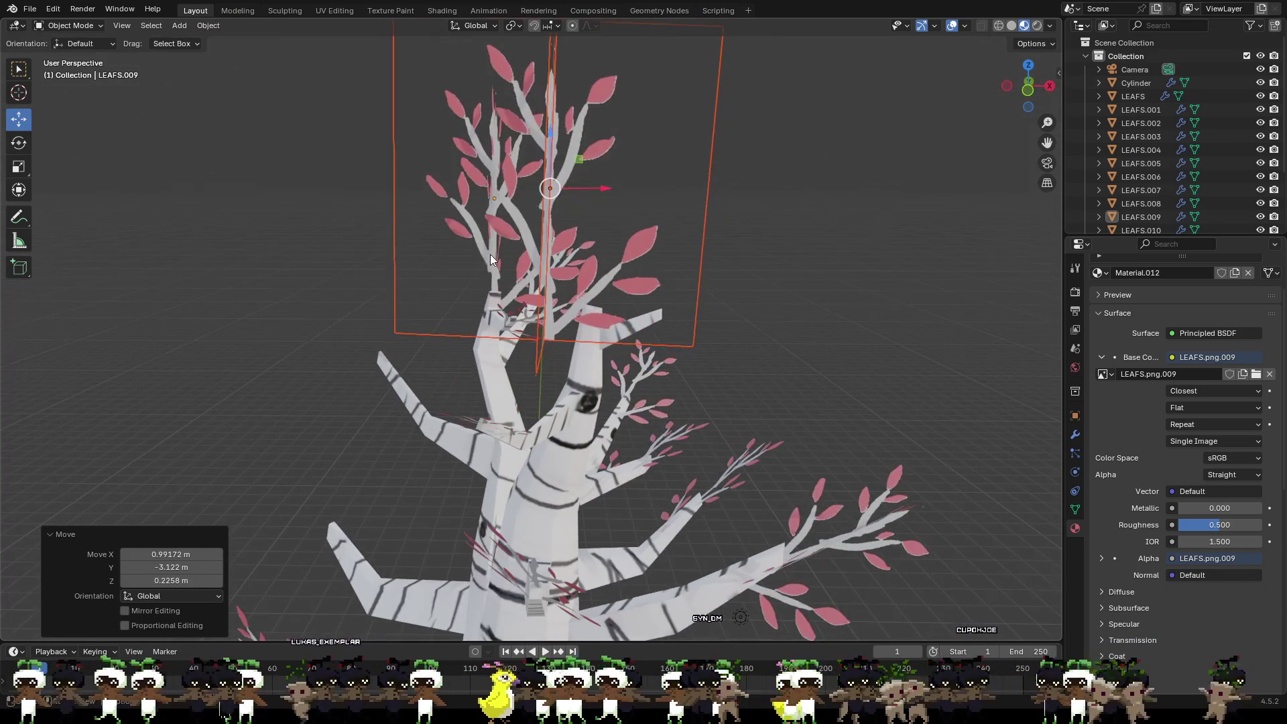
Step: Move the leaf copies along X and Y and spin them around the vertical axis onto the second trunk
{"action": "left_click_drag", "start_coordinate": [581, 188], "coordinate": [603, 191]}
{"action": "middle_click_drag", "start_coordinate": [603, 191], "coordinate": [534, 185]}
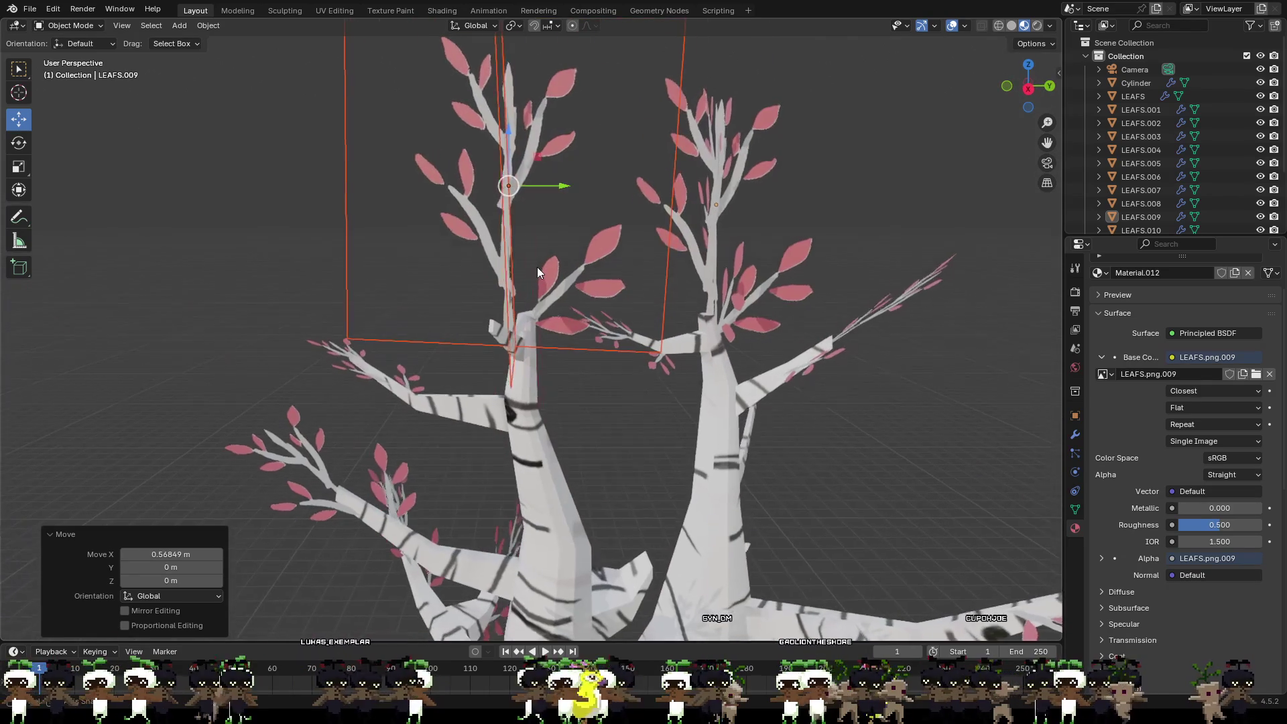
{"action": "left_click_drag", "start_coordinate": [534, 186], "coordinate": [620, 218]}
{"action": "middle_click_drag", "start_coordinate": [621, 219], "coordinate": [573, 239]}
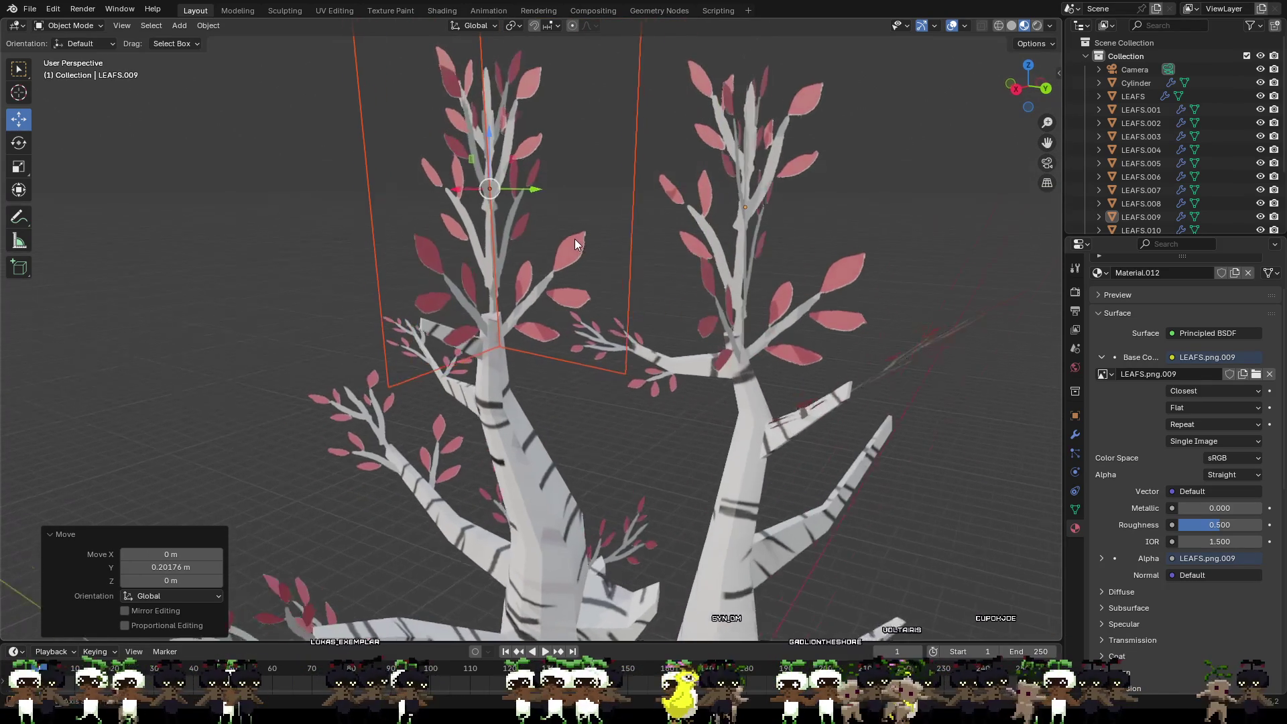
{"action": "left_click_drag", "start_coordinate": [531, 191], "coordinate": [547, 222]}
{"action": "mouse_move", "coordinate": [548, 219]}
{"action": "middle_mouse_down"}
{"action": "mouse_move", "coordinate": [740, 313]}
{"action": "mouse_move", "coordinate": [788, 270]}
{"action": "mouse_move", "coordinate": [814, 306]}
{"action": "mouse_move", "coordinate": [827, 288]}
{"action": "mouse_move", "coordinate": [752, 302]}
{"action": "mouse_move", "coordinate": [654, 234]}
{"action": "mouse_move", "coordinate": [465, 192]}
{"action": "middle_mouse_up"}
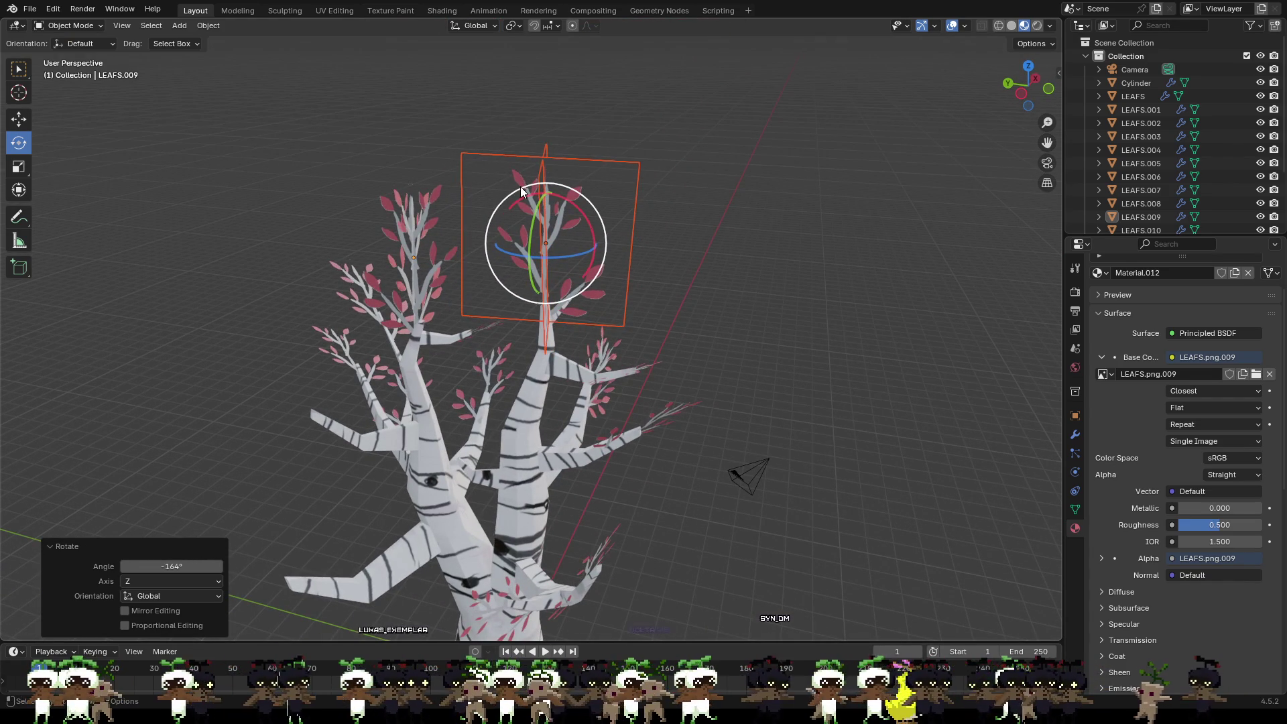
Step: Tilt the leaf copies about 15 degrees and shift them along Y
{"action": "key", "text": "r"}
{"action": "left_click", "coordinate": [639, 250]}
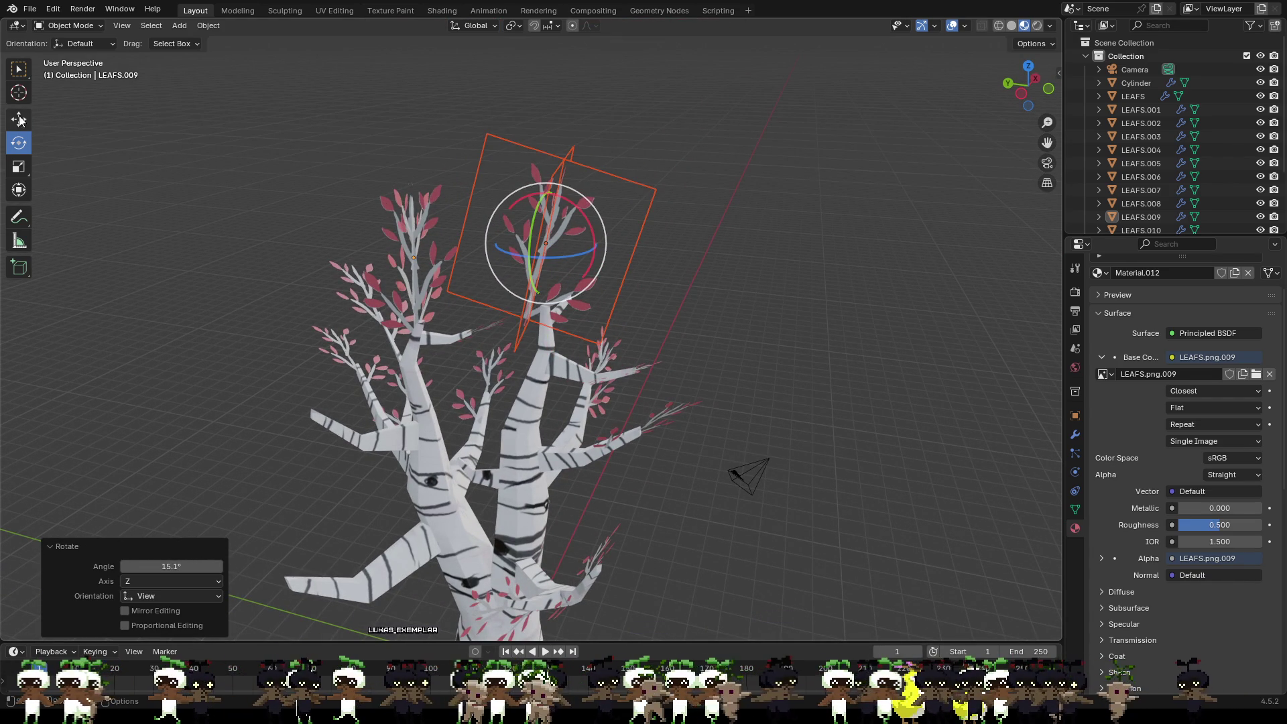
{"action": "key", "text": "g"}
{"action": "key", "text": "y"}
{"action": "left_click", "coordinate": [660, 284]}
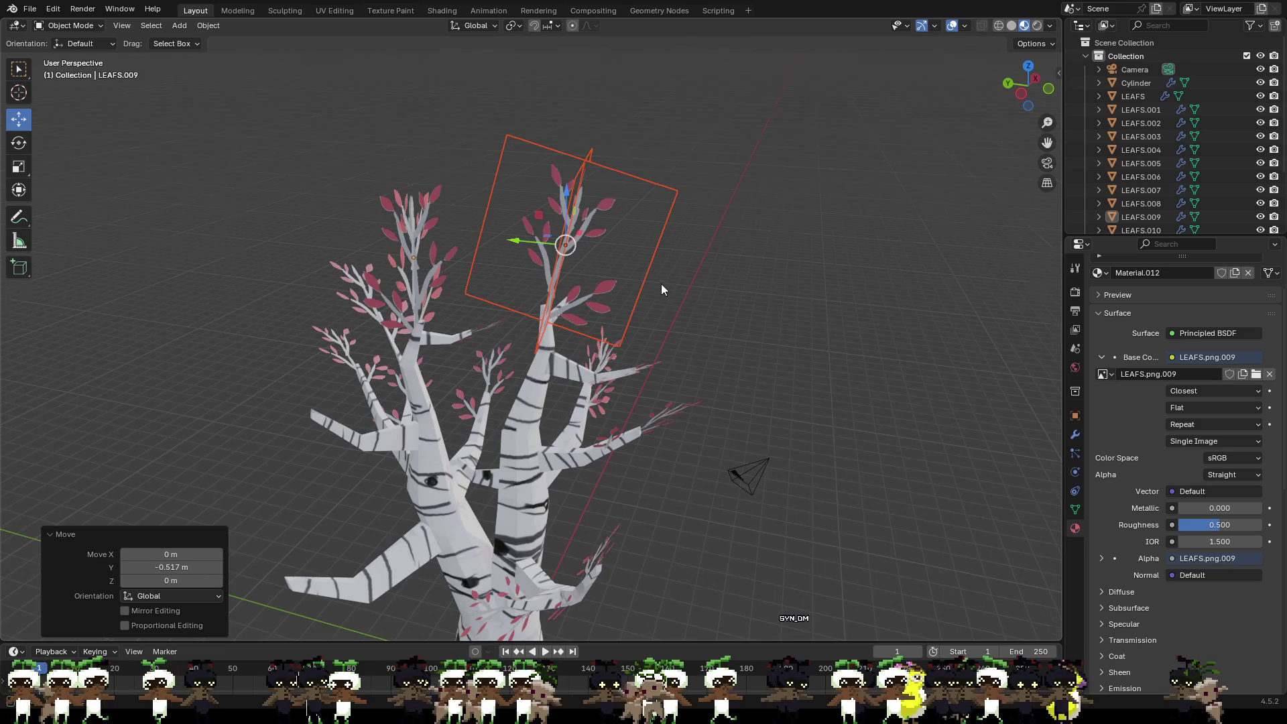
{"action": "middle_click_drag", "start_coordinate": [660, 284], "coordinate": [619, 266]}
Step: Tilt the left tree's two leaf planes about 11 degrees, shift them along Y and deselect
{"action": "left_click", "coordinate": [412, 292]}
{"action": "left_click", "coordinate": [450, 279], "text": "shift"}
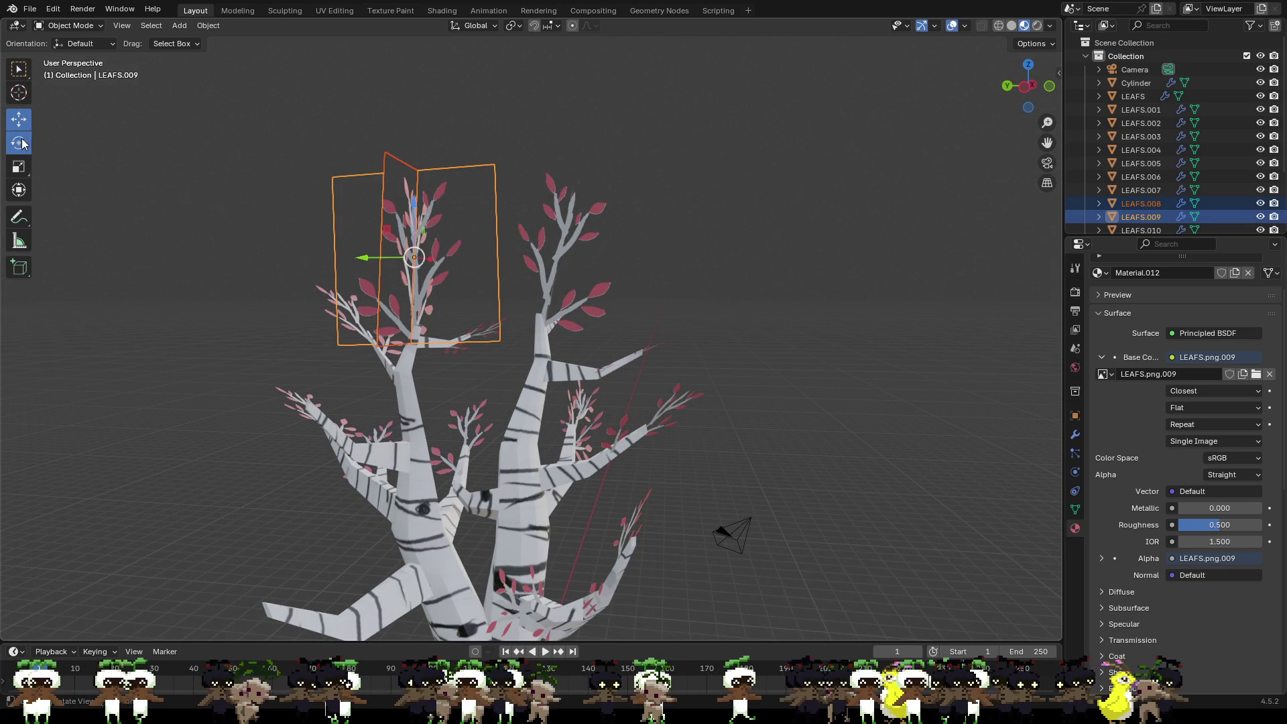
{"action": "key", "text": "r"}
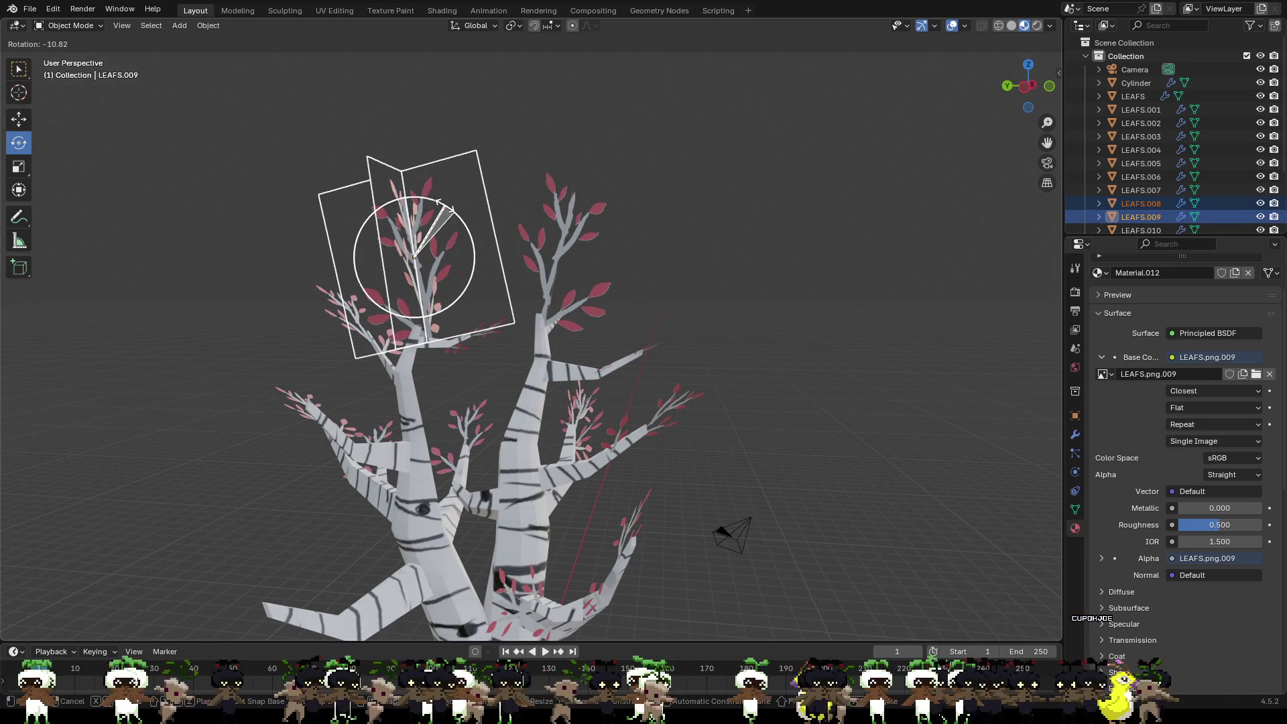
{"action": "left_click", "coordinate": [261, 217]}
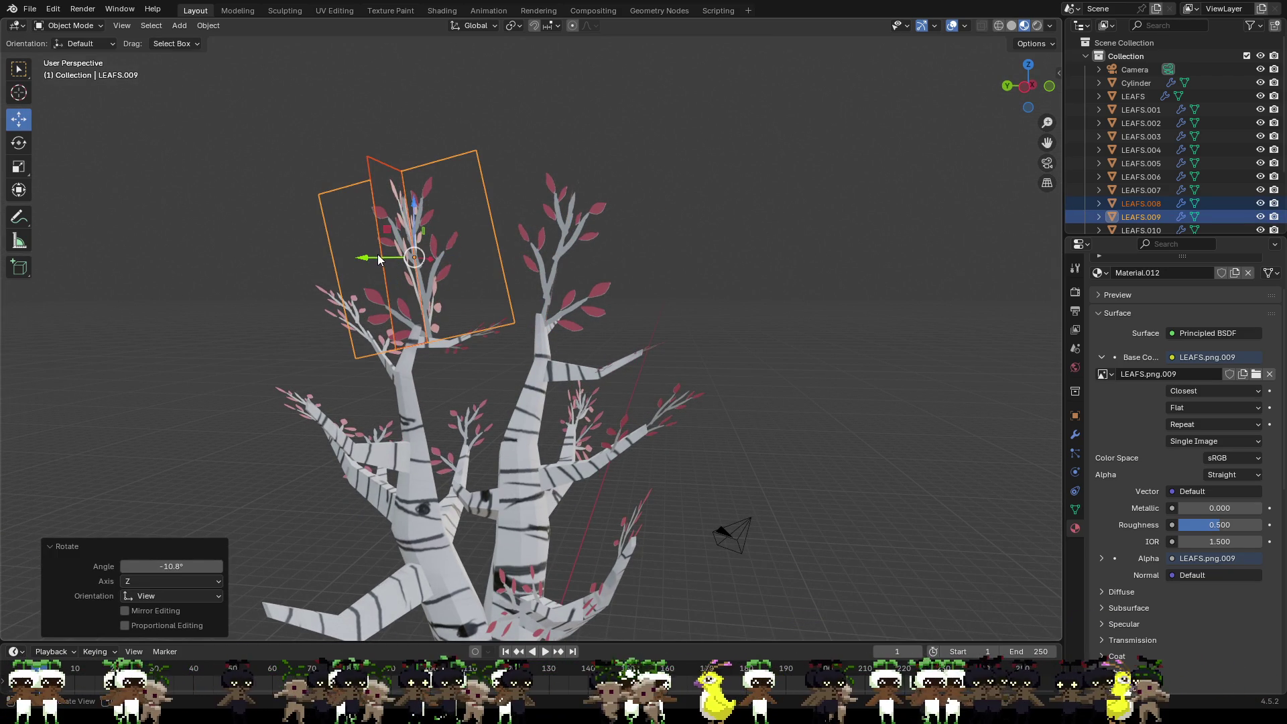
{"action": "key", "text": "g"}
{"action": "key", "text": "y"}
{"action": "left_click", "coordinate": [347, 262]}
{"action": "mouse_move", "coordinate": [347, 261]}
{"action": "middle_mouse_down"}
{"action": "mouse_move", "coordinate": [693, 353]}
{"action": "mouse_move", "coordinate": [791, 331]}
{"action": "middle_mouse_up"}
{"action": "left_click", "coordinate": [816, 385]}
{"action": "mouse_move", "coordinate": [816, 386]}
{"action": "middle_mouse_down"}
{"action": "mouse_move", "coordinate": [856, 380]}
{"action": "mouse_move", "coordinate": [916, 410]}
{"action": "mouse_move", "coordinate": [732, 359]}
{"action": "mouse_move", "coordinate": [268, 416]}
{"action": "mouse_move", "coordinate": [420, 398]}
{"action": "middle_mouse_up"}
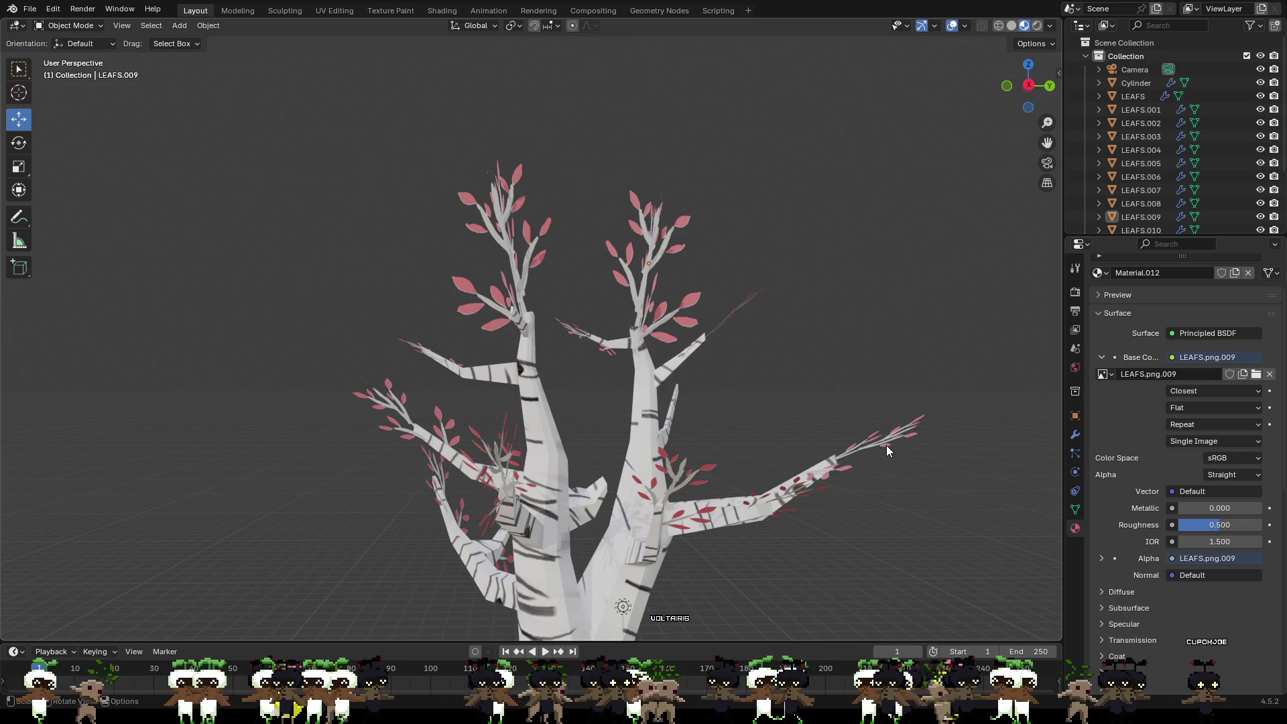
Step: Select the LEAFS.006 leaf plane and paste a copy of it into the scene
{"action": "mouse_move", "coordinate": [964, 369]}
{"action": "middle_mouse_down"}
{"action": "mouse_move", "coordinate": [909, 366]}
{"action": "mouse_move", "coordinate": [978, 403]}
{"action": "mouse_move", "coordinate": [835, 351]}
{"action": "mouse_move", "coordinate": [766, 367]}
{"action": "mouse_move", "coordinate": [851, 353]}
{"action": "mouse_move", "coordinate": [651, 272]}
{"action": "mouse_move", "coordinate": [885, 353]}
{"action": "mouse_move", "coordinate": [646, 324]}
{"action": "mouse_move", "coordinate": [805, 311]}
{"action": "mouse_move", "coordinate": [711, 278]}
{"action": "middle_mouse_up"}
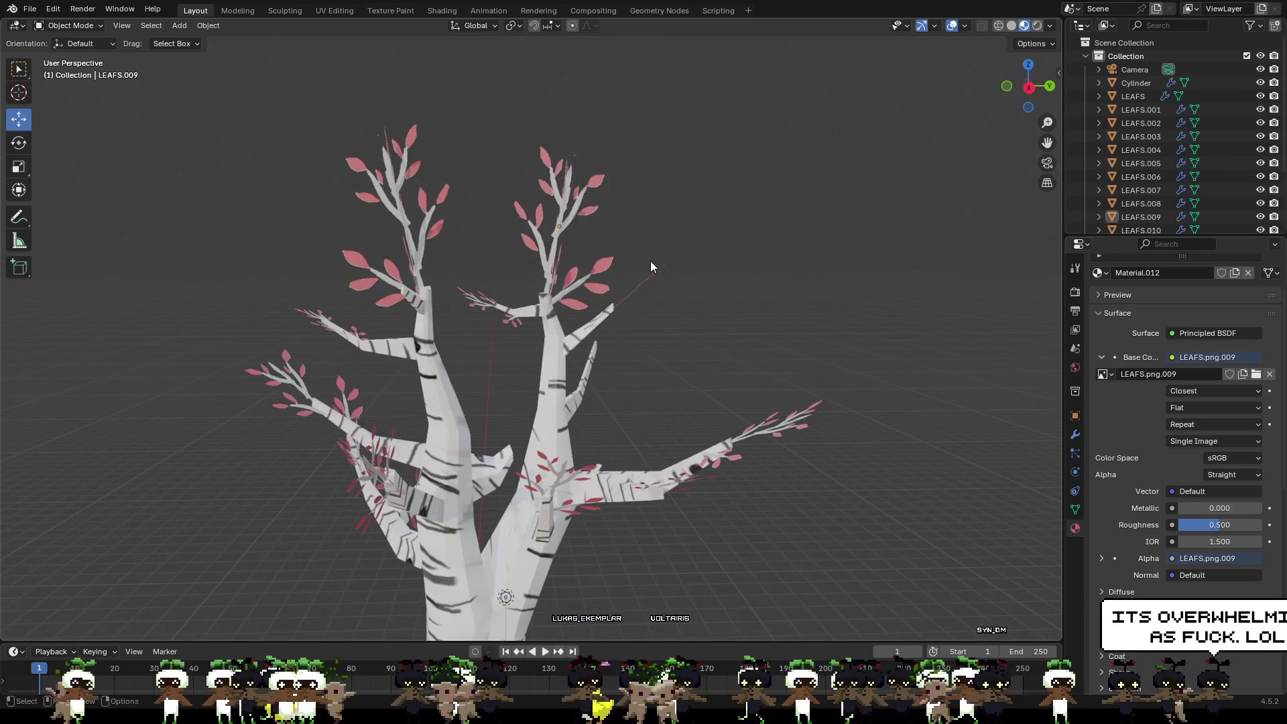
{"action": "mouse_move", "coordinate": [748, 337]}
{"action": "middle_mouse_down"}
{"action": "mouse_move", "coordinate": [713, 382]}
{"action": "mouse_move", "coordinate": [657, 307]}
{"action": "mouse_move", "coordinate": [552, 253]}
{"action": "middle_mouse_up"}
{"action": "left_click", "coordinate": [552, 253]}
{"action": "mouse_move", "coordinate": [689, 297]}
{"action": "middle_mouse_down"}
{"action": "mouse_move", "coordinate": [761, 316]}
{"action": "mouse_move", "coordinate": [737, 333]}
{"action": "mouse_move", "coordinate": [743, 383]}
{"action": "mouse_move", "coordinate": [689, 409]}
{"action": "mouse_move", "coordinate": [680, 437]}
{"action": "mouse_move", "coordinate": [737, 414]}
{"action": "mouse_move", "coordinate": [719, 404]}
{"action": "middle_mouse_up"}
{"action": "key", "text": "ctrl+v"}
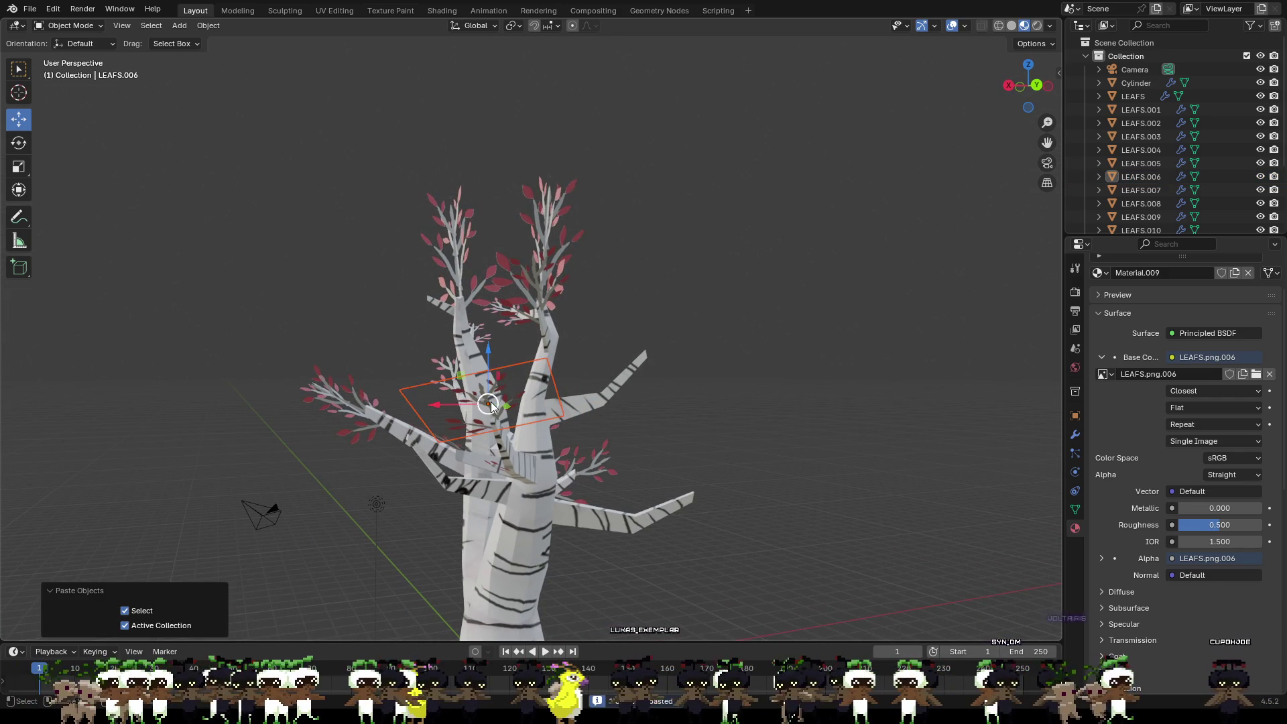
Step: Grab the pasted leaf into the tree, raise it along Z and settle it near an upper branch
{"action": "key", "text": "g"}
{"action": "left_click", "coordinate": [616, 365]}
{"action": "mouse_move", "coordinate": [617, 365]}
{"action": "middle_mouse_down"}
{"action": "mouse_move", "coordinate": [622, 404]}
{"action": "mouse_move", "coordinate": [561, 397]}
{"action": "mouse_move", "coordinate": [462, 486]}
{"action": "mouse_move", "coordinate": [327, 329]}
{"action": "middle_mouse_up"}
{"action": "key", "text": "g"}
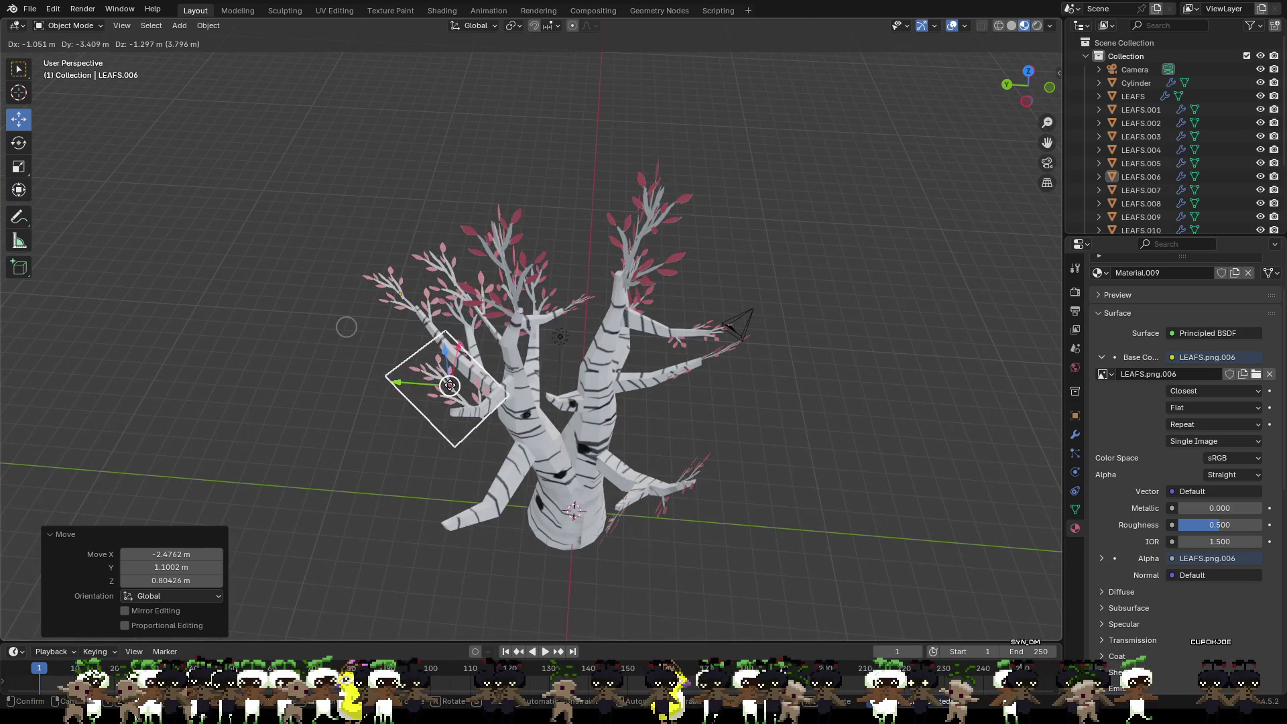
{"action": "left_click", "coordinate": [457, 400]}
{"action": "mouse_move", "coordinate": [458, 399]}
{"action": "middle_mouse_down"}
{"action": "mouse_move", "coordinate": [529, 358]}
{"action": "mouse_move", "coordinate": [609, 348]}
{"action": "mouse_move", "coordinate": [553, 342]}
{"action": "mouse_move", "coordinate": [589, 394]}
{"action": "mouse_move", "coordinate": [547, 442]}
{"action": "mouse_move", "coordinate": [445, 416]}
{"action": "mouse_move", "coordinate": [549, 387]}
{"action": "mouse_move", "coordinate": [508, 373]}
{"action": "middle_mouse_up"}
{"action": "key", "text": "g"}
{"action": "key", "text": "z"}
{"action": "left_click", "coordinate": [566, 322]}
{"action": "key", "text": "g"}
{"action": "left_click", "coordinate": [463, 412]}
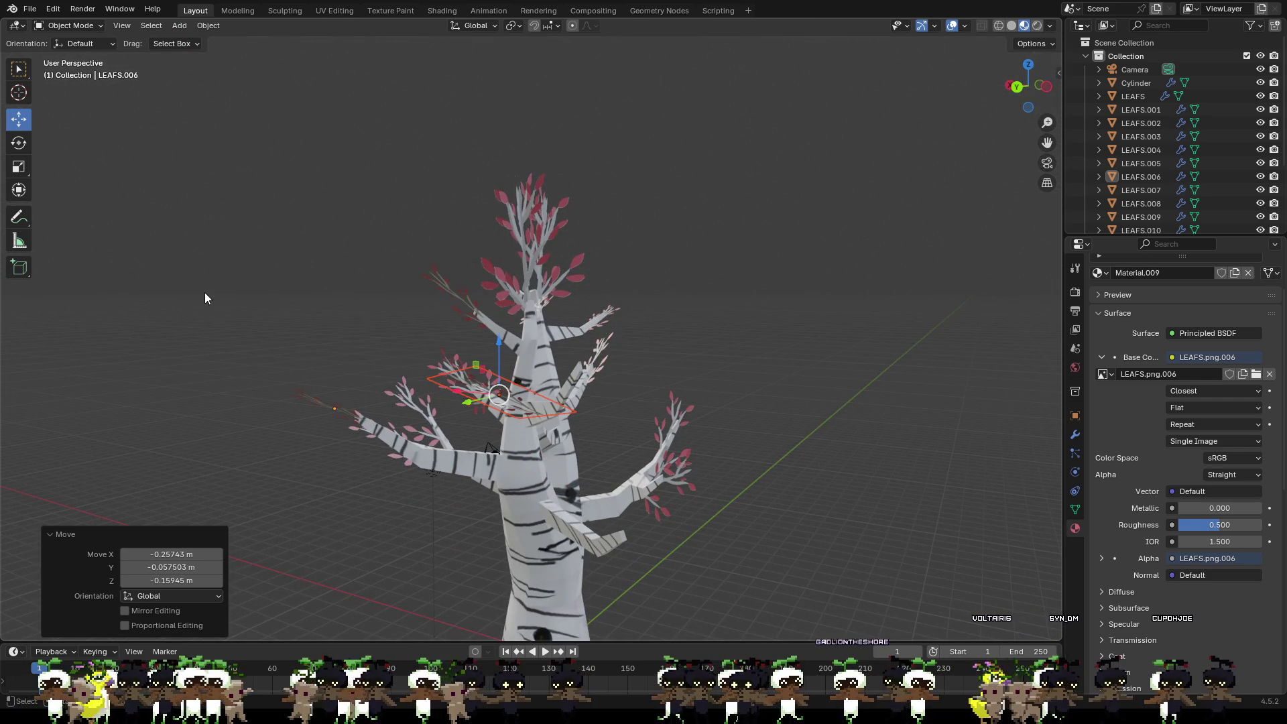
{"action": "middle_click_drag", "start_coordinate": [402, 262], "coordinate": [539, 298]}
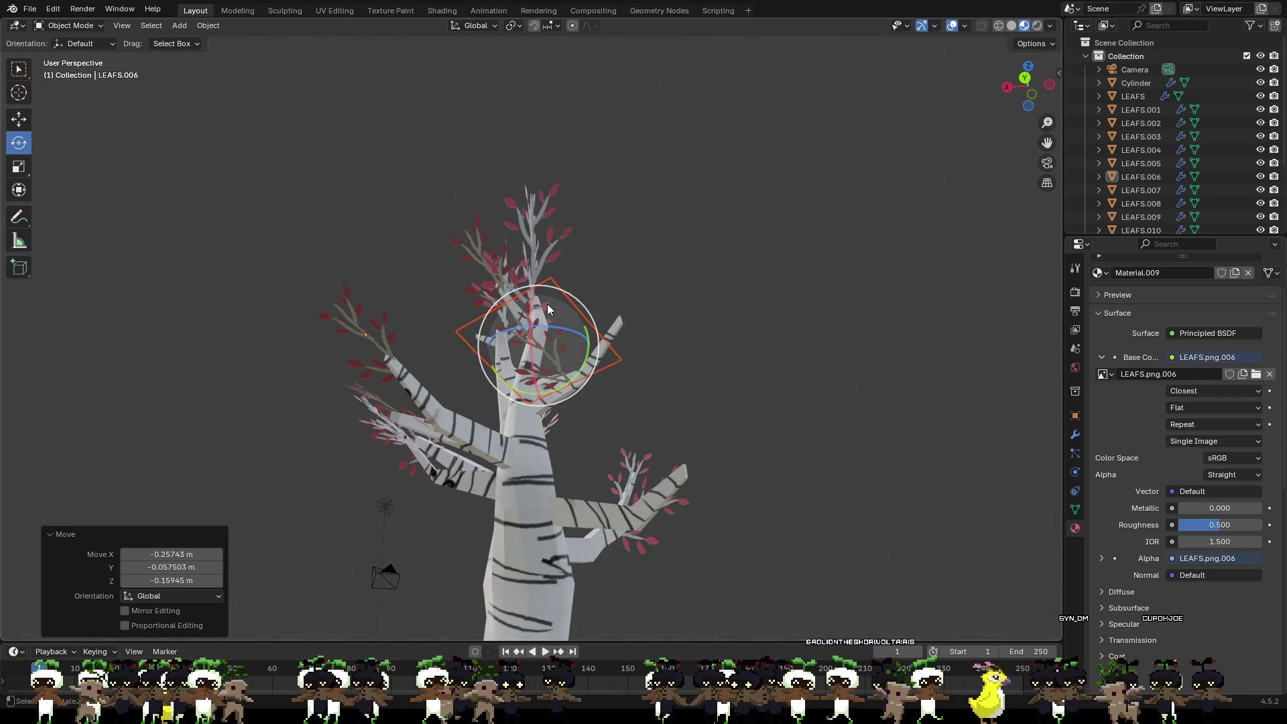
Step: Rotate the leaf with the gizmo back and forth and move it up and to the right
{"action": "mouse_move", "coordinate": [563, 294]}
{"action": "left_mouse_down"}
{"action": "mouse_move", "coordinate": [600, 311]}
{"action": "mouse_move", "coordinate": [614, 342]}
{"action": "left_mouse_up"}
{"action": "mouse_move", "coordinate": [614, 343]}
{"action": "middle_mouse_down"}
{"action": "mouse_move", "coordinate": [591, 469]}
{"action": "mouse_move", "coordinate": [587, 444]}
{"action": "middle_mouse_up"}
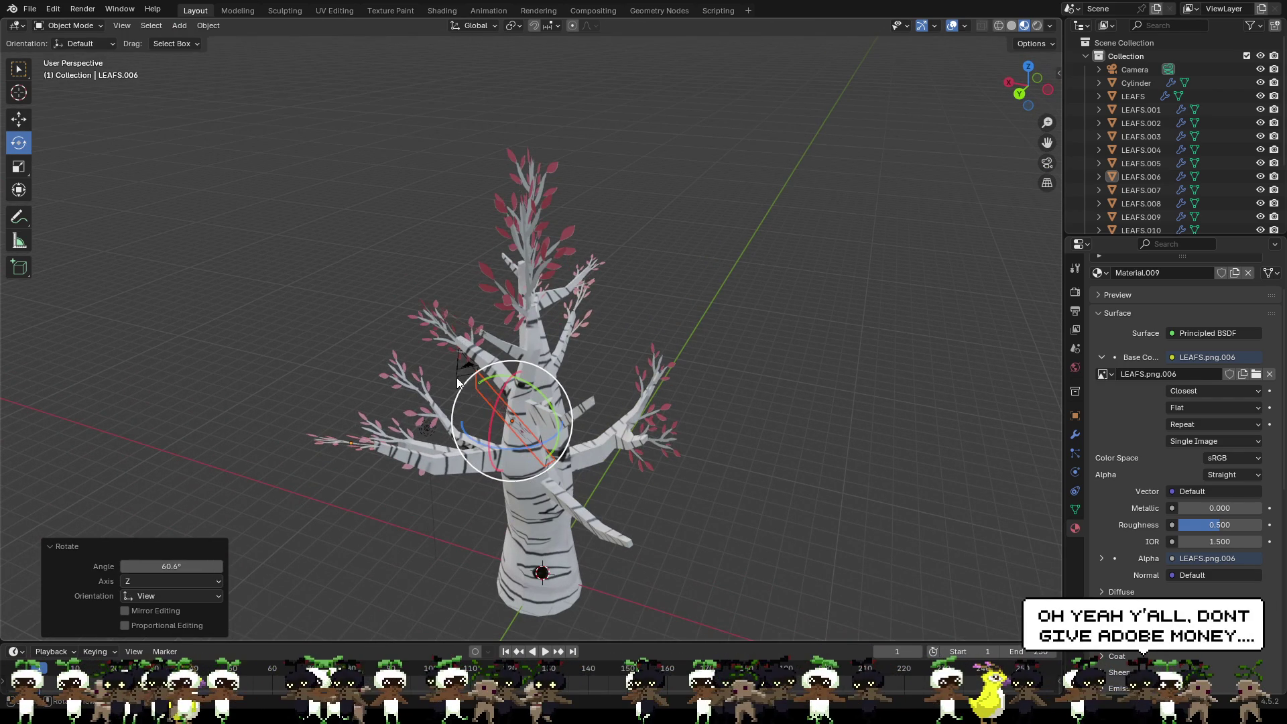
{"action": "left_click_drag", "start_coordinate": [481, 369], "coordinate": [446, 399]}
{"action": "mouse_move", "coordinate": [447, 398]}
{"action": "middle_mouse_down"}
{"action": "mouse_move", "coordinate": [540, 347]}
{"action": "mouse_move", "coordinate": [498, 333]}
{"action": "middle_mouse_up"}
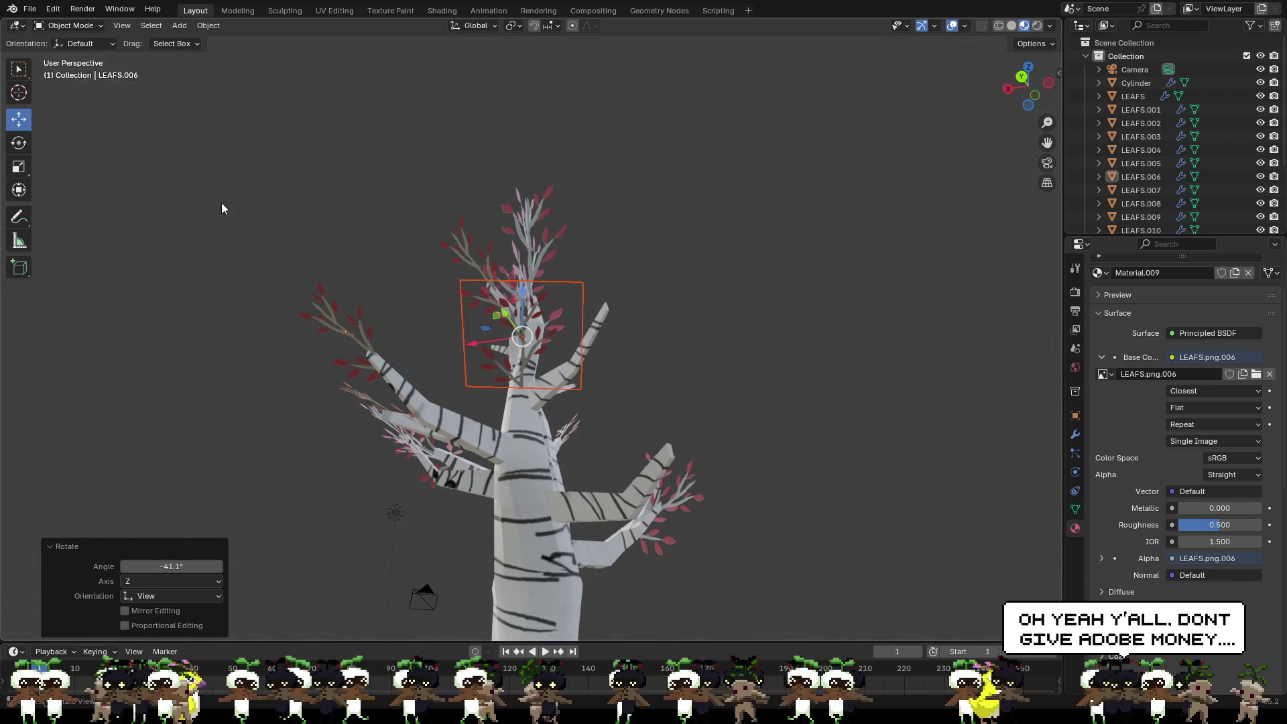
{"action": "left_click_drag", "start_coordinate": [525, 337], "coordinate": [581, 308]}
{"action": "middle_click_drag", "start_coordinate": [617, 316], "coordinate": [548, 382]}
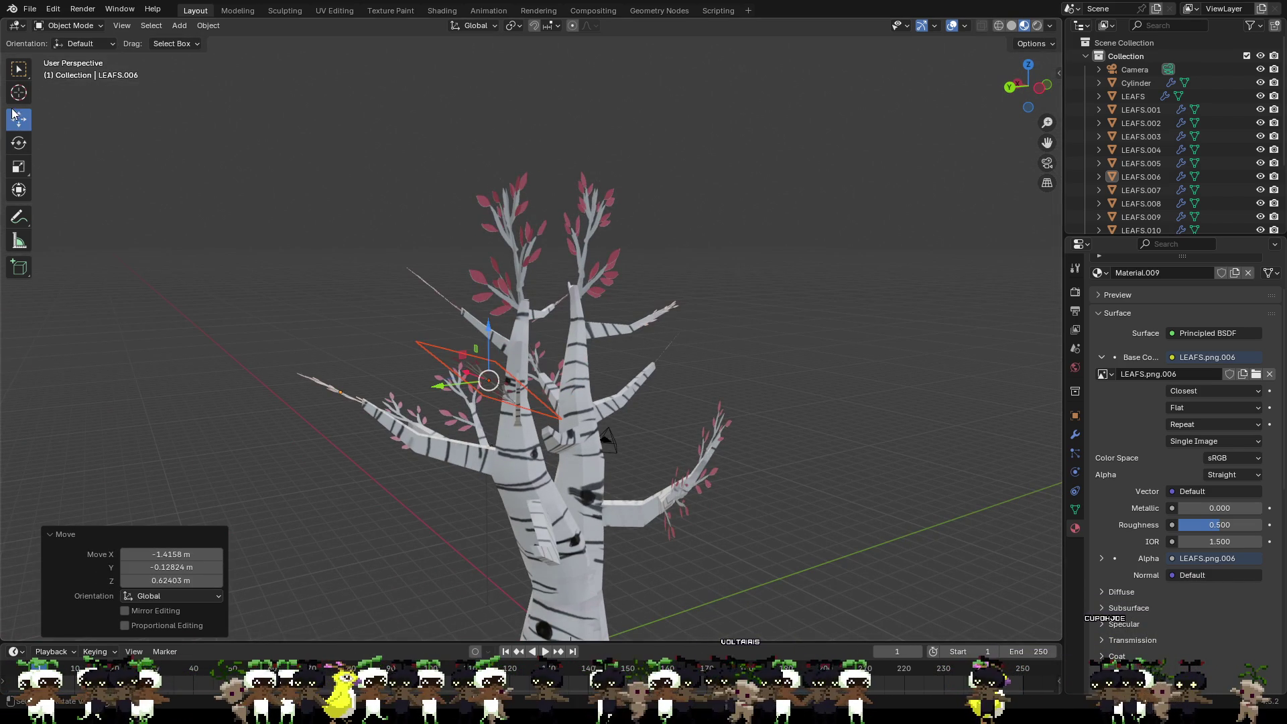
{"action": "left_click_drag", "start_coordinate": [531, 328], "coordinate": [557, 366]}
{"action": "mouse_move", "coordinate": [556, 366]}
{"action": "middle_mouse_down"}
{"action": "mouse_move", "coordinate": [641, 408]}
{"action": "mouse_move", "coordinate": [636, 376]}
{"action": "mouse_move", "coordinate": [428, 350]}
{"action": "mouse_move", "coordinate": [20, 109]}
{"action": "middle_mouse_up"}
Step: Nudge the leaf toward the branch tip and turn it around the view axis
{"action": "middle_click_drag", "start_coordinate": [484, 303], "coordinate": [565, 411]}
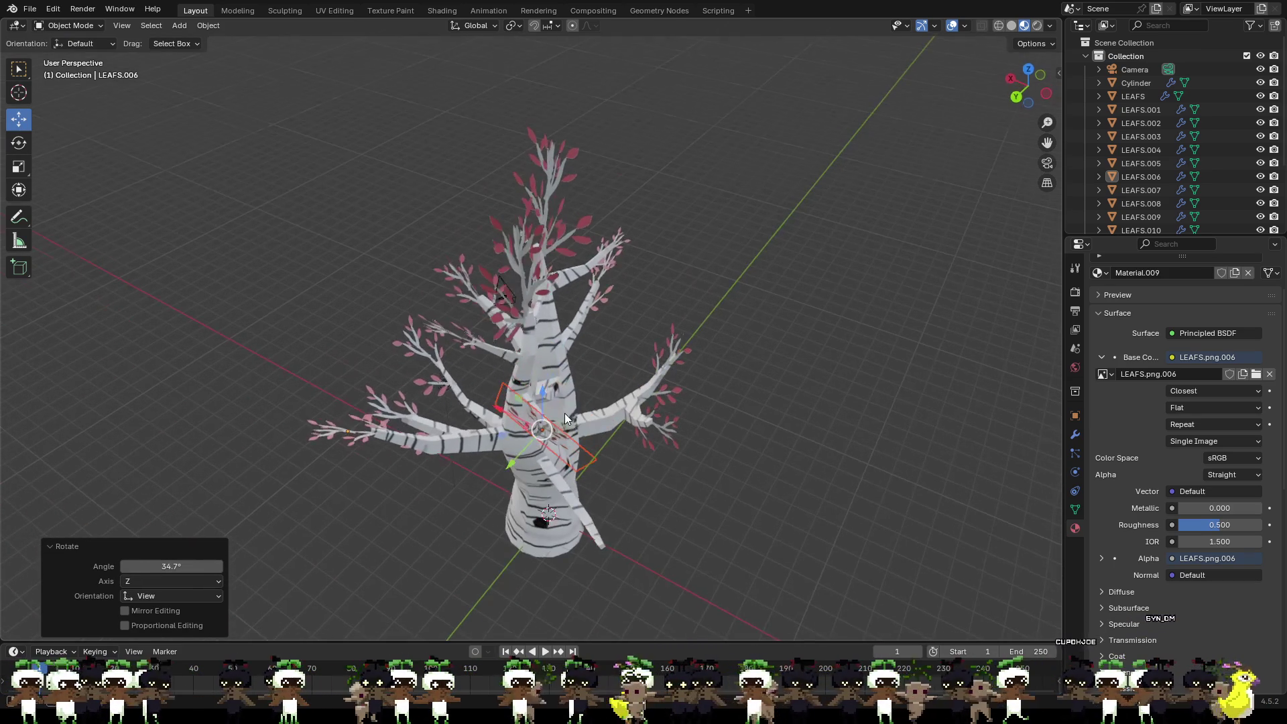
{"action": "left_click_drag", "start_coordinate": [566, 411], "coordinate": [569, 412]}
{"action": "left_click", "coordinate": [569, 413]}
{"action": "middle_click_drag", "start_coordinate": [568, 412], "coordinate": [660, 357]}
{"action": "left_click_drag", "start_coordinate": [631, 354], "coordinate": [687, 356]}
{"action": "middle_click_drag", "start_coordinate": [687, 356], "coordinate": [516, 347]}
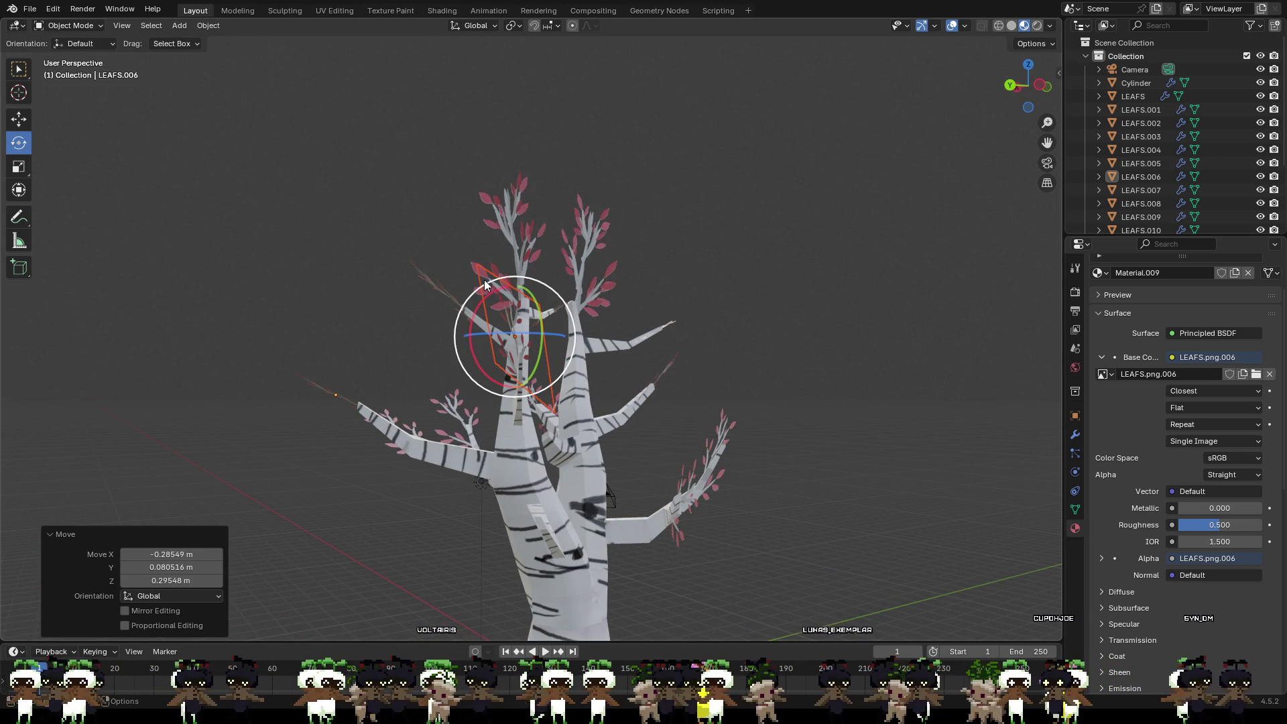
{"action": "left_click_drag", "start_coordinate": [476, 285], "coordinate": [487, 289]}
{"action": "mouse_move", "coordinate": [488, 290]}
{"action": "middle_mouse_down"}
{"action": "mouse_move", "coordinate": [553, 331]}
{"action": "mouse_move", "coordinate": [524, 339]}
{"action": "mouse_move", "coordinate": [544, 350]}
{"action": "middle_mouse_up"}
Step: Tilt the leaf around global X and refine its rotation so it follows the upper-left branch
{"action": "key", "text": "r"}
{"action": "key", "text": "x"}
{"action": "left_click", "coordinate": [517, 366]}
{"action": "key", "text": "r"}
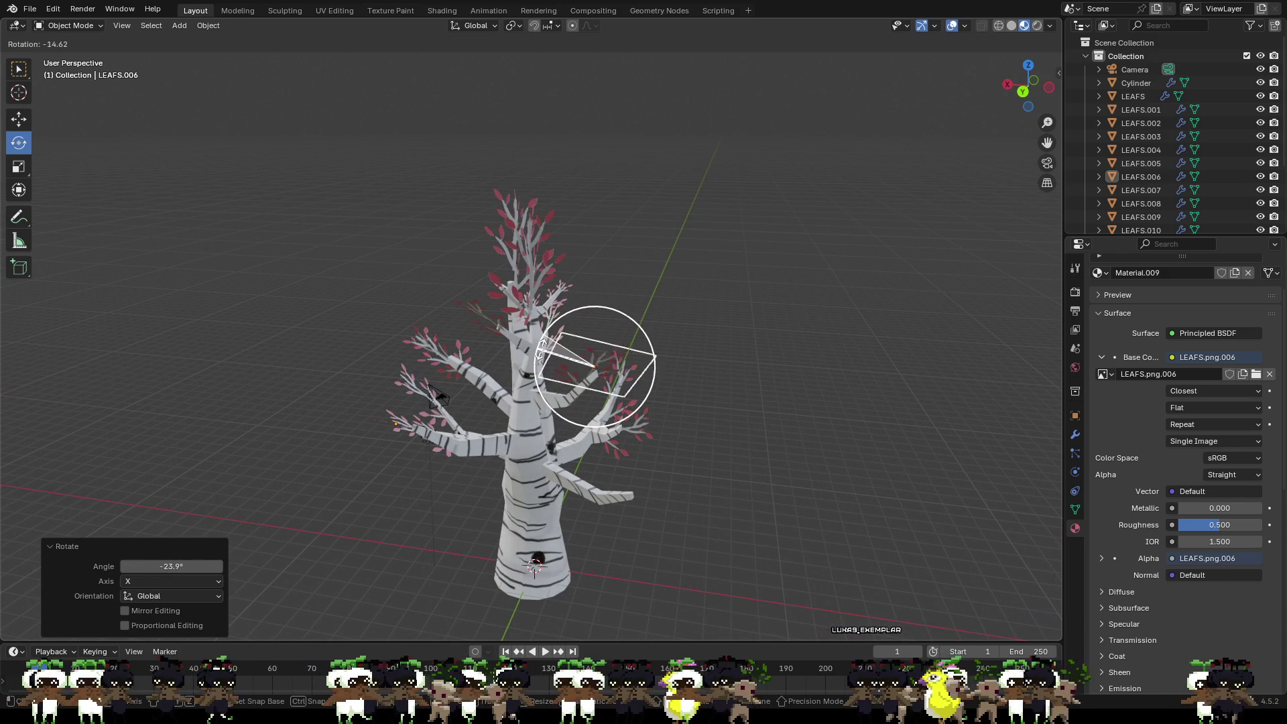
{"action": "left_click", "coordinate": [561, 360]}
{"action": "mouse_move", "coordinate": [561, 359]}
{"action": "middle_mouse_down"}
{"action": "mouse_move", "coordinate": [647, 327]}
{"action": "mouse_move", "coordinate": [678, 340]}
{"action": "middle_mouse_up"}
{"action": "key", "text": "r"}
{"action": "left_click", "coordinate": [669, 288]}
{"action": "left_click_drag", "start_coordinate": [685, 327], "coordinate": [688, 325]}
{"action": "mouse_move", "coordinate": [688, 325]}
{"action": "middle_mouse_down"}
{"action": "mouse_move", "coordinate": [785, 376]}
{"action": "mouse_move", "coordinate": [584, 378]}
{"action": "middle_mouse_up"}
{"action": "scroll", "coordinate": [707, 357], "scroll_direction": "up", "scroll_amount": 3}
Step: Inspect the LEAFS.011 leaf cluster by selecting and deselecting it while orbiting
{"action": "middle_click_drag", "start_coordinate": [705, 357], "coordinate": [707, 350]}
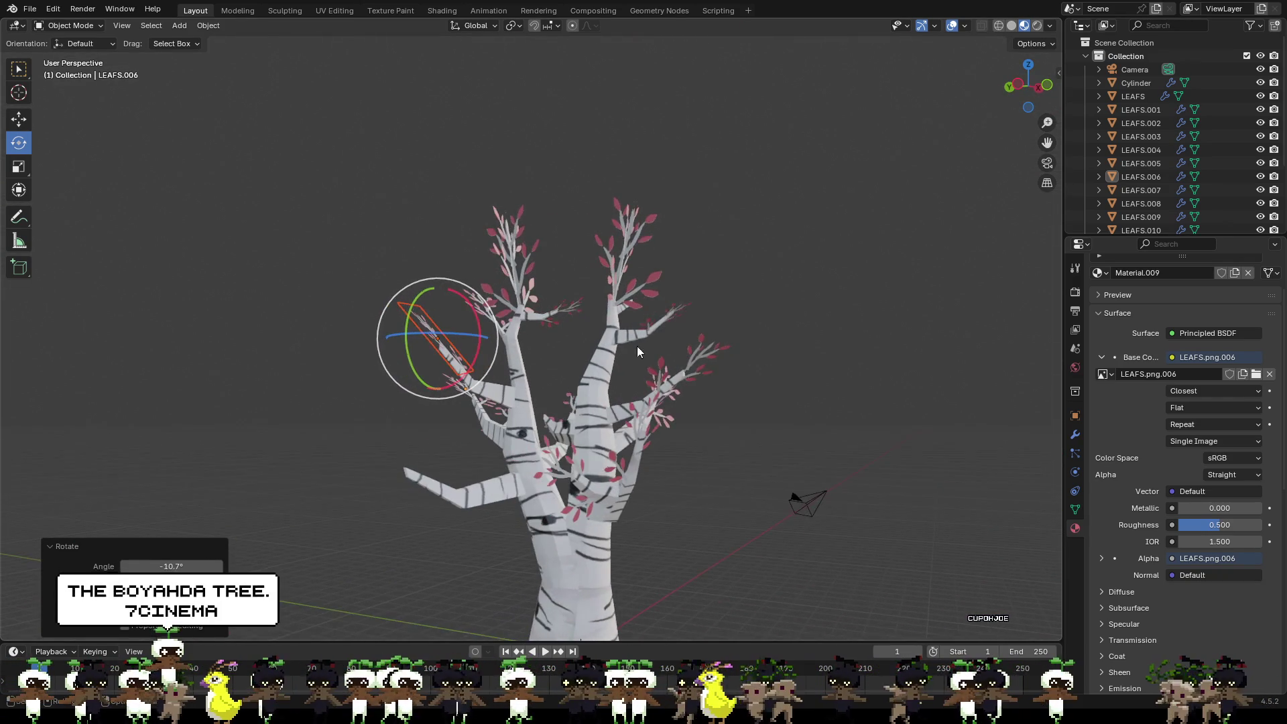
{"action": "scroll", "coordinate": [473, 340], "scroll_direction": "up", "scroll_amount": 2}
{"action": "scroll", "coordinate": [475, 347], "scroll_direction": "up", "scroll_amount": 2}
{"action": "mouse_move", "coordinate": [476, 347]}
{"action": "middle_mouse_down"}
{"action": "mouse_move", "coordinate": [481, 326]}
{"action": "mouse_move", "coordinate": [426, 361]}
{"action": "mouse_move", "coordinate": [742, 393]}
{"action": "middle_mouse_up"}
{"action": "scroll", "coordinate": [424, 341], "scroll_direction": "up", "scroll_amount": 2}
{"action": "left_click", "coordinate": [807, 391]}
{"action": "left_click", "coordinate": [902, 297]}
{"action": "mouse_move", "coordinate": [901, 240]}
{"action": "middle_mouse_down"}
{"action": "mouse_move", "coordinate": [942, 196]}
{"action": "mouse_move", "coordinate": [974, 197]}
{"action": "mouse_move", "coordinate": [975, 308]}
{"action": "mouse_move", "coordinate": [991, 274]}
{"action": "mouse_move", "coordinate": [961, 301]}
{"action": "mouse_move", "coordinate": [976, 237]}
{"action": "mouse_move", "coordinate": [876, 305]}
{"action": "mouse_move", "coordinate": [950, 297]}
{"action": "mouse_move", "coordinate": [912, 349]}
{"action": "mouse_move", "coordinate": [960, 348]}
{"action": "mouse_move", "coordinate": [891, 387]}
{"action": "mouse_move", "coordinate": [887, 458]}
{"action": "mouse_move", "coordinate": [833, 459]}
{"action": "mouse_move", "coordinate": [805, 404]}
{"action": "mouse_move", "coordinate": [819, 437]}
{"action": "mouse_move", "coordinate": [914, 424]}
{"action": "middle_mouse_up"}
{"action": "scroll", "coordinate": [973, 197], "scroll_direction": "down", "scroll_amount": 2}
{"action": "scroll", "coordinate": [846, 313], "scroll_direction": "up", "scroll_amount": 3}
{"action": "scroll", "coordinate": [944, 308], "scroll_direction": "down", "scroll_amount": 1}
{"action": "scroll", "coordinate": [785, 427], "scroll_direction": "up", "scroll_amount": 3}
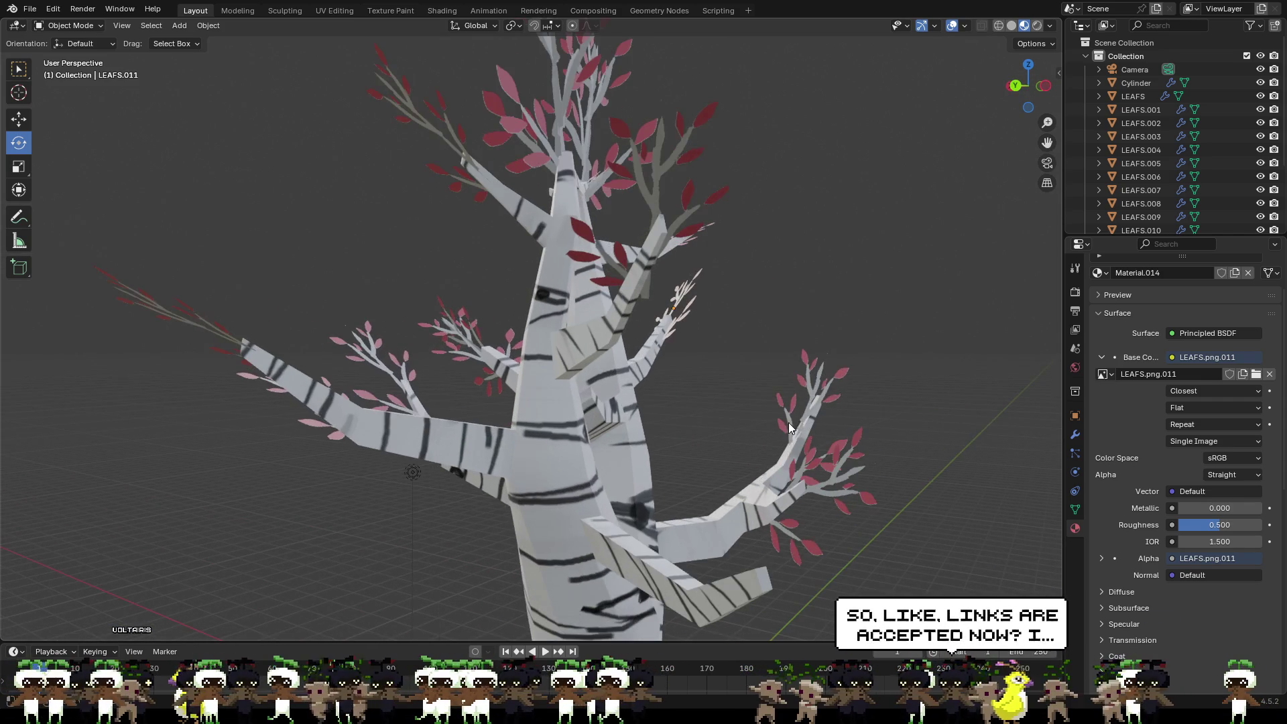
Step: Check LEAFS.001, then select the LEAFS.015 leaf plane and start scaling it
{"action": "mouse_move", "coordinate": [704, 376]}
{"action": "middle_mouse_down"}
{"action": "mouse_move", "coordinate": [745, 399]}
{"action": "mouse_move", "coordinate": [840, 415]}
{"action": "mouse_move", "coordinate": [783, 395]}
{"action": "mouse_move", "coordinate": [675, 401]}
{"action": "mouse_move", "coordinate": [883, 395]}
{"action": "middle_mouse_up"}
{"action": "left_click", "coordinate": [721, 408]}
{"action": "mouse_move", "coordinate": [527, 495]}
{"action": "middle_mouse_down"}
{"action": "mouse_move", "coordinate": [495, 475]}
{"action": "mouse_move", "coordinate": [569, 390]}
{"action": "mouse_move", "coordinate": [558, 377]}
{"action": "mouse_move", "coordinate": [469, 361]}
{"action": "mouse_move", "coordinate": [390, 380]}
{"action": "middle_mouse_up"}
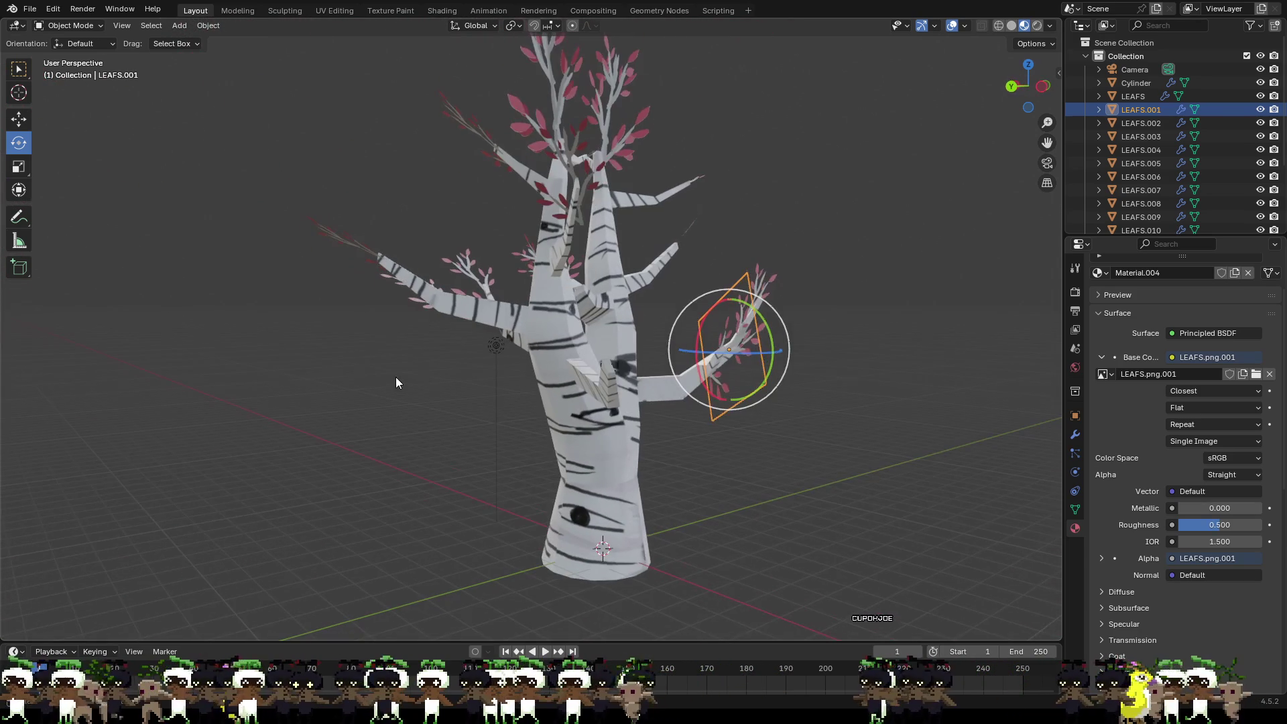
{"action": "left_click", "coordinate": [747, 451]}
{"action": "mouse_move", "coordinate": [747, 452]}
{"action": "middle_mouse_down"}
{"action": "mouse_move", "coordinate": [655, 410]}
{"action": "mouse_move", "coordinate": [611, 440]}
{"action": "mouse_move", "coordinate": [734, 398]}
{"action": "mouse_move", "coordinate": [700, 303]}
{"action": "mouse_move", "coordinate": [838, 274]}
{"action": "mouse_move", "coordinate": [600, 170]}
{"action": "middle_mouse_up"}
{"action": "left_click", "coordinate": [743, 362]}
{"action": "left_click", "coordinate": [599, 170]}
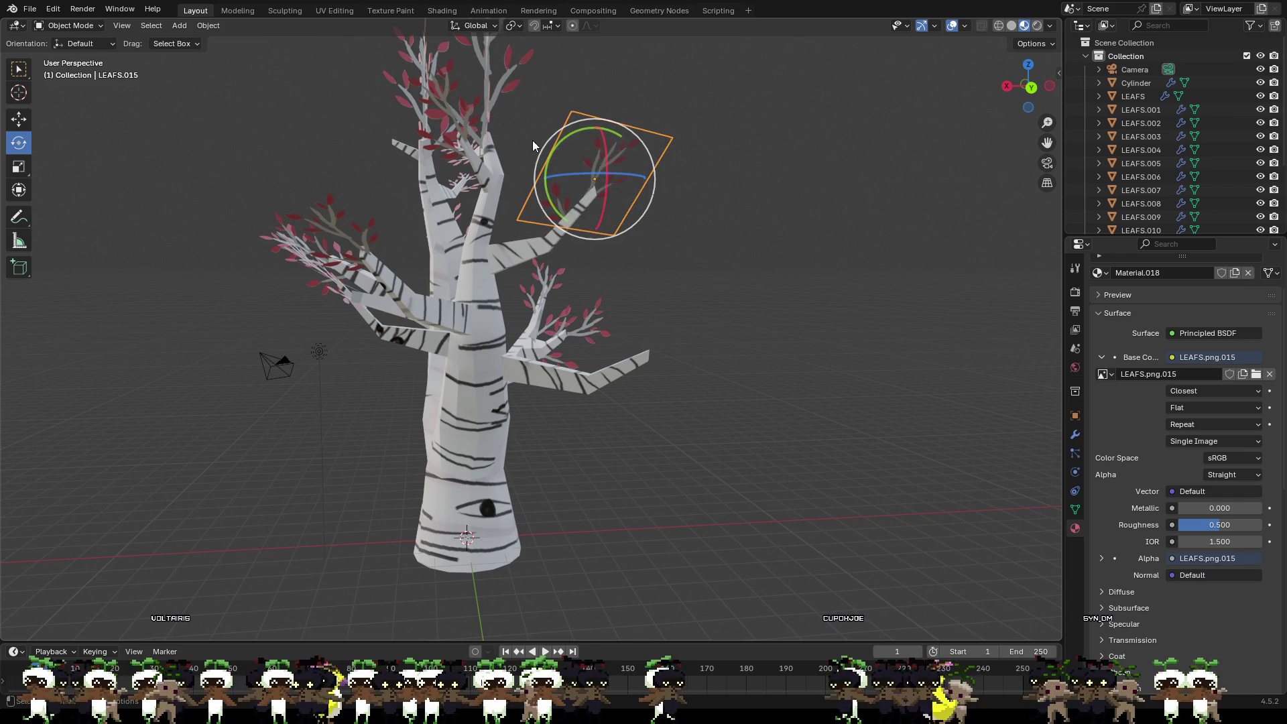
{"action": "key", "text": "s"}
Step: Scale LEAFS.015 to about 1.433, rotate it slightly, then lower it and shift it along Y
{"action": "left_click", "coordinate": [609, 155]}
{"action": "mouse_move", "coordinate": [612, 155]}
{"action": "middle_mouse_down"}
{"action": "mouse_move", "coordinate": [738, 182]}
{"action": "mouse_move", "coordinate": [672, 152]}
{"action": "middle_mouse_up"}
{"action": "key", "text": "r"}
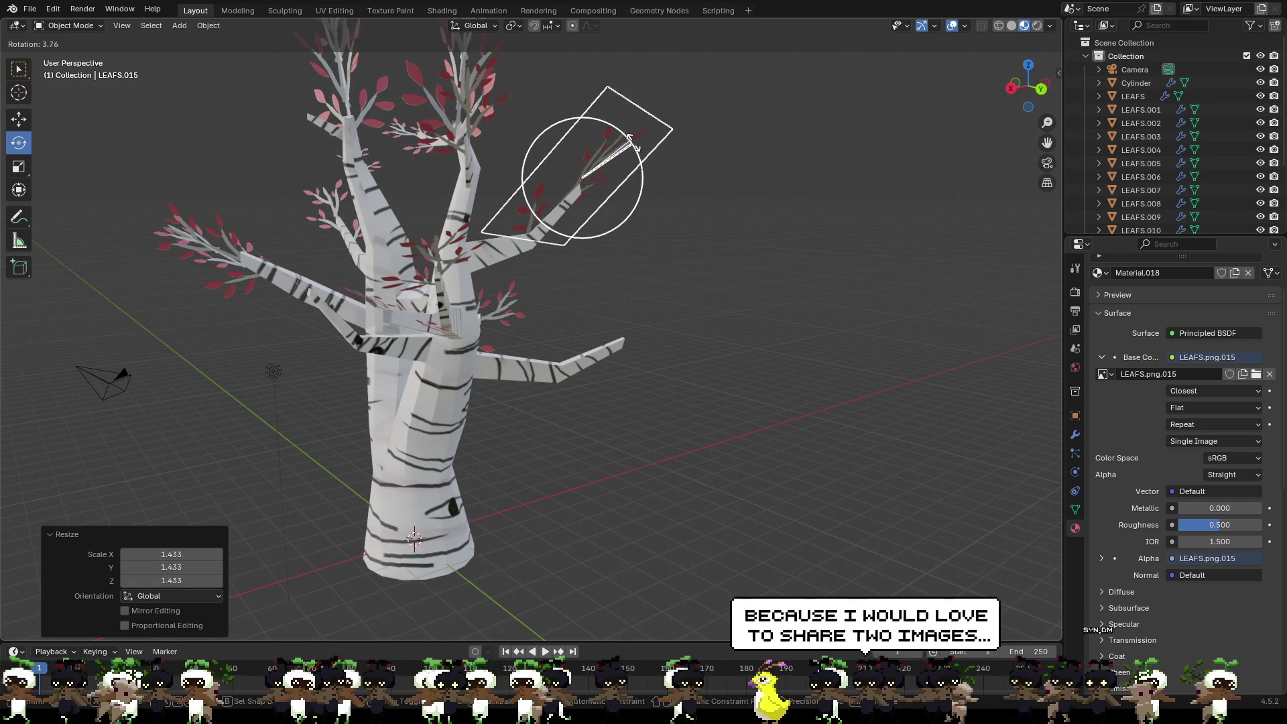
{"action": "key", "text": "Return"}
{"action": "key", "text": "shift+space"}
{"action": "key", "text": "g"}
{"action": "mouse_move", "coordinate": [582, 126]}
{"action": "left_mouse_down"}
{"action": "mouse_move", "coordinate": [591, 160]}
{"action": "mouse_move", "coordinate": [626, 182]}
{"action": "left_mouse_up"}
{"action": "middle_click_drag", "start_coordinate": [627, 182], "coordinate": [504, 165]}
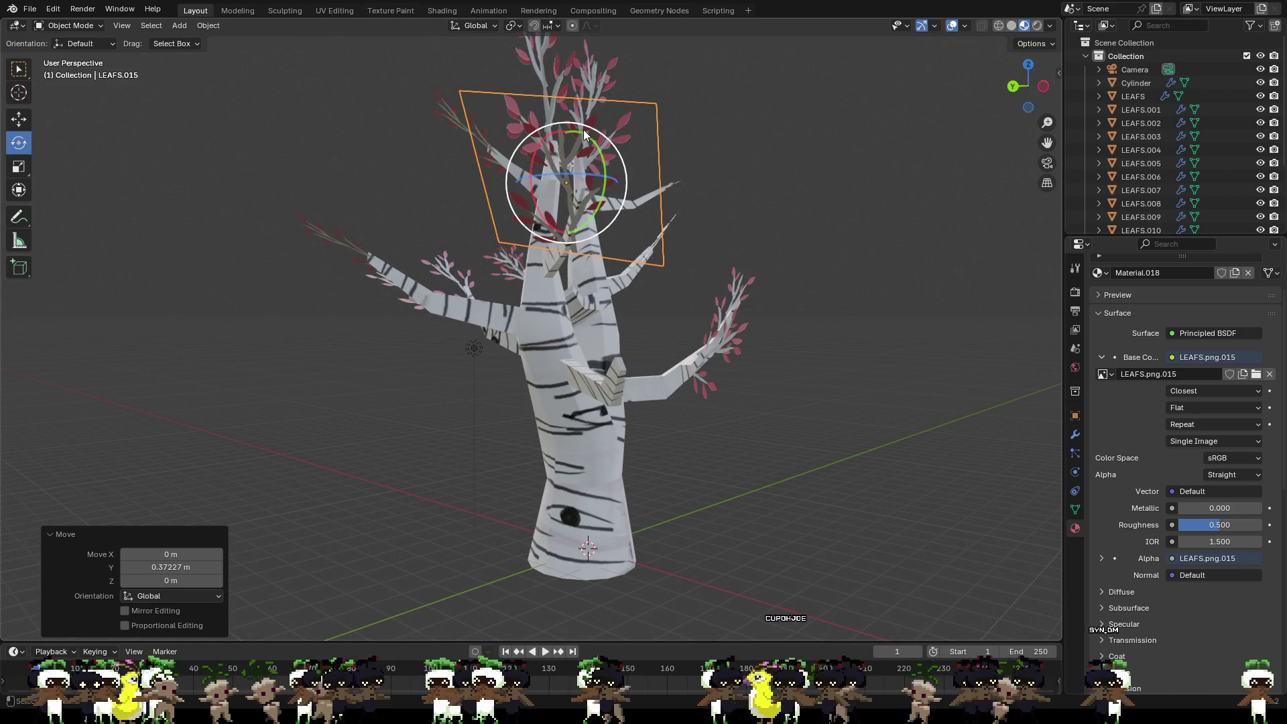
Step: Turn the leaf about 12.5 degrees and move it onto the upper-left branch tip
{"action": "left_click_drag", "start_coordinate": [593, 128], "coordinate": [606, 142]}
{"action": "mouse_move", "coordinate": [605, 142]}
{"action": "middle_mouse_down"}
{"action": "mouse_move", "coordinate": [632, 163]}
{"action": "mouse_move", "coordinate": [603, 140]}
{"action": "middle_mouse_up"}
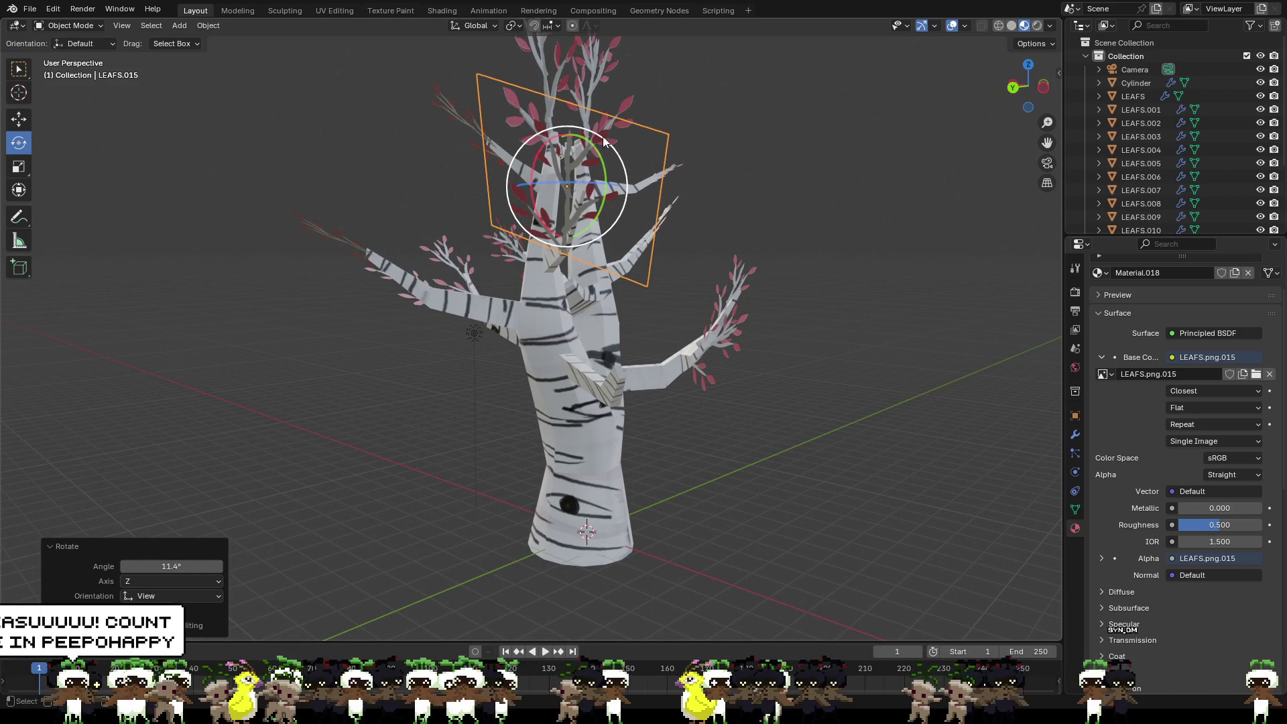
{"action": "left_click_drag", "start_coordinate": [602, 136], "coordinate": [607, 141]}
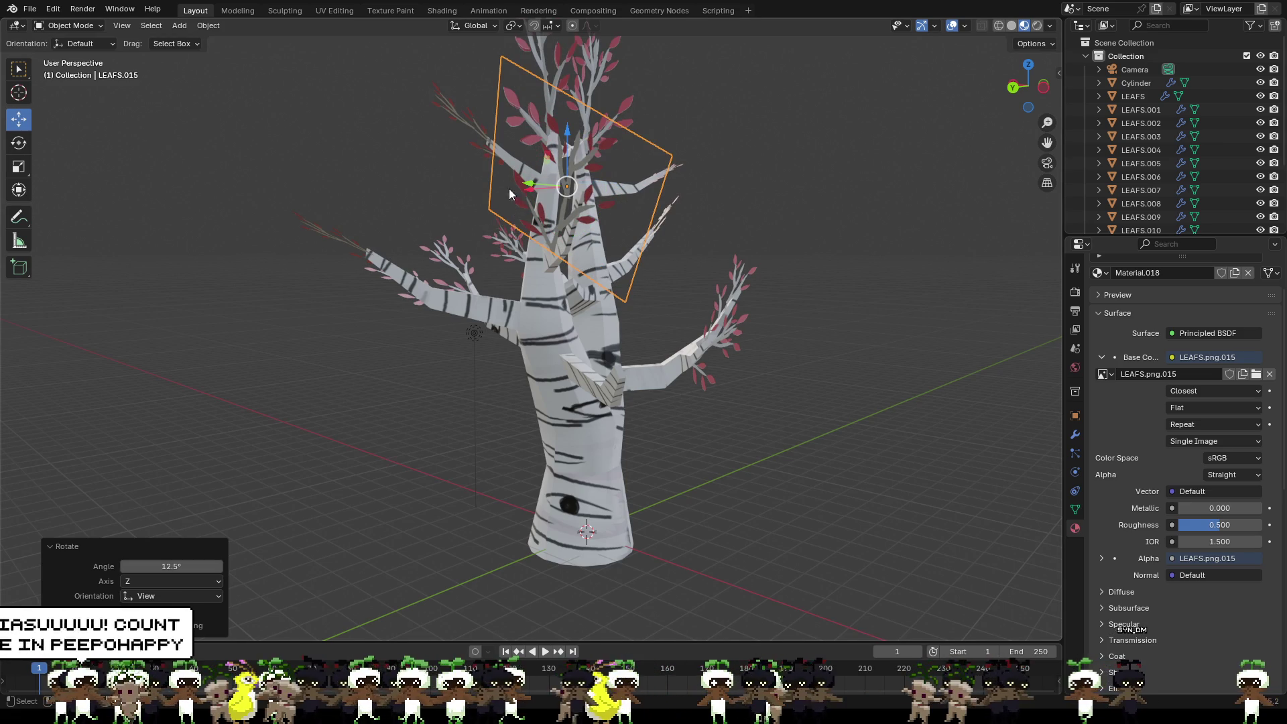
{"action": "mouse_move", "coordinate": [568, 206]}
{"action": "middle_mouse_down"}
{"action": "mouse_move", "coordinate": [603, 272]}
{"action": "mouse_move", "coordinate": [579, 292]}
{"action": "middle_mouse_up"}
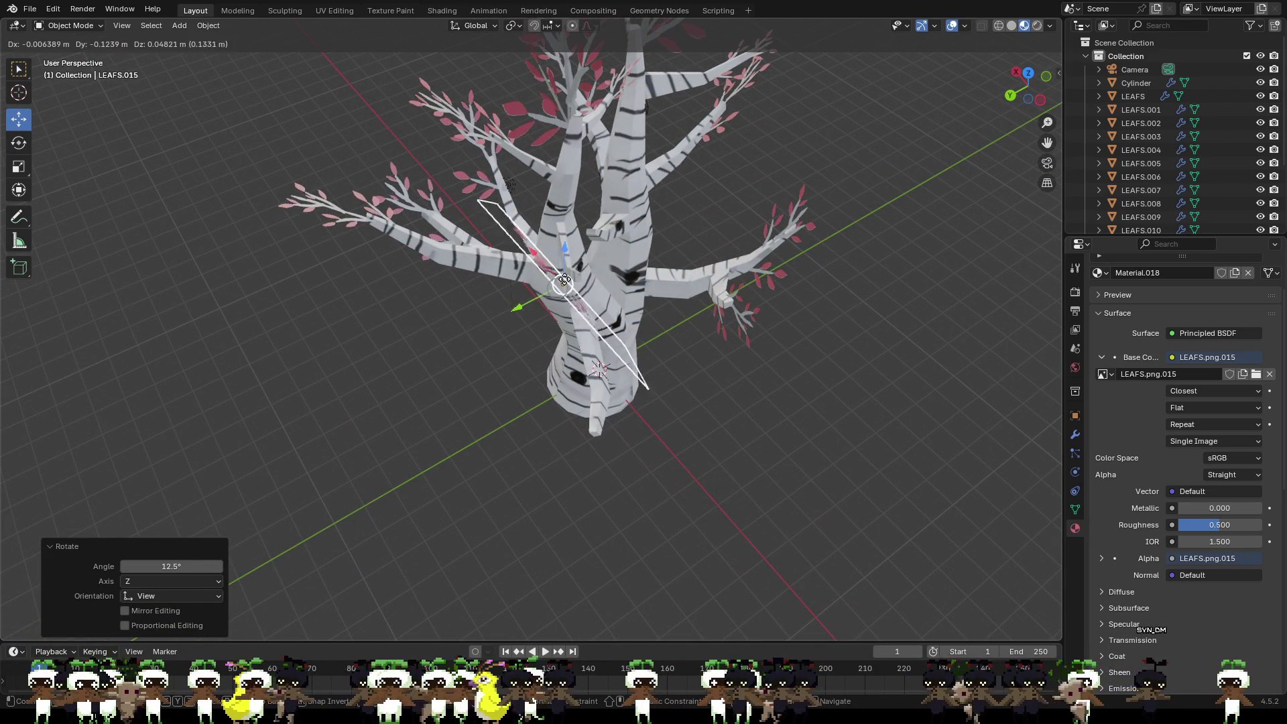
{"action": "left_click_drag", "start_coordinate": [563, 292], "coordinate": [593, 277]}
{"action": "middle_click_drag", "start_coordinate": [593, 276], "coordinate": [642, 188]}
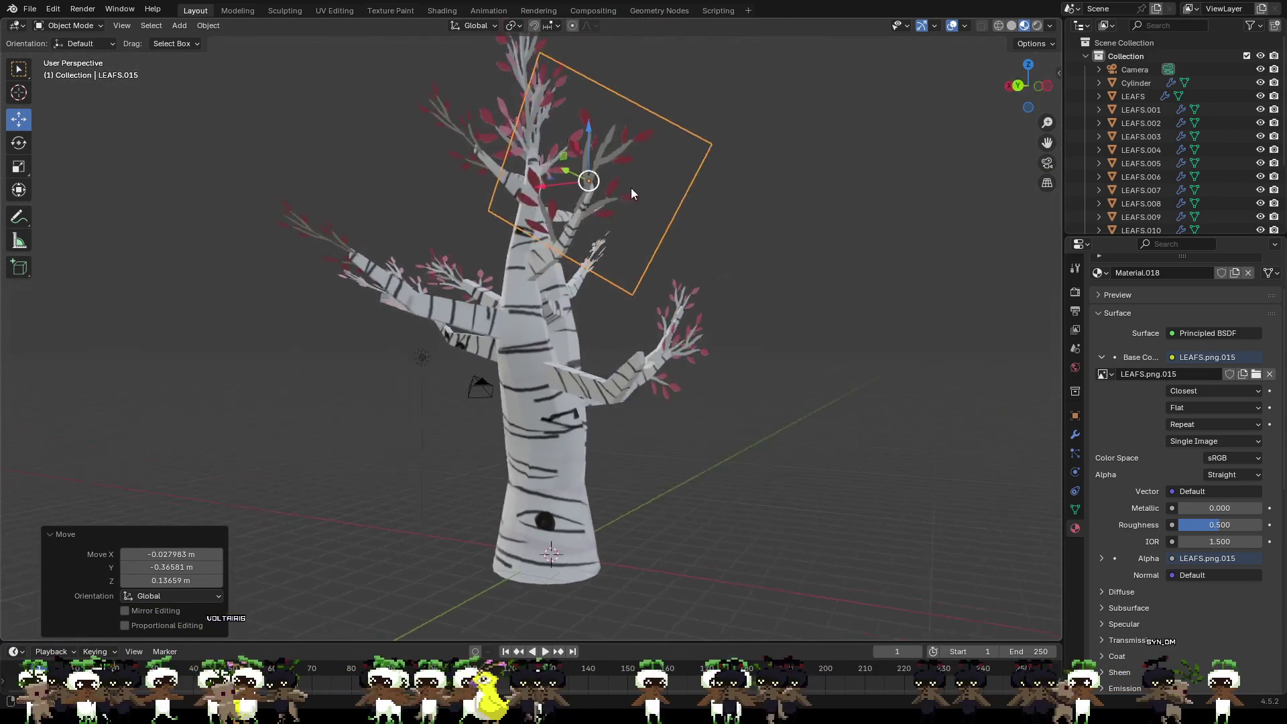
{"action": "scroll", "coordinate": [503, 171], "scroll_direction": "up", "scroll_amount": 3}
{"action": "middle_click_drag", "start_coordinate": [503, 171], "coordinate": [536, 181]}
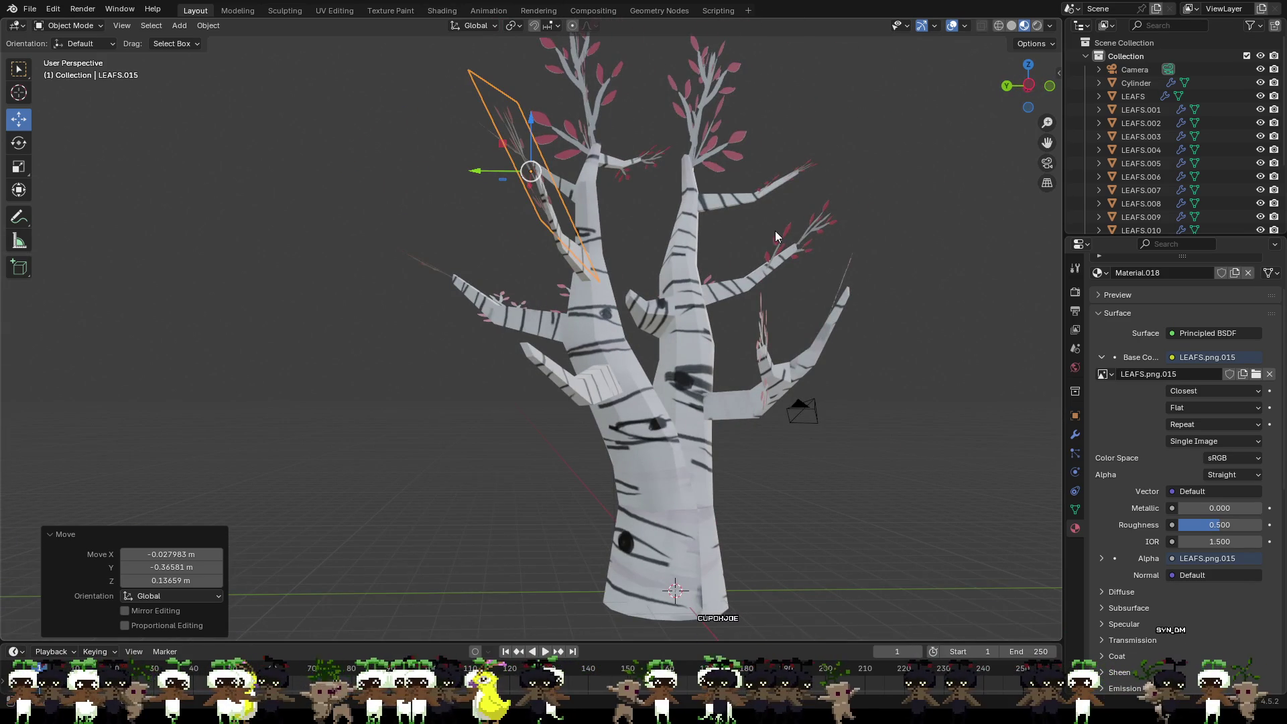
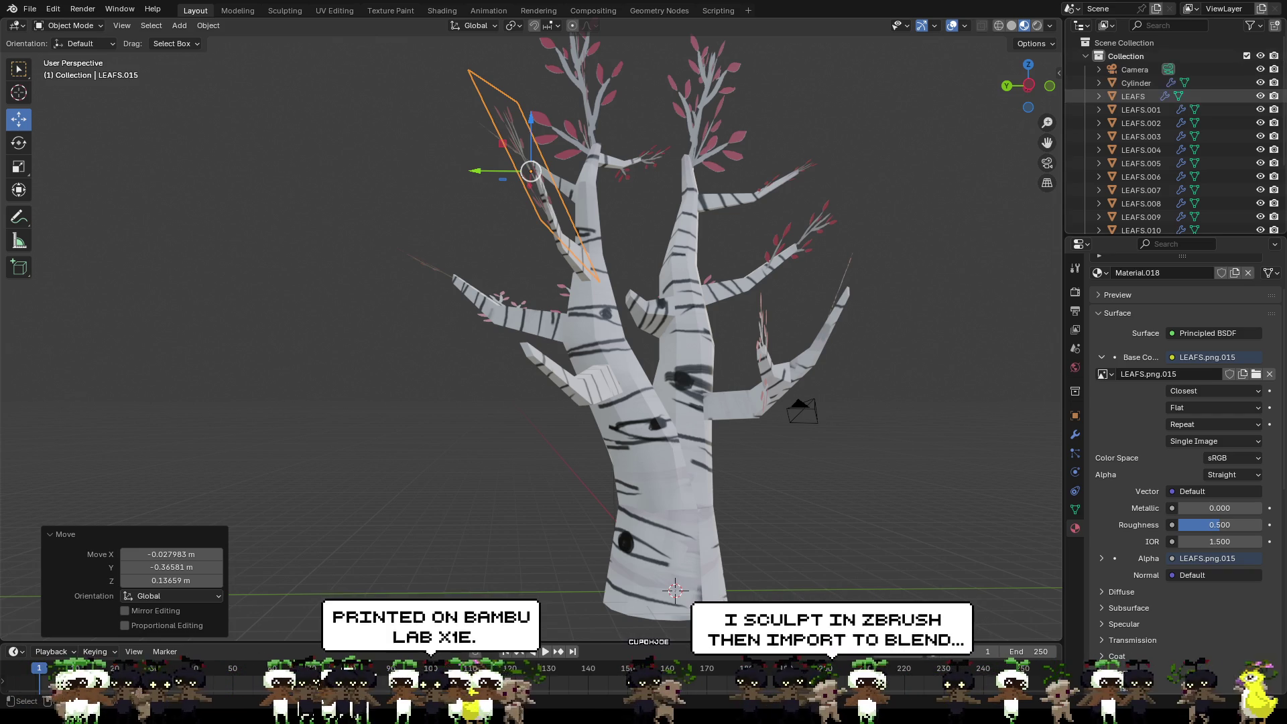
Step: Rotate the LEAFS.015 leaf plane so its leaves align with the upper branch
{"action": "mouse_move", "coordinate": [905, 217]}
{"action": "middle_mouse_down"}
{"action": "mouse_move", "coordinate": [943, 212]}
{"action": "mouse_move", "coordinate": [934, 221]}
{"action": "middle_mouse_up"}
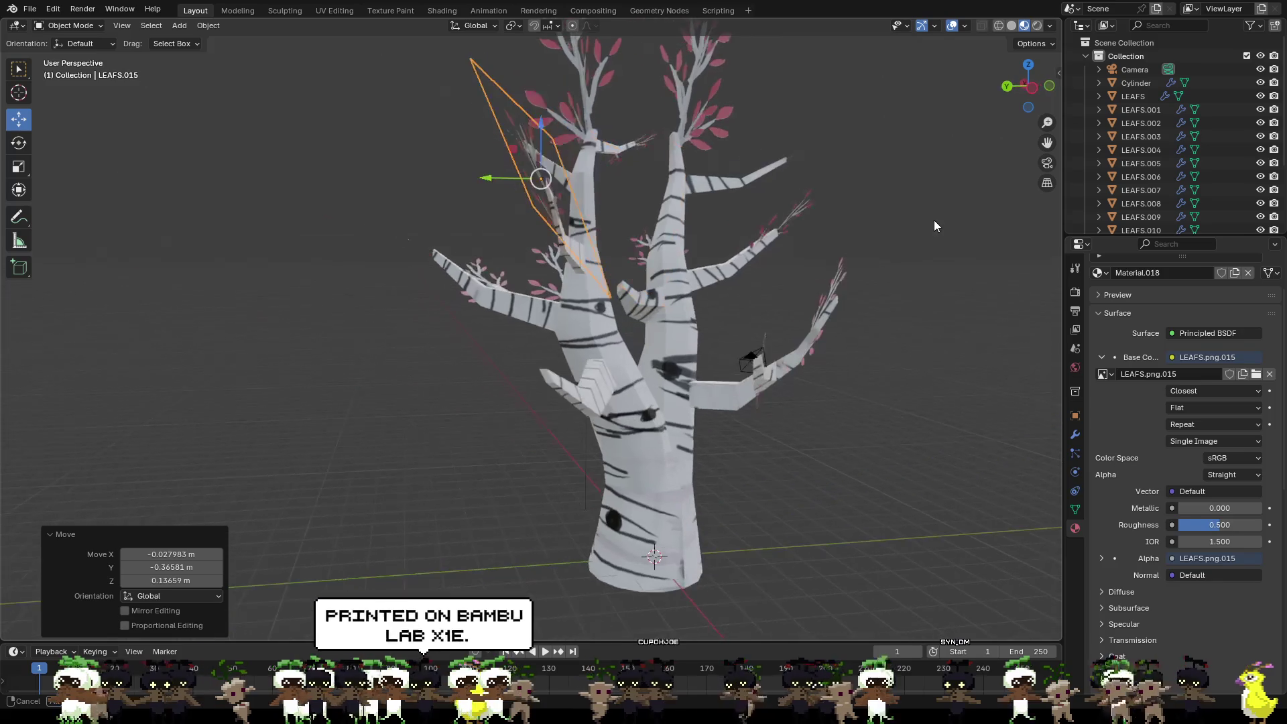
{"action": "left_click", "coordinate": [18, 142]}
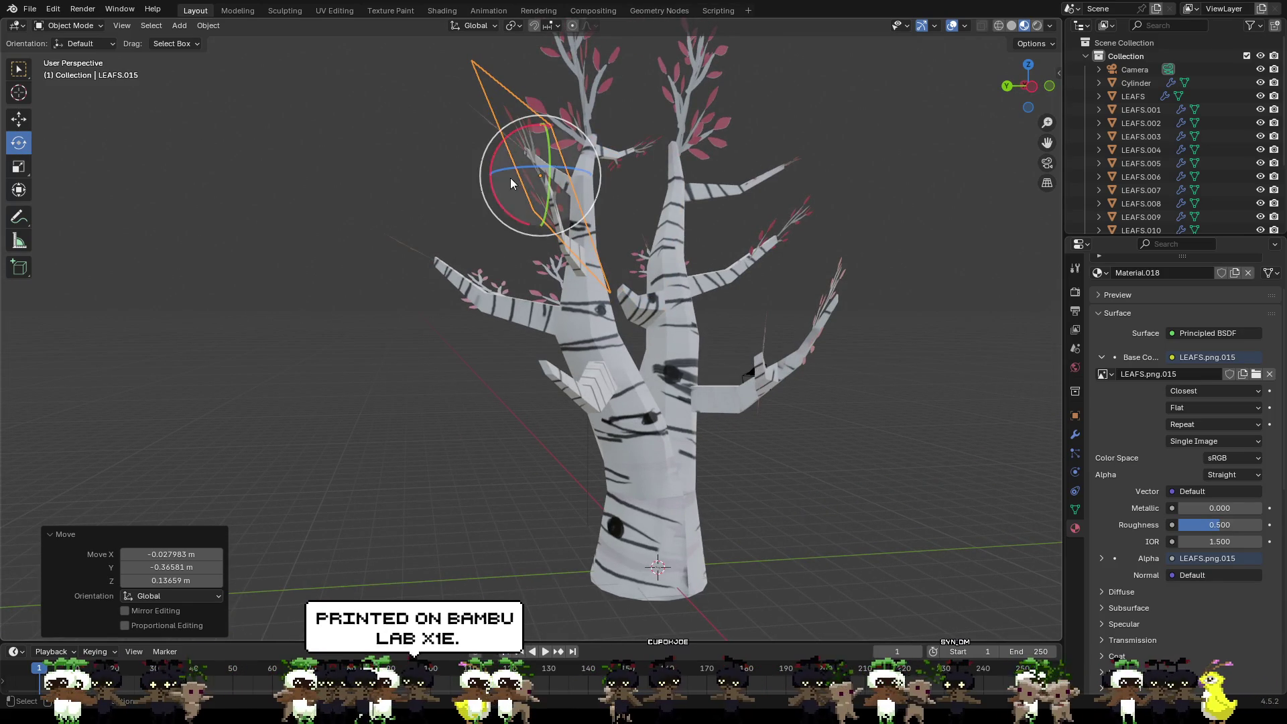
{"action": "middle_click_drag", "start_coordinate": [484, 177], "coordinate": [617, 239]}
{"action": "left_click_drag", "start_coordinate": [614, 234], "coordinate": [478, 201]}
{"action": "middle_click_drag", "start_coordinate": [563, 231], "coordinate": [663, 188]}
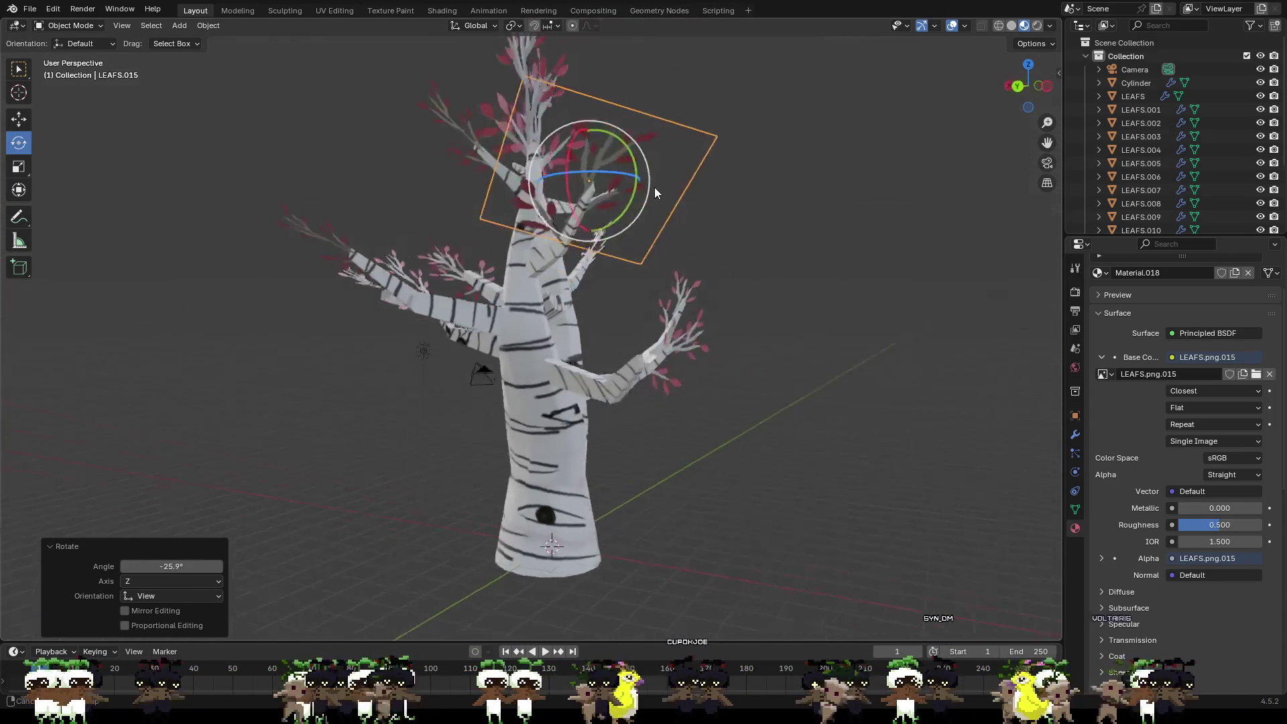
{"action": "mouse_move", "coordinate": [541, 161]}
{"action": "middle_mouse_down"}
{"action": "mouse_move", "coordinate": [636, 188]}
{"action": "mouse_move", "coordinate": [678, 228]}
{"action": "mouse_move", "coordinate": [660, 218]}
{"action": "middle_mouse_up"}
{"action": "left_click_drag", "start_coordinate": [575, 163], "coordinate": [677, 185]}
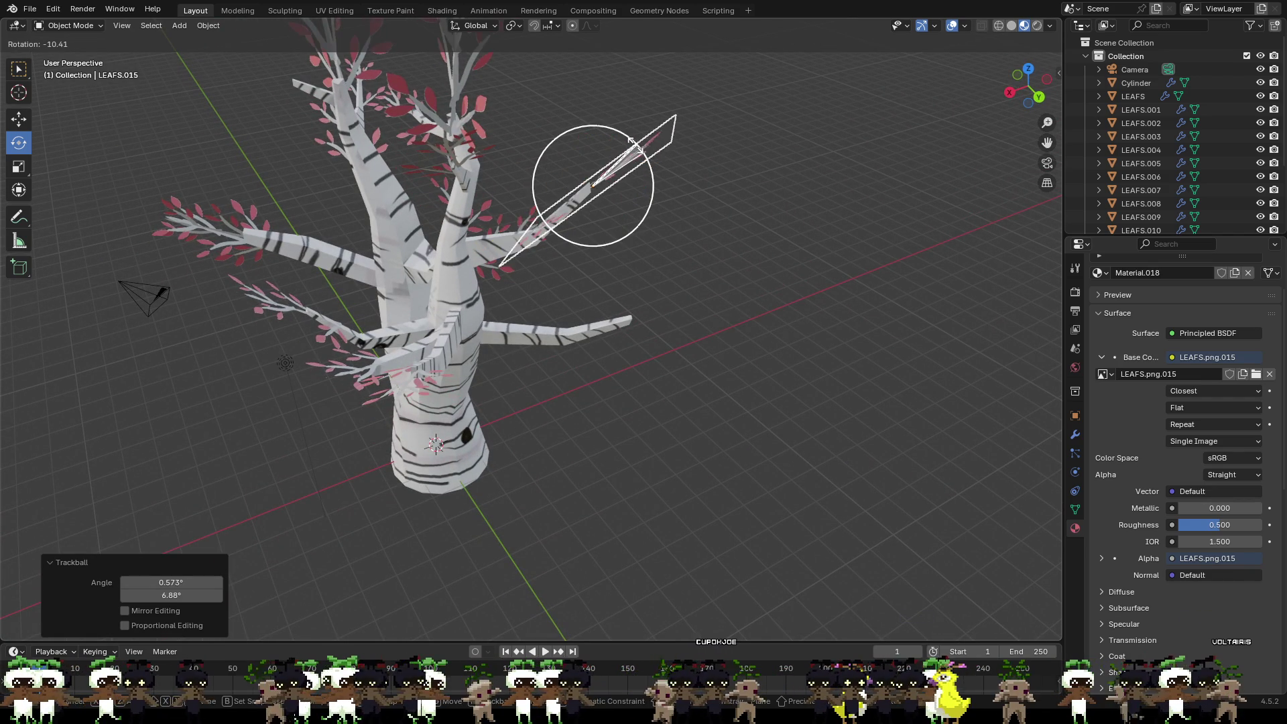
{"action": "mouse_move", "coordinate": [676, 184]}
{"action": "middle_mouse_down"}
{"action": "mouse_move", "coordinate": [550, 107]}
{"action": "mouse_move", "coordinate": [197, 78]}
{"action": "middle_mouse_up"}
Step: Move the leaf plane onto the upper branch and lower it along Z, then deselect it
{"action": "left_click", "coordinate": [18, 118]}
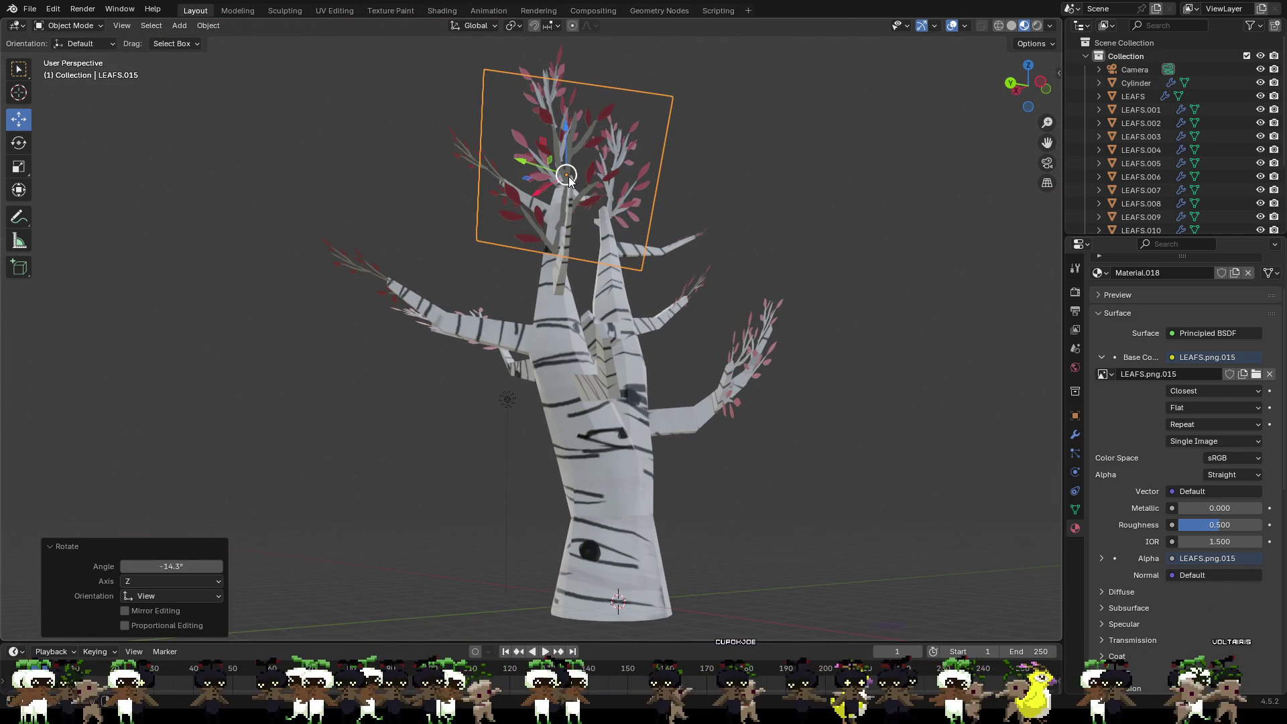
{"action": "left_click_drag", "start_coordinate": [567, 177], "coordinate": [583, 173]}
{"action": "mouse_move", "coordinate": [596, 194]}
{"action": "middle_mouse_down"}
{"action": "mouse_move", "coordinate": [610, 238]}
{"action": "mouse_move", "coordinate": [595, 272]}
{"action": "mouse_move", "coordinate": [506, 296]}
{"action": "mouse_move", "coordinate": [498, 243]}
{"action": "middle_mouse_up"}
{"action": "key", "text": "g"}
{"action": "key", "text": "z"}
{"action": "left_click", "coordinate": [498, 156]}
{"action": "mouse_move", "coordinate": [503, 156]}
{"action": "middle_mouse_down"}
{"action": "mouse_move", "coordinate": [595, 118]}
{"action": "mouse_move", "coordinate": [729, 145]}
{"action": "middle_mouse_up"}
{"action": "left_click", "coordinate": [729, 145]}
{"action": "mouse_move", "coordinate": [744, 211]}
{"action": "middle_mouse_down"}
{"action": "mouse_move", "coordinate": [799, 182]}
{"action": "mouse_move", "coordinate": [782, 278]}
{"action": "mouse_move", "coordinate": [673, 235]}
{"action": "middle_mouse_up"}
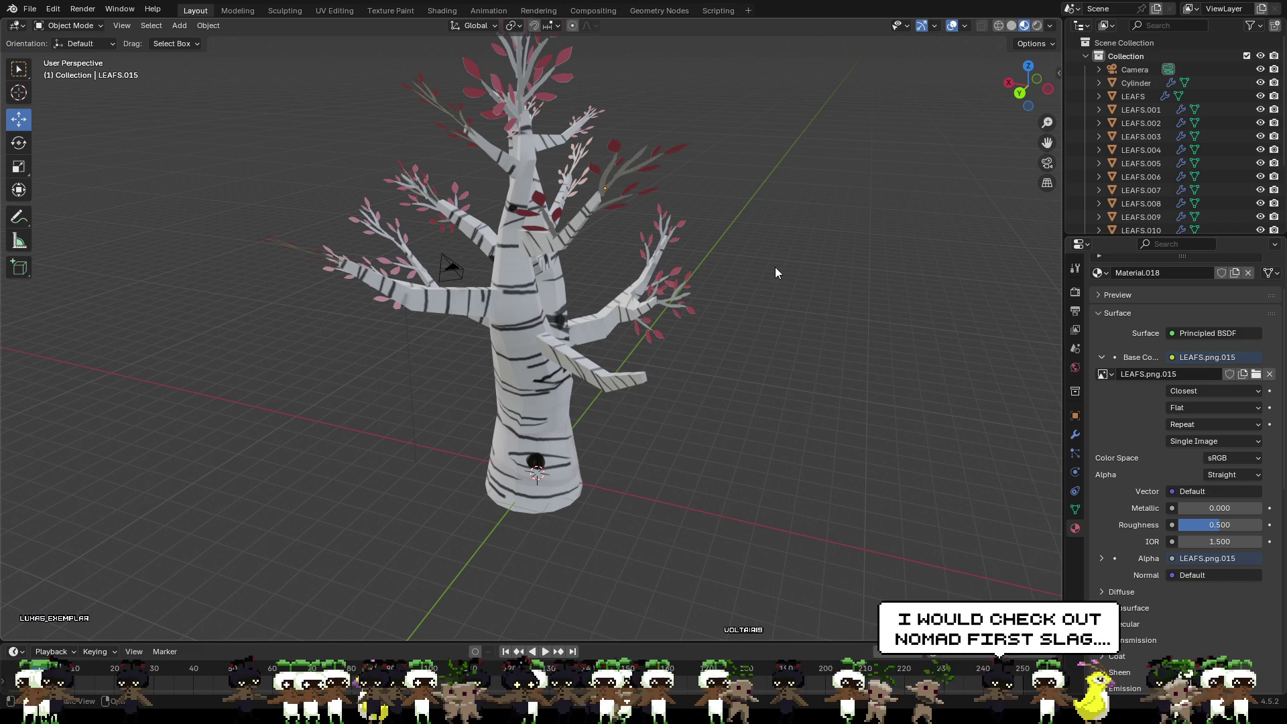
Step: Select the leaf plane on the upper-right branch and frame the whole tree in view
{"action": "middle_click_drag", "start_coordinate": [775, 267], "coordinate": [859, 241]}
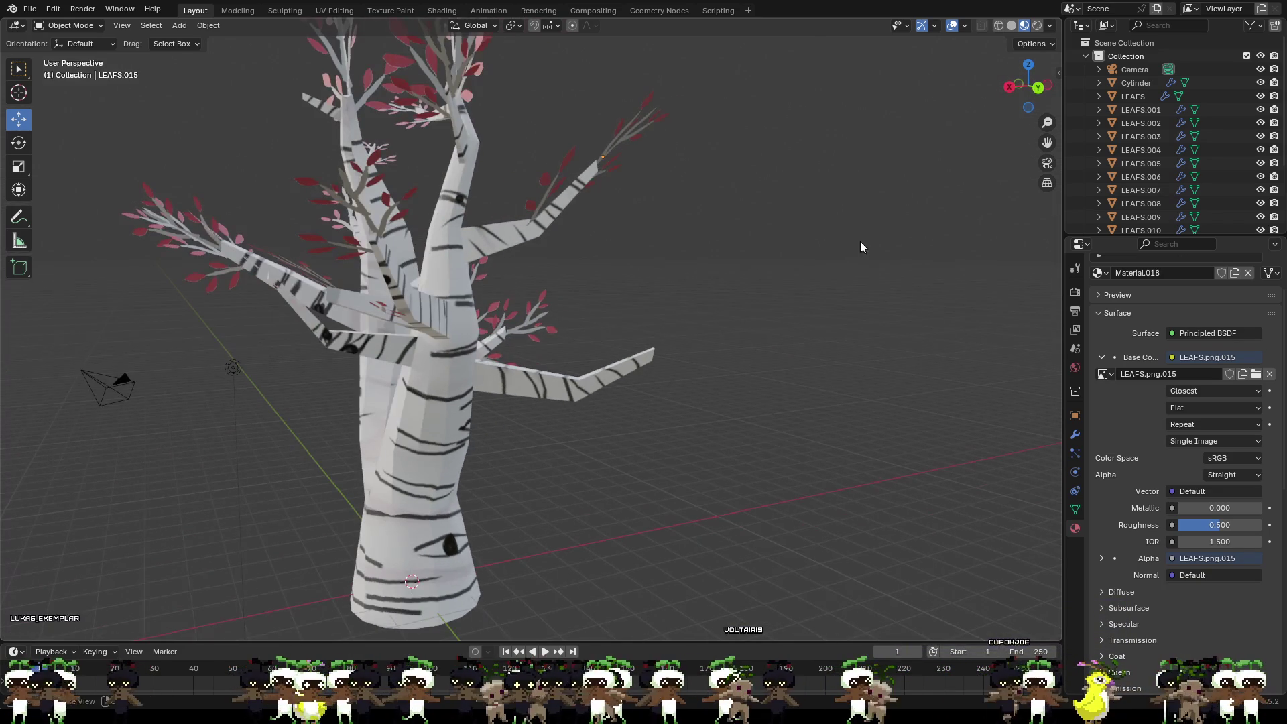
{"action": "mouse_move", "coordinate": [741, 294]}
{"action": "middle_mouse_down"}
{"action": "mouse_move", "coordinate": [878, 326]}
{"action": "mouse_move", "coordinate": [862, 363]}
{"action": "mouse_move", "coordinate": [775, 316]}
{"action": "mouse_move", "coordinate": [752, 323]}
{"action": "mouse_move", "coordinate": [696, 298]}
{"action": "mouse_move", "coordinate": [704, 205]}
{"action": "middle_mouse_up"}
{"action": "scroll", "coordinate": [775, 319], "scroll_direction": "up", "scroll_amount": 3}
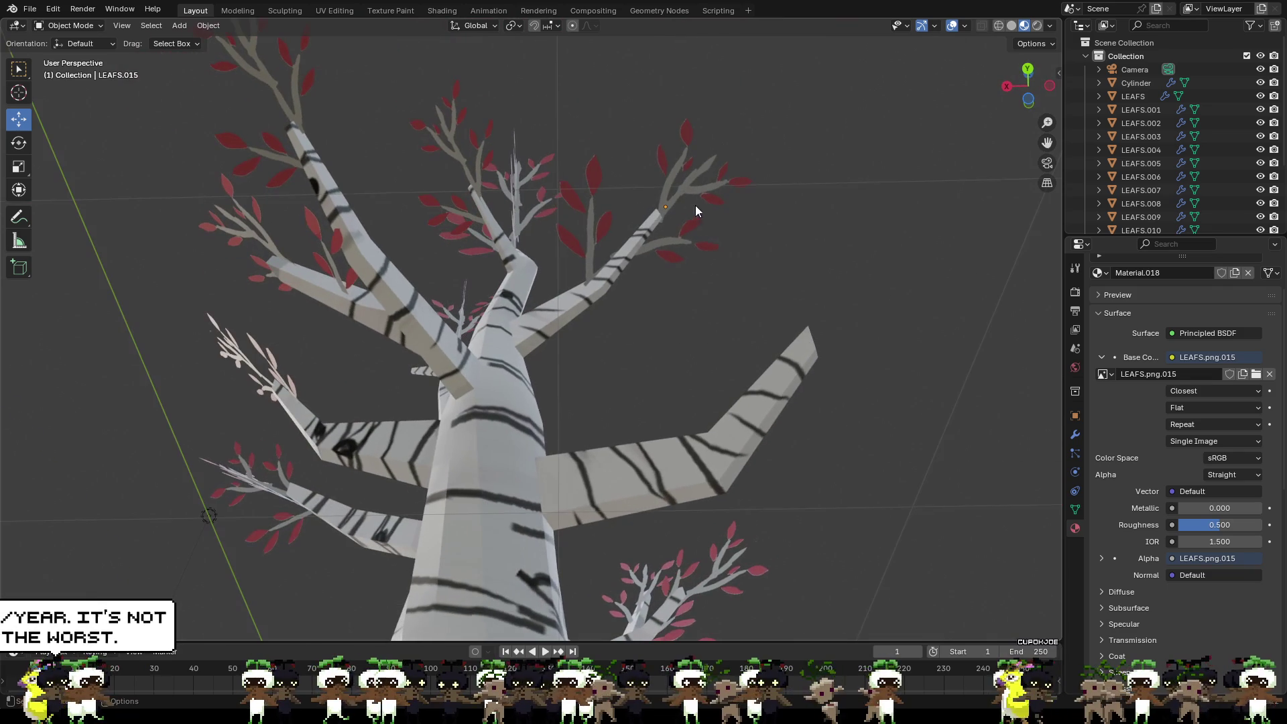
{"action": "left_click", "coordinate": [659, 212]}
{"action": "left_click", "coordinate": [680, 199]}
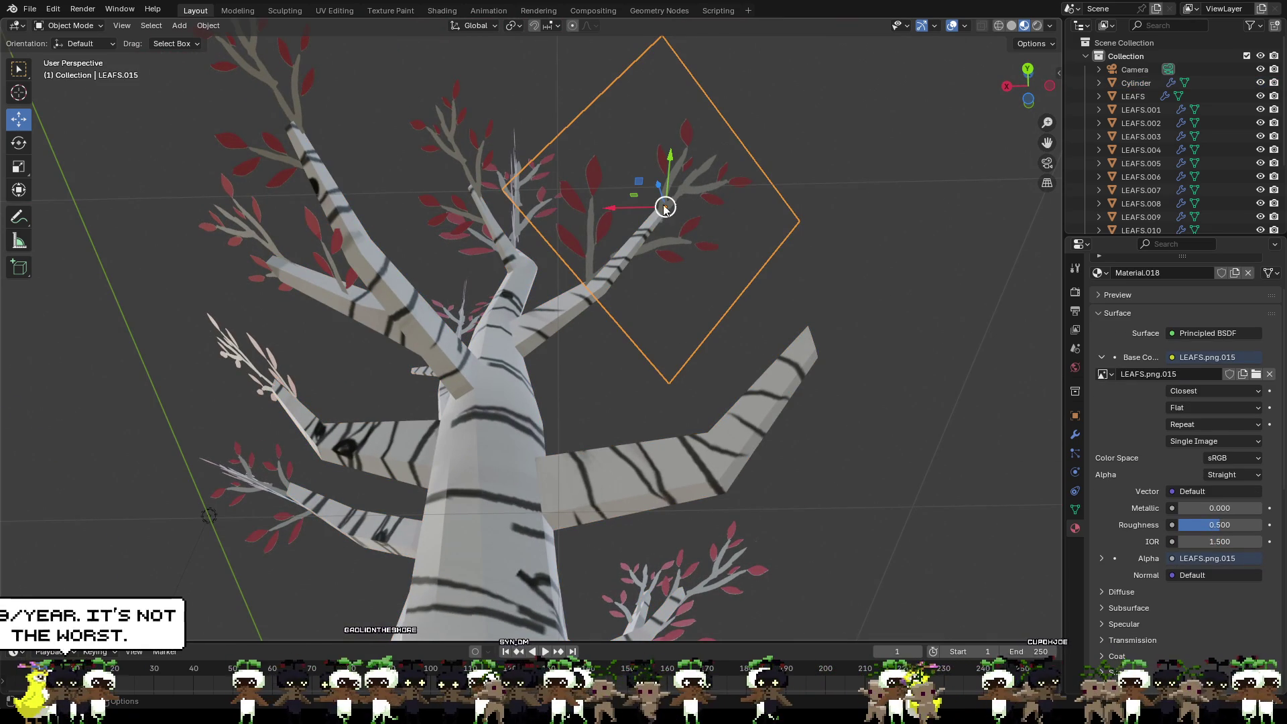
{"action": "mouse_move", "coordinate": [689, 195]}
{"action": "middle_mouse_down"}
{"action": "mouse_move", "coordinate": [654, 239]}
{"action": "mouse_move", "coordinate": [709, 316]}
{"action": "mouse_move", "coordinate": [765, 315]}
{"action": "middle_mouse_up"}
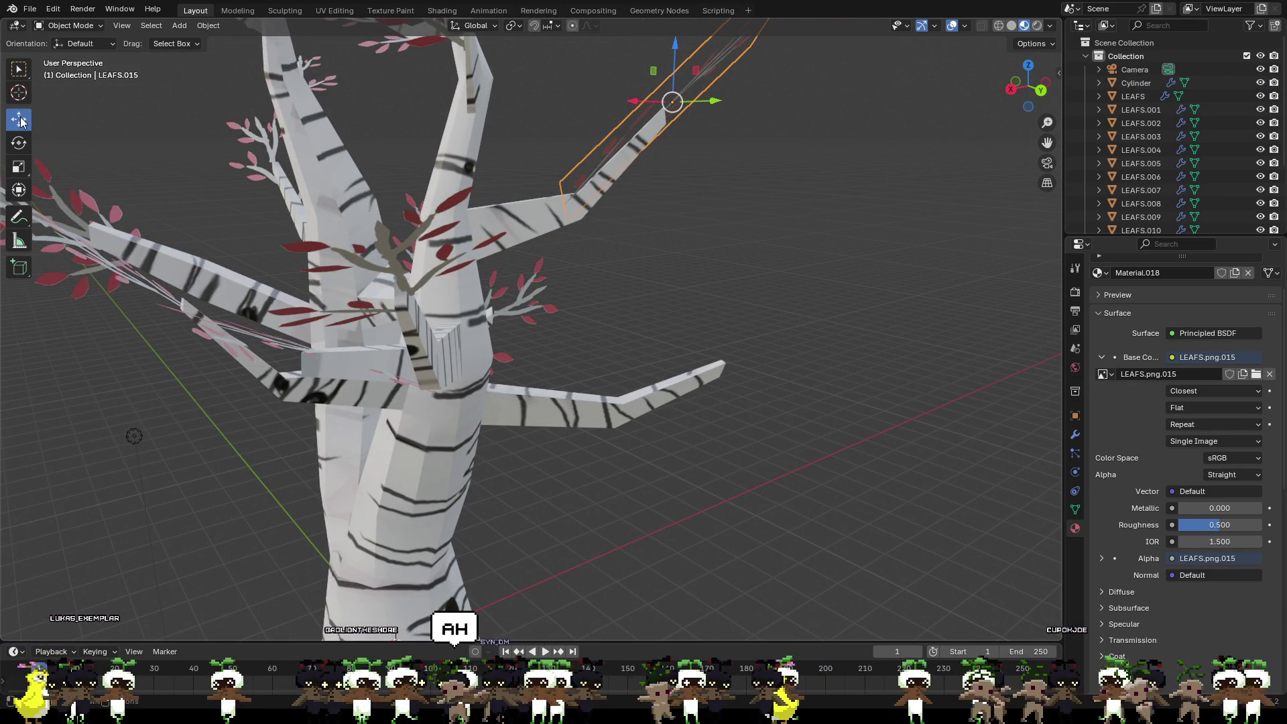
{"action": "mouse_move", "coordinate": [664, 111]}
{"action": "middle_mouse_down"}
{"action": "mouse_move", "coordinate": [680, 124]}
{"action": "mouse_move", "coordinate": [664, 180]}
{"action": "mouse_move", "coordinate": [711, 200]}
{"action": "mouse_move", "coordinate": [721, 164]}
{"action": "middle_mouse_up"}
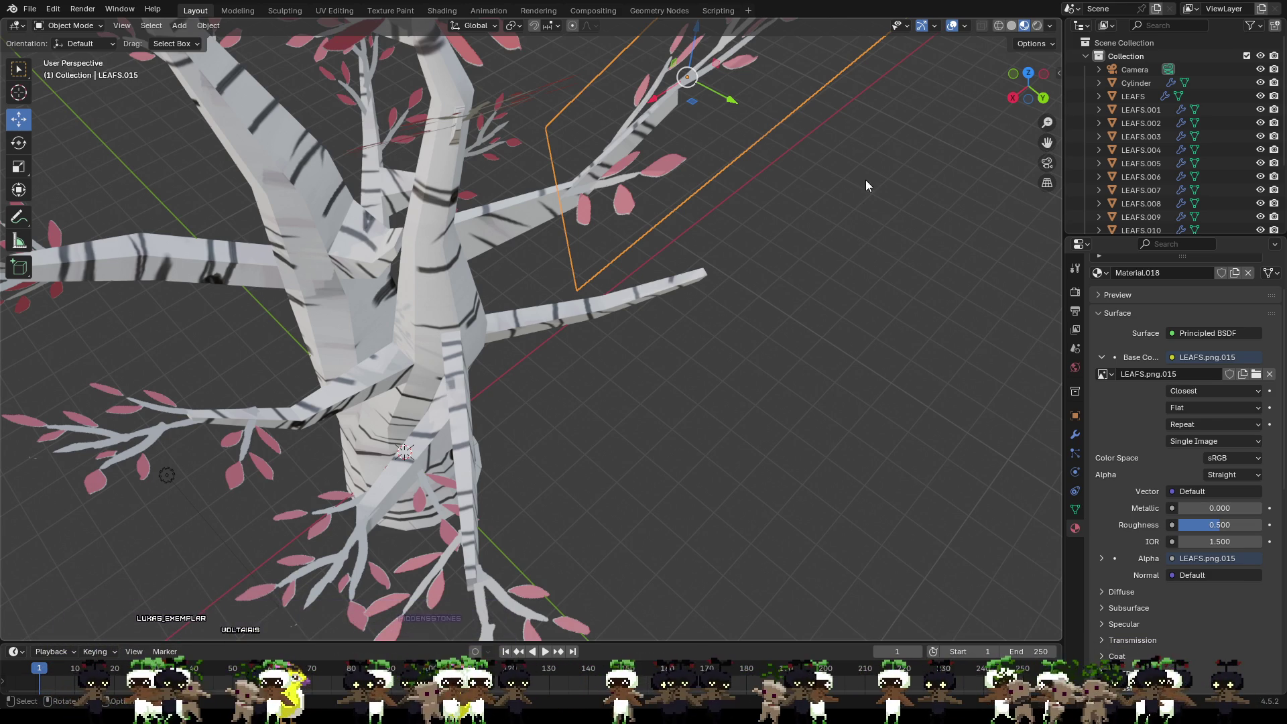
{"action": "mouse_move", "coordinate": [818, 294]}
{"action": "middle_mouse_down"}
{"action": "mouse_move", "coordinate": [670, 219]}
{"action": "mouse_move", "coordinate": [761, 222]}
{"action": "middle_mouse_up"}
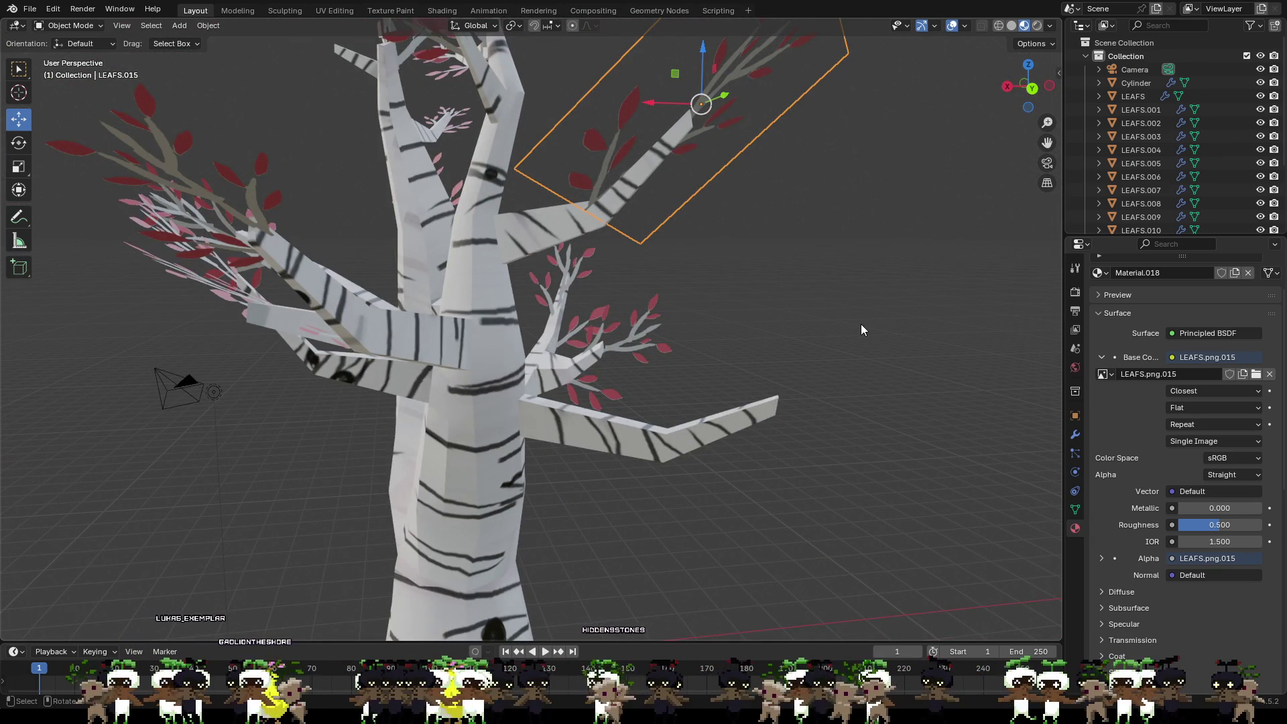
{"action": "key", "text": "a"}
{"action": "key", "text": "KP_Decimal"}
Step: Paste a copy of the thin leaf plane and drag it down toward the lower right branch
{"action": "key", "text": "alt+a"}
{"action": "mouse_move", "coordinate": [904, 357]}
{"action": "middle_mouse_down"}
{"action": "mouse_move", "coordinate": [739, 488]}
{"action": "mouse_move", "coordinate": [742, 465]}
{"action": "mouse_move", "coordinate": [634, 523]}
{"action": "mouse_move", "coordinate": [735, 426]}
{"action": "mouse_move", "coordinate": [839, 466]}
{"action": "middle_mouse_up"}
{"action": "left_click", "coordinate": [643, 142]}
{"action": "mouse_move", "coordinate": [753, 278]}
{"action": "middle_mouse_down"}
{"action": "mouse_move", "coordinate": [713, 215]}
{"action": "mouse_move", "coordinate": [607, 227]}
{"action": "mouse_move", "coordinate": [622, 266]}
{"action": "mouse_move", "coordinate": [703, 267]}
{"action": "middle_mouse_up"}
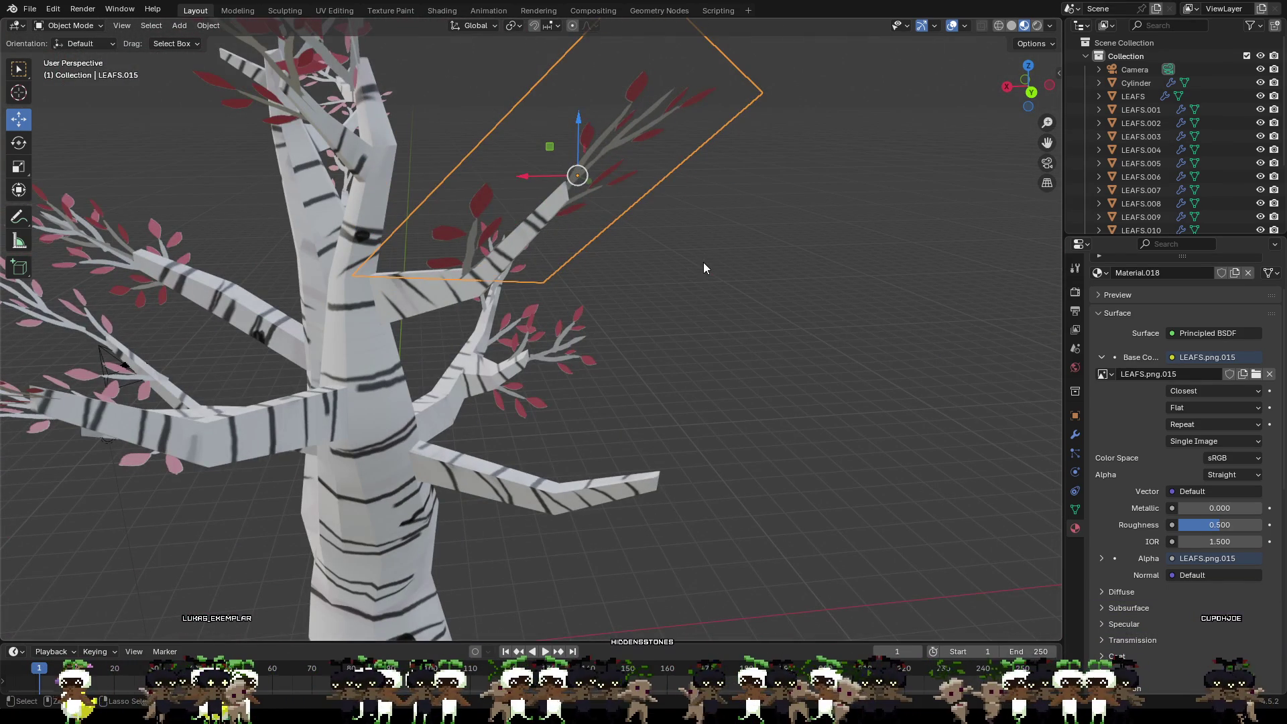
{"action": "key", "text": "ctrl+v"}
{"action": "mouse_move", "coordinate": [669, 223]}
{"action": "middle_mouse_down"}
{"action": "mouse_move", "coordinate": [719, 314]}
{"action": "mouse_move", "coordinate": [655, 303]}
{"action": "mouse_move", "coordinate": [784, 405]}
{"action": "mouse_move", "coordinate": [758, 307]}
{"action": "middle_mouse_up"}
{"action": "key", "text": "g"}
{"action": "left_click", "coordinate": [655, 338]}
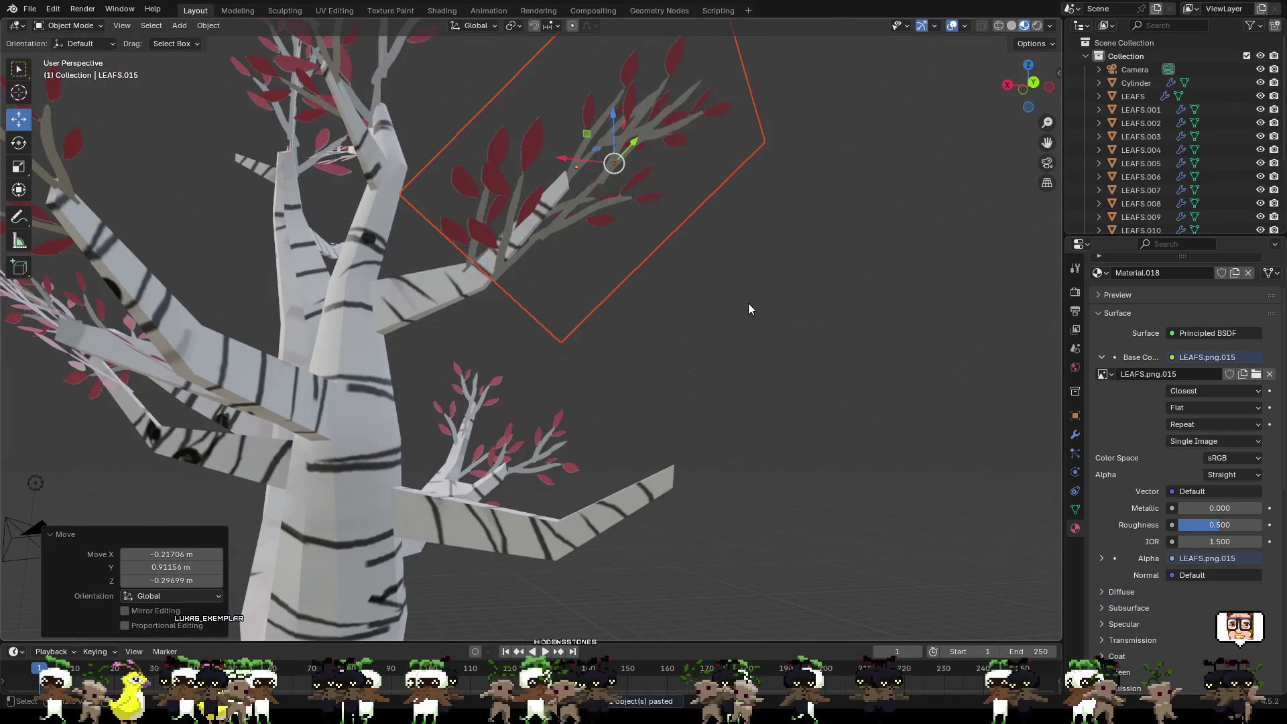
{"action": "key", "text": "g"}
{"action": "left_click", "coordinate": [804, 563]}
{"action": "mouse_move", "coordinate": [805, 563]}
{"action": "middle_mouse_down"}
{"action": "mouse_move", "coordinate": [659, 541]}
{"action": "mouse_move", "coordinate": [599, 479]}
{"action": "mouse_move", "coordinate": [512, 476]}
{"action": "middle_mouse_up"}
{"action": "key", "text": "g"}
{"action": "left_click", "coordinate": [591, 456]}
{"action": "mouse_move", "coordinate": [591, 457]}
{"action": "middle_mouse_down"}
{"action": "mouse_move", "coordinate": [707, 478]}
{"action": "mouse_move", "coordinate": [730, 526]}
{"action": "mouse_move", "coordinate": [158, 246]}
{"action": "middle_mouse_up"}
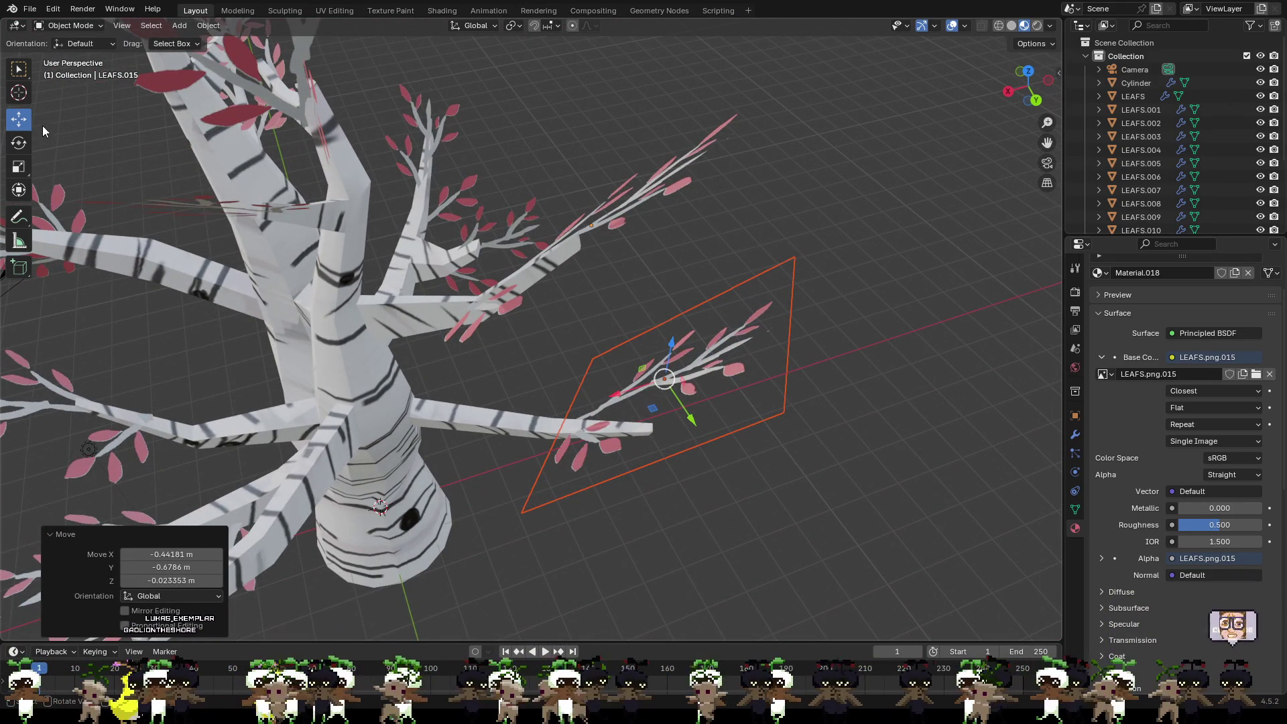
Step: Tilt and rotate the copied leaf plane so it follows the branch direction
{"action": "left_click", "coordinate": [19, 142]}
{"action": "mouse_move", "coordinate": [714, 466]}
{"action": "middle_mouse_down"}
{"action": "mouse_move", "coordinate": [589, 383]}
{"action": "mouse_move", "coordinate": [559, 455]}
{"action": "middle_mouse_up"}
{"action": "left_click_drag", "start_coordinate": [581, 455], "coordinate": [560, 452]}
{"action": "mouse_move", "coordinate": [560, 454]}
{"action": "middle_mouse_down"}
{"action": "mouse_move", "coordinate": [597, 398]}
{"action": "mouse_move", "coordinate": [577, 382]}
{"action": "mouse_move", "coordinate": [702, 399]}
{"action": "mouse_move", "coordinate": [564, 376]}
{"action": "middle_mouse_up"}
{"action": "left_click", "coordinate": [21, 128]}
{"action": "left_click", "coordinate": [18, 142]}
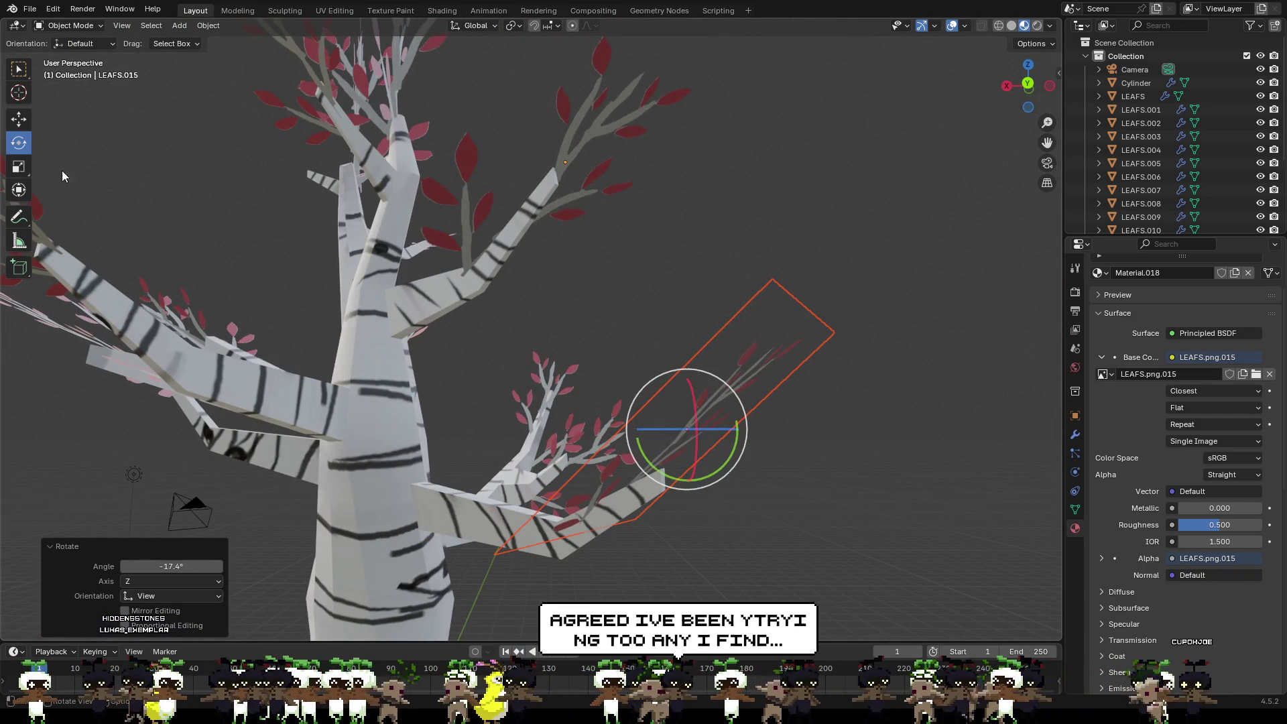
{"action": "left_click_drag", "start_coordinate": [727, 393], "coordinate": [739, 396]}
{"action": "left_click", "coordinate": [739, 395]}
{"action": "middle_click_drag", "start_coordinate": [785, 453], "coordinate": [381, 343]}
Step: Slide the leaf plane along the lower right branch, turn it about twenty degrees and lower it slightly
{"action": "left_click", "coordinate": [18, 119]}
{"action": "mouse_move", "coordinate": [663, 405]}
{"action": "left_mouse_down"}
{"action": "mouse_move", "coordinate": [698, 413]}
{"action": "mouse_move", "coordinate": [717, 439]}
{"action": "left_mouse_up"}
{"action": "middle_click_drag", "start_coordinate": [717, 440], "coordinate": [587, 358]}
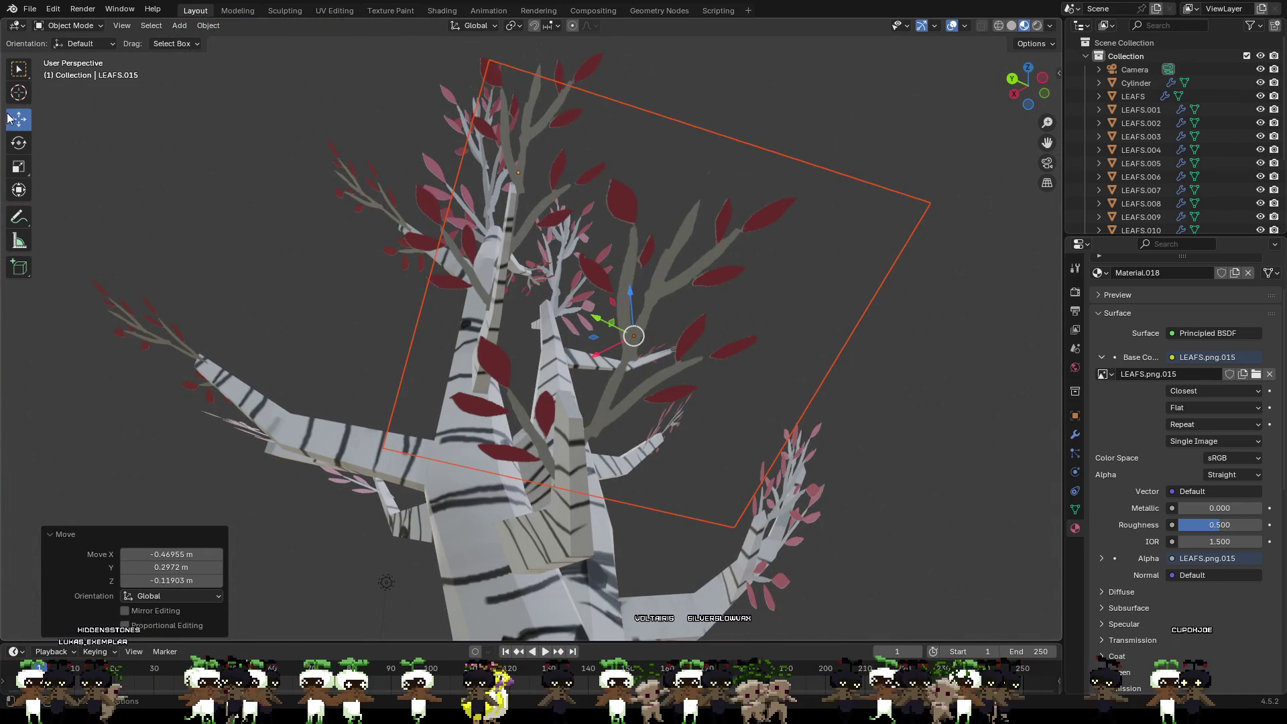
{"action": "left_click", "coordinate": [18, 142]}
{"action": "left_click_drag", "start_coordinate": [653, 292], "coordinate": [477, 256]}
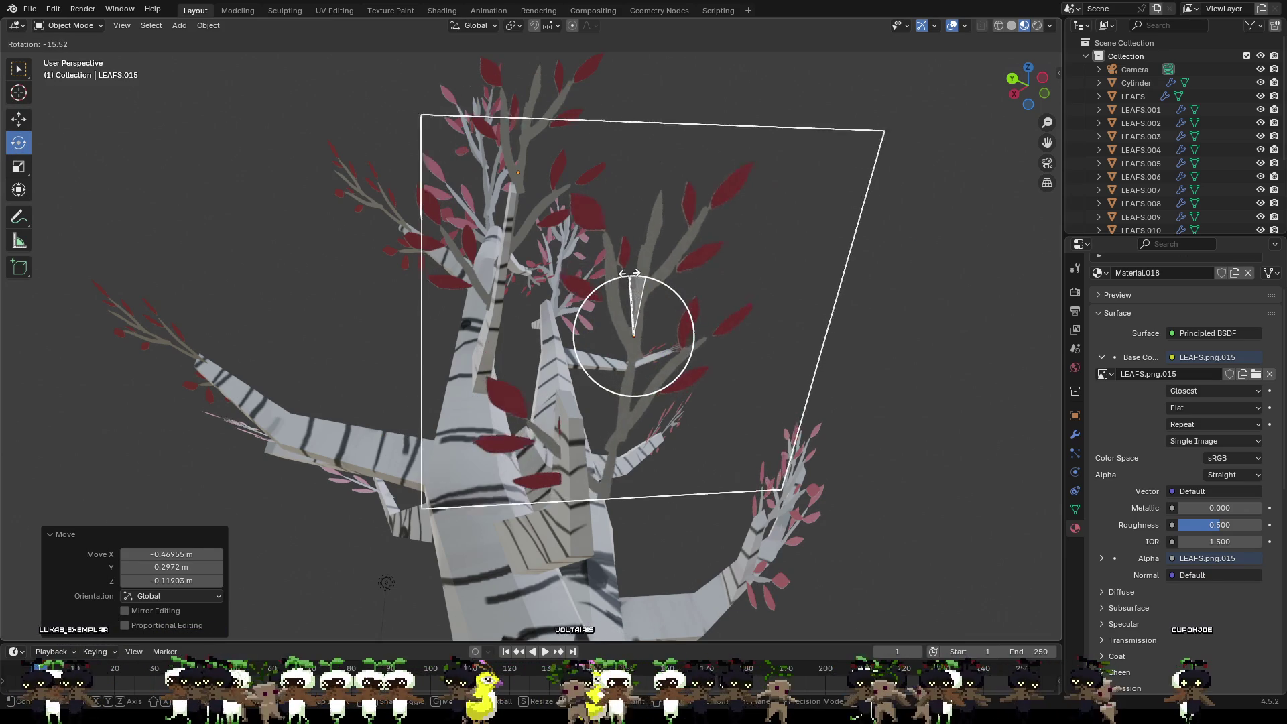
{"action": "left_click", "coordinate": [18, 119]}
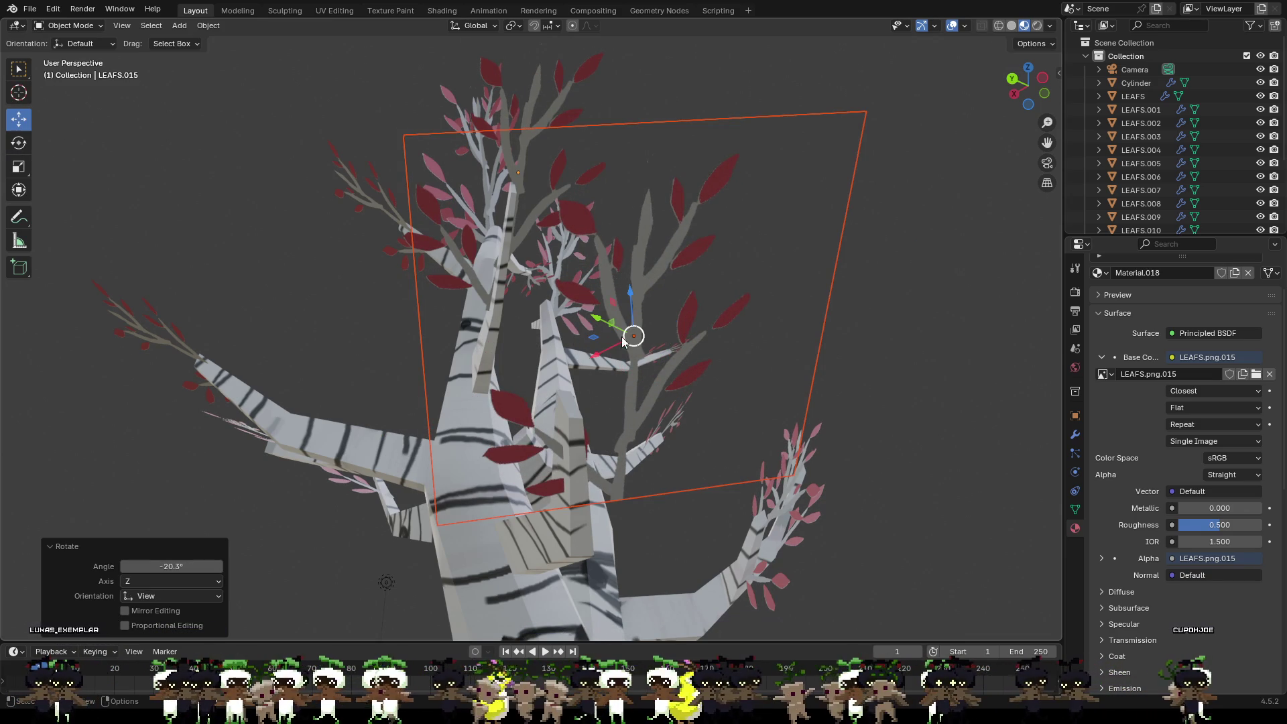
{"action": "left_click_drag", "start_coordinate": [602, 333], "coordinate": [543, 293]}
{"action": "mouse_move", "coordinate": [543, 291]}
{"action": "middle_mouse_down"}
{"action": "mouse_move", "coordinate": [671, 405]}
{"action": "mouse_move", "coordinate": [719, 392]}
{"action": "middle_mouse_up"}
{"action": "left_click_drag", "start_coordinate": [719, 391], "coordinate": [734, 417]}
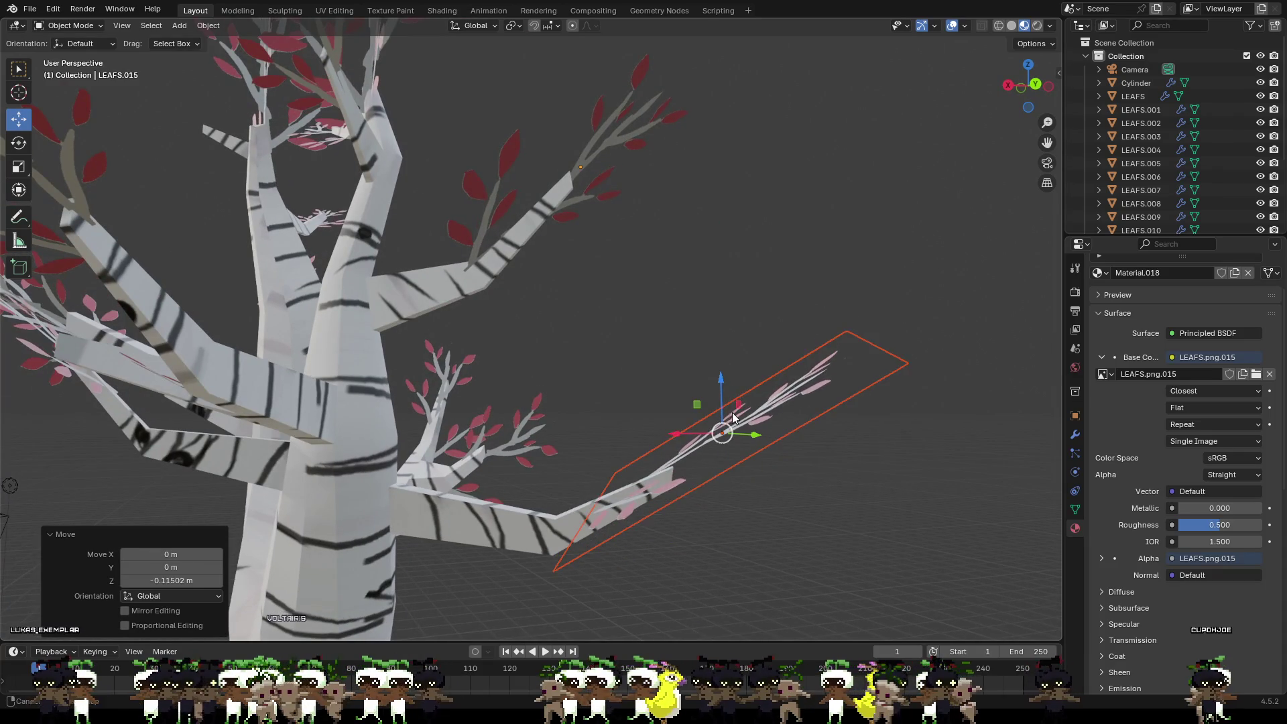
{"action": "middle_click_drag", "start_coordinate": [733, 417], "coordinate": [617, 365]}
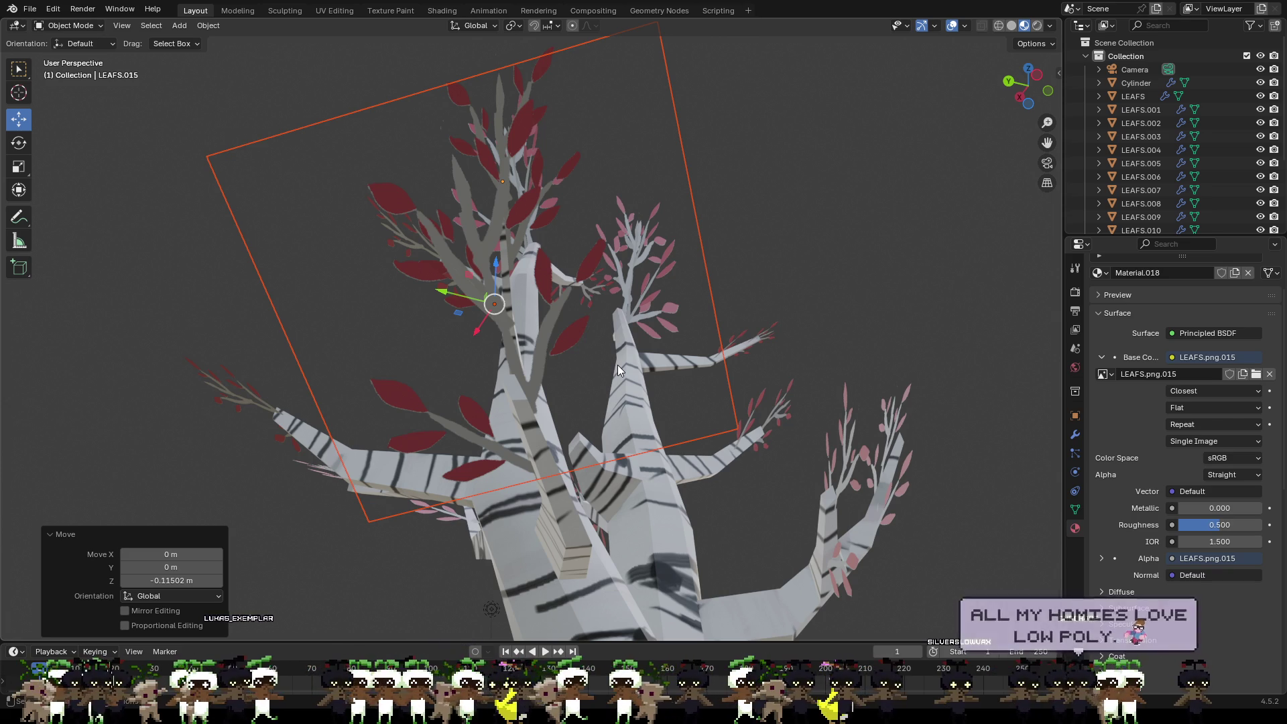
Step: Lower the copied leaf plane along Z, turn it about 8° and nudge it onto its branch
{"action": "mouse_move", "coordinate": [617, 366]}
{"action": "middle_mouse_down"}
{"action": "mouse_move", "coordinate": [689, 335]}
{"action": "mouse_move", "coordinate": [829, 378]}
{"action": "middle_mouse_up"}
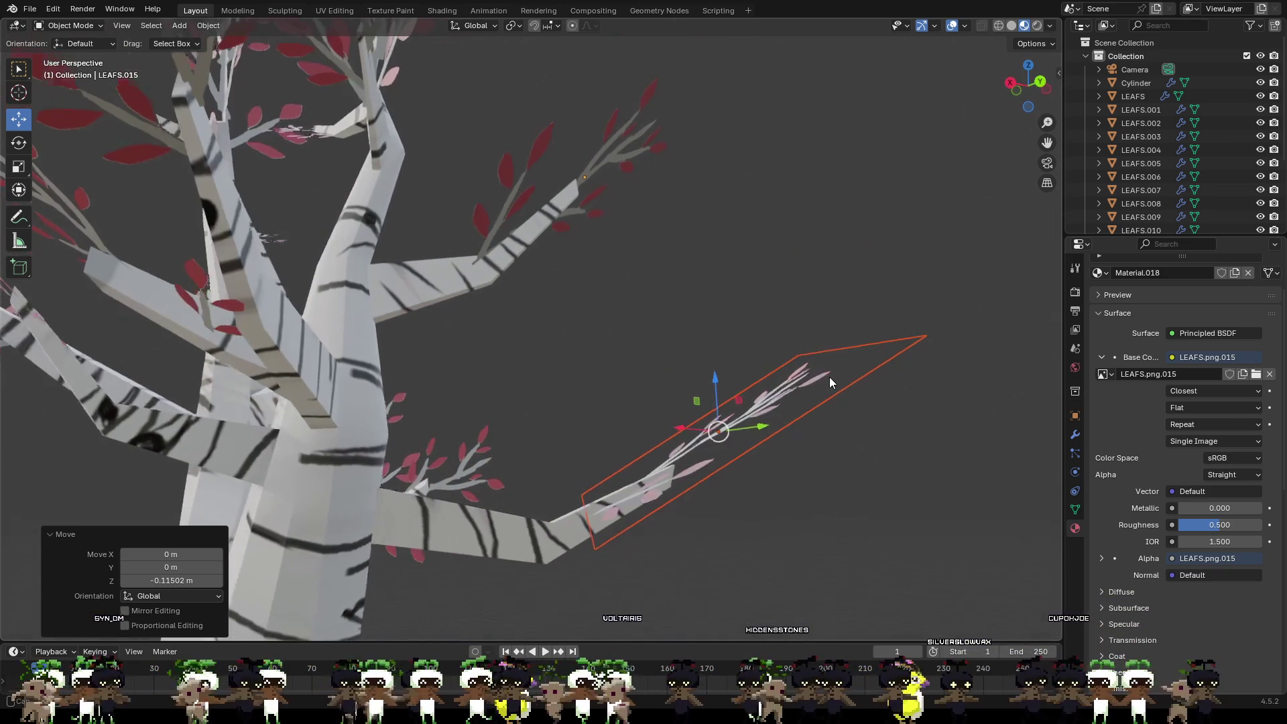
{"action": "key", "text": "g"}
{"action": "key", "text": "z"}
{"action": "left_click", "coordinate": [713, 395]}
{"action": "mouse_move", "coordinate": [713, 395]}
{"action": "middle_mouse_down"}
{"action": "mouse_move", "coordinate": [754, 545]}
{"action": "mouse_move", "coordinate": [729, 368]}
{"action": "middle_mouse_up"}
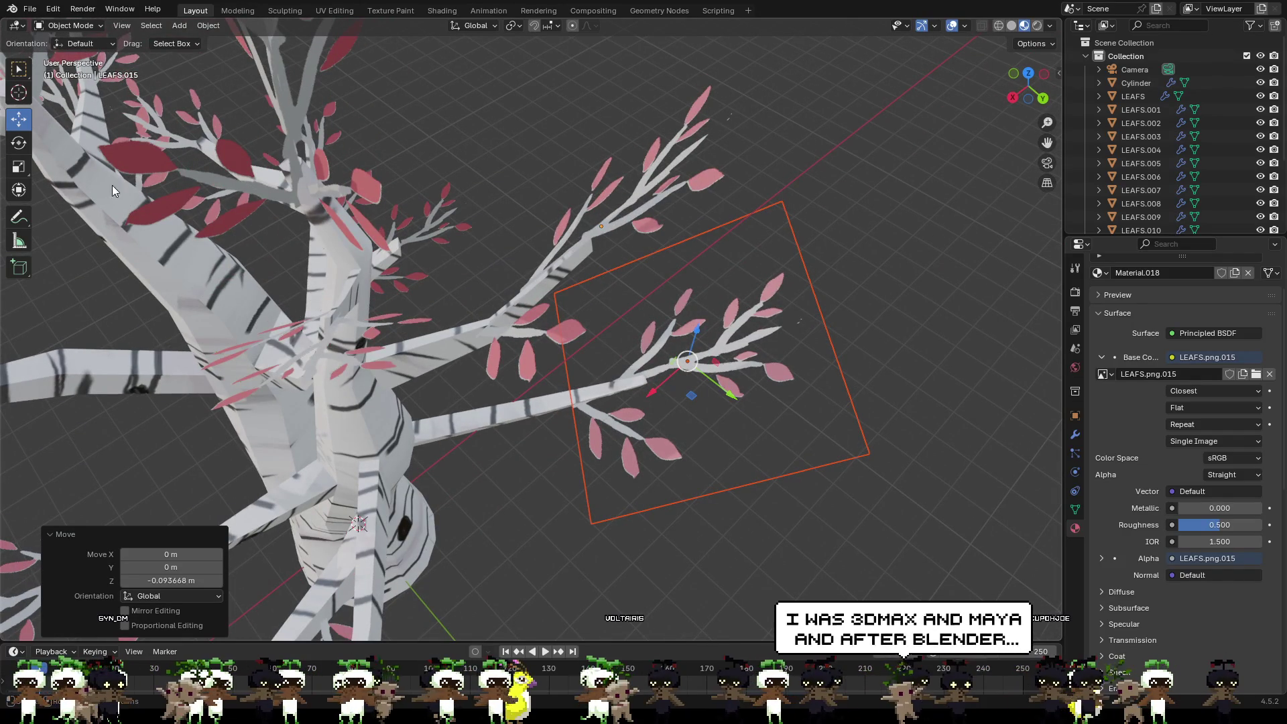
{"action": "left_click", "coordinate": [18, 142]}
{"action": "left_click_drag", "start_coordinate": [719, 311], "coordinate": [740, 294]}
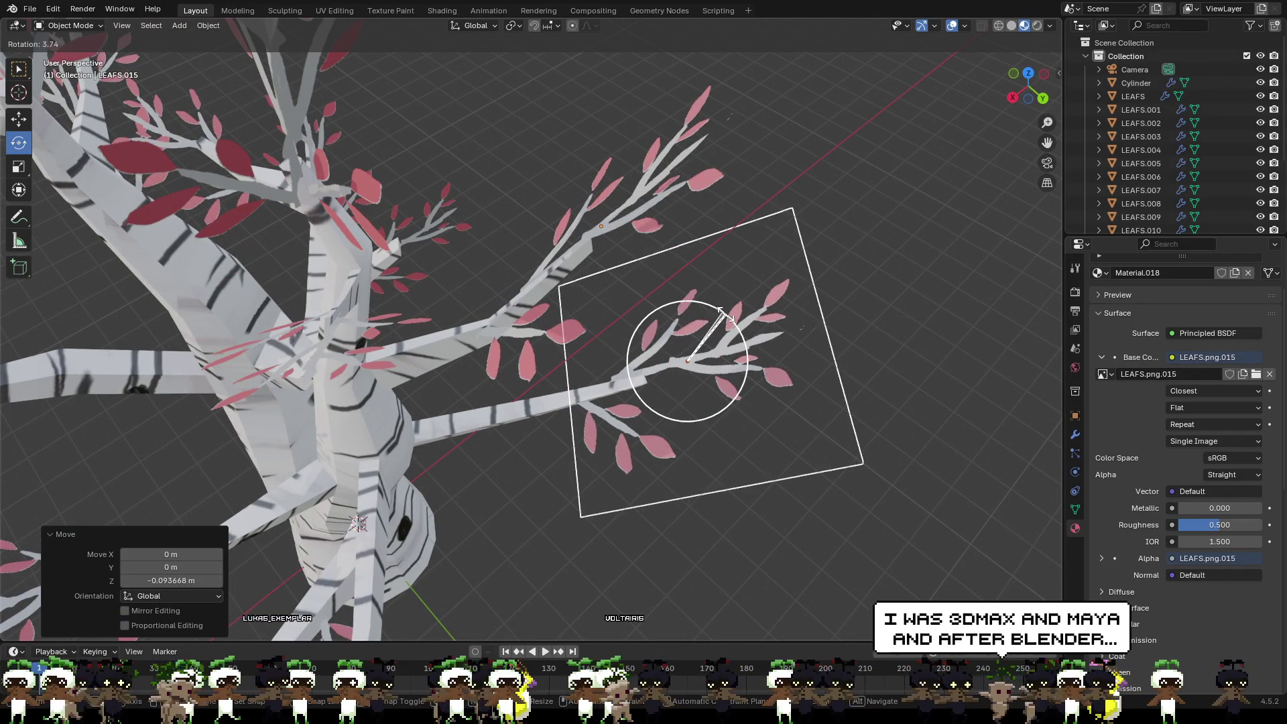
{"action": "left_click", "coordinate": [18, 119]}
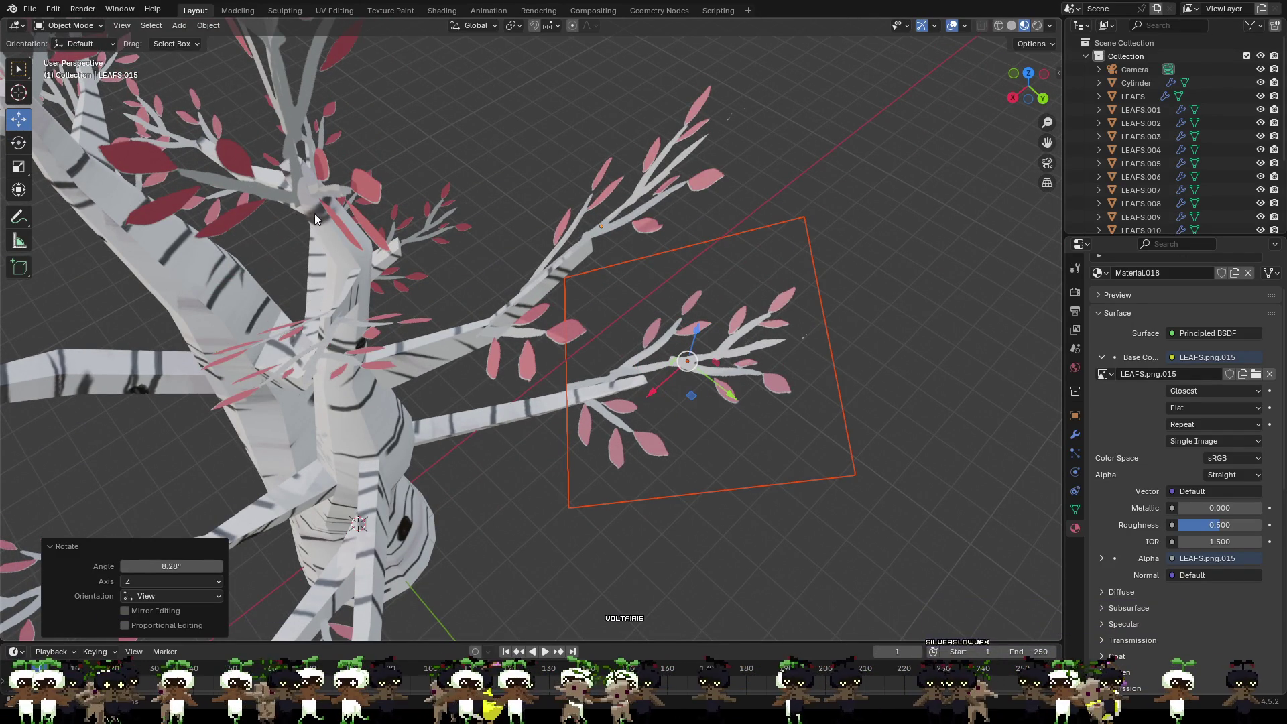
{"action": "left_click_drag", "start_coordinate": [686, 361], "coordinate": [694, 367]}
{"action": "mouse_move", "coordinate": [693, 367]}
{"action": "middle_mouse_down"}
{"action": "mouse_move", "coordinate": [698, 306]}
{"action": "mouse_move", "coordinate": [608, 247]}
{"action": "mouse_move", "coordinate": [526, 244]}
{"action": "mouse_move", "coordinate": [519, 278]}
{"action": "mouse_move", "coordinate": [630, 329]}
{"action": "mouse_move", "coordinate": [346, 340]}
{"action": "mouse_move", "coordinate": [202, 310]}
{"action": "mouse_move", "coordinate": [138, 417]}
{"action": "mouse_move", "coordinate": [57, 407]}
{"action": "mouse_move", "coordinate": [1050, 386]}
{"action": "mouse_move", "coordinate": [837, 359]}
{"action": "mouse_move", "coordinate": [885, 359]}
{"action": "mouse_move", "coordinate": [11, 388]}
{"action": "mouse_move", "coordinate": [294, 370]}
{"action": "mouse_move", "coordinate": [234, 356]}
{"action": "mouse_move", "coordinate": [160, 353]}
{"action": "mouse_move", "coordinate": [262, 382]}
{"action": "mouse_move", "coordinate": [310, 375]}
{"action": "mouse_move", "coordinate": [402, 435]}
{"action": "mouse_move", "coordinate": [462, 433]}
{"action": "middle_mouse_up"}
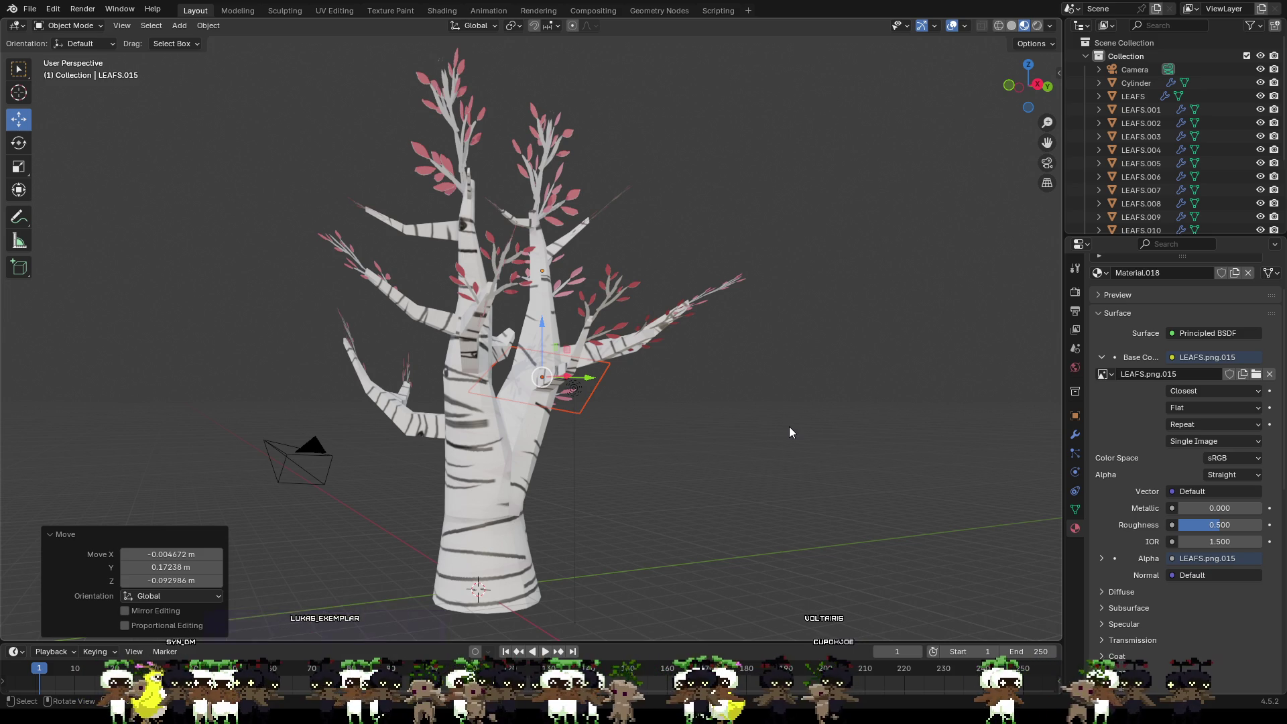
Step: Paste a copy of the LEAFS.004 leaf plane and turn it around the vertical axis
{"action": "mouse_move", "coordinate": [619, 351]}
{"action": "middle_mouse_down"}
{"action": "mouse_move", "coordinate": [759, 387]}
{"action": "mouse_move", "coordinate": [823, 430]}
{"action": "mouse_move", "coordinate": [927, 419]}
{"action": "mouse_move", "coordinate": [473, 310]}
{"action": "mouse_move", "coordinate": [936, 456]}
{"action": "mouse_move", "coordinate": [907, 432]}
{"action": "mouse_move", "coordinate": [801, 442]}
{"action": "mouse_move", "coordinate": [734, 430]}
{"action": "mouse_move", "coordinate": [770, 439]}
{"action": "middle_mouse_up"}
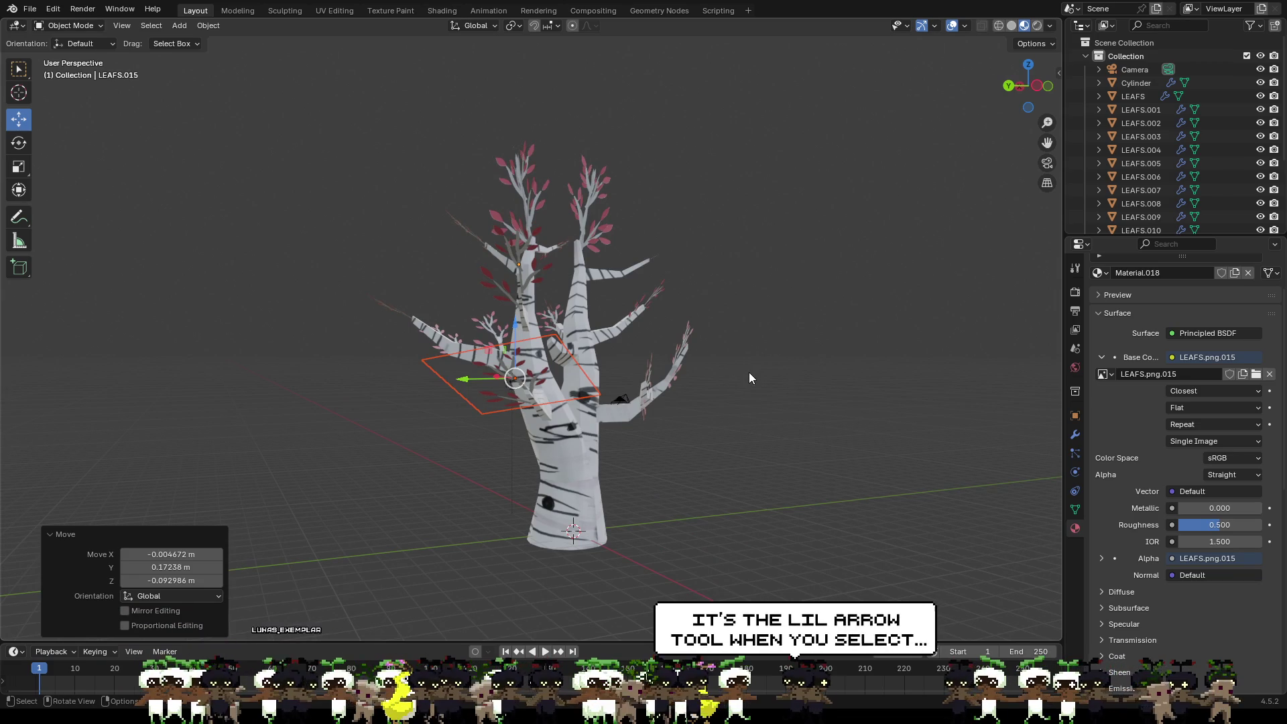
{"action": "left_click", "coordinate": [687, 354]}
{"action": "middle_click_drag", "start_coordinate": [718, 410], "coordinate": [795, 455]}
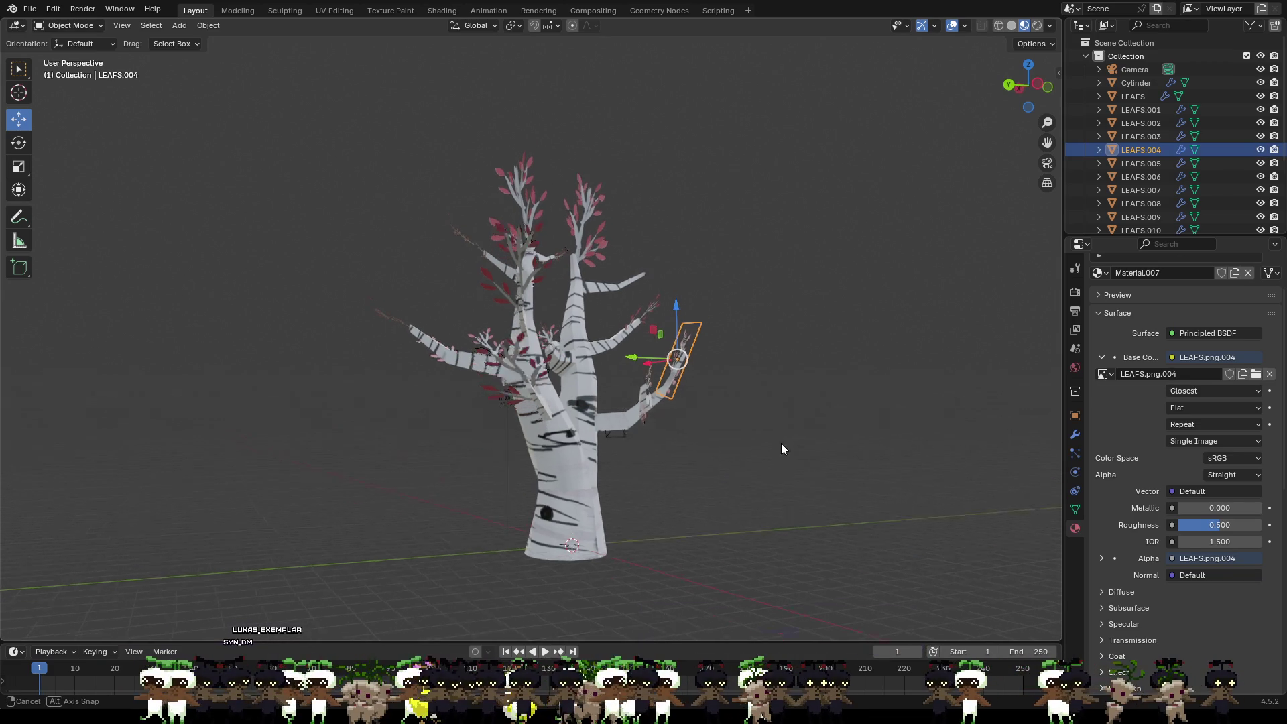
{"action": "scroll", "coordinate": [771, 412], "scroll_direction": "up", "scroll_amount": 3}
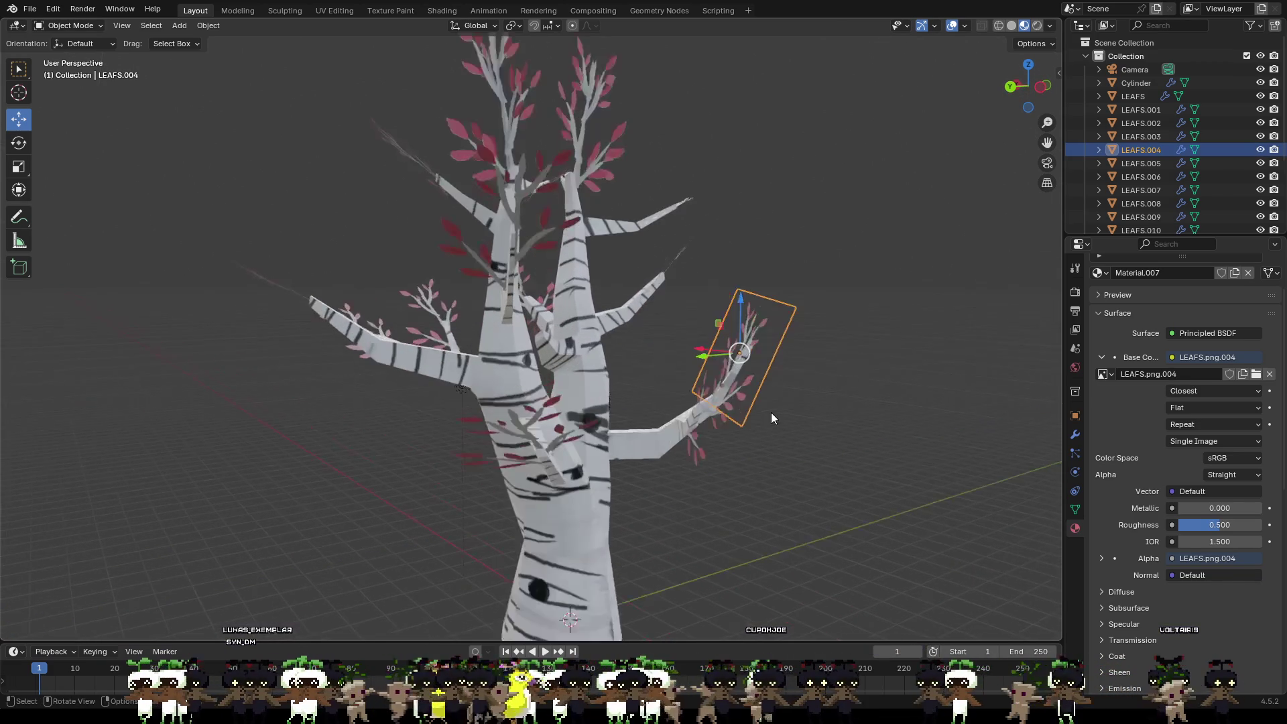
{"action": "middle_click_drag", "start_coordinate": [771, 413], "coordinate": [852, 417]}
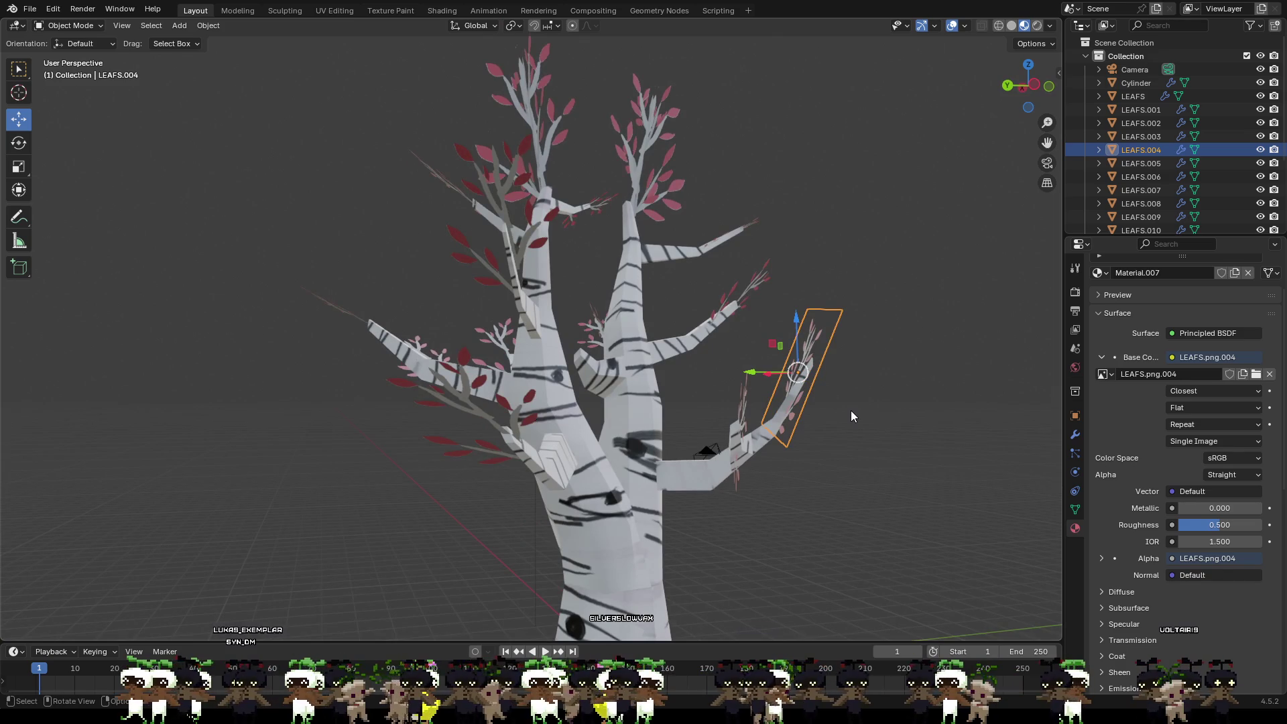
{"action": "key", "text": "ctrl+v"}
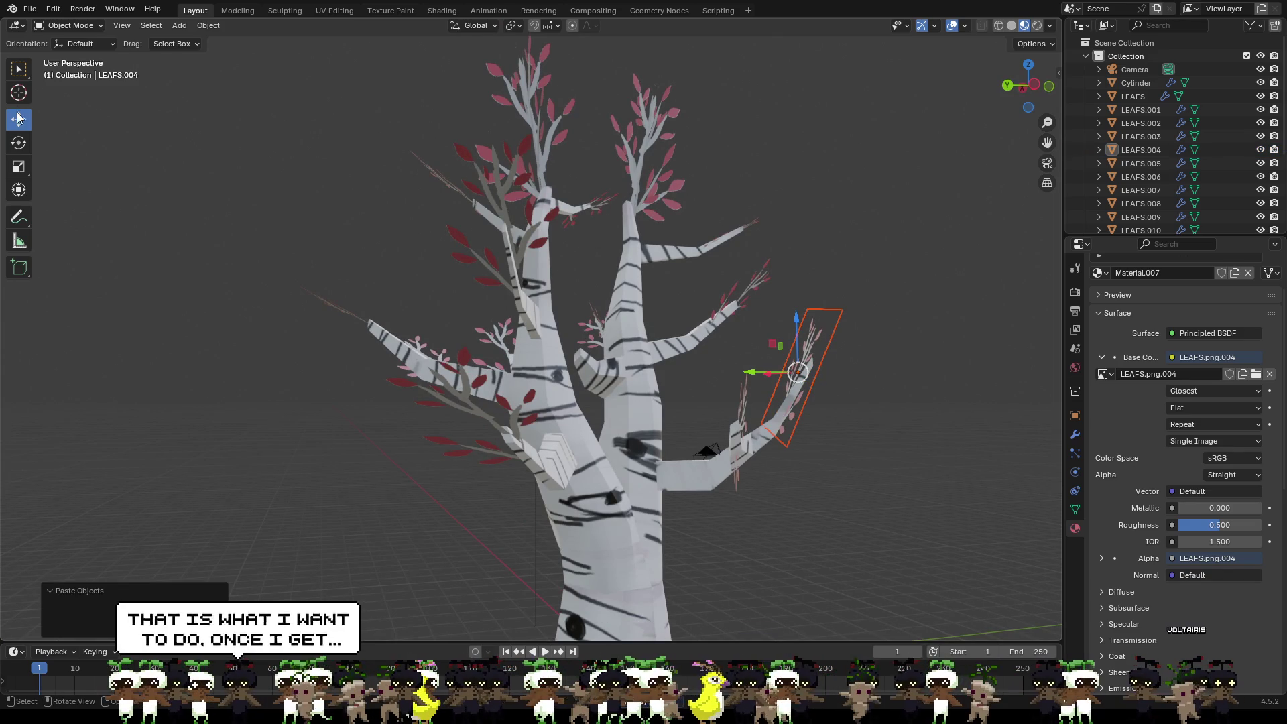
{"action": "left_click", "coordinate": [19, 142]}
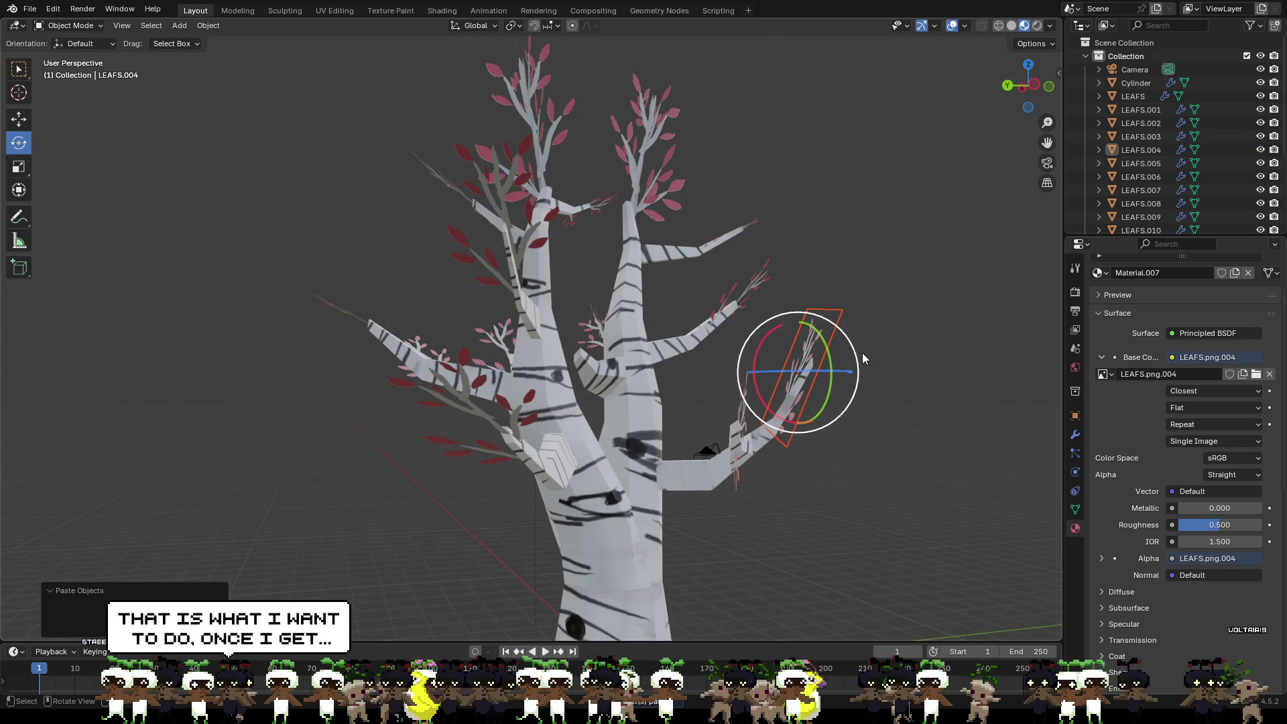
{"action": "mouse_move", "coordinate": [844, 372]}
{"action": "left_mouse_down"}
{"action": "mouse_move", "coordinate": [808, 373]}
{"action": "mouse_move", "coordinate": [829, 335]}
{"action": "mouse_move", "coordinate": [850, 341]}
{"action": "mouse_move", "coordinate": [819, 350]}
{"action": "left_mouse_up"}
{"action": "mouse_move", "coordinate": [799, 339]}
{"action": "middle_mouse_down"}
{"action": "mouse_move", "coordinate": [856, 431]}
{"action": "mouse_move", "coordinate": [756, 463]}
{"action": "mouse_move", "coordinate": [722, 434]}
{"action": "mouse_move", "coordinate": [683, 451]}
{"action": "middle_mouse_up"}
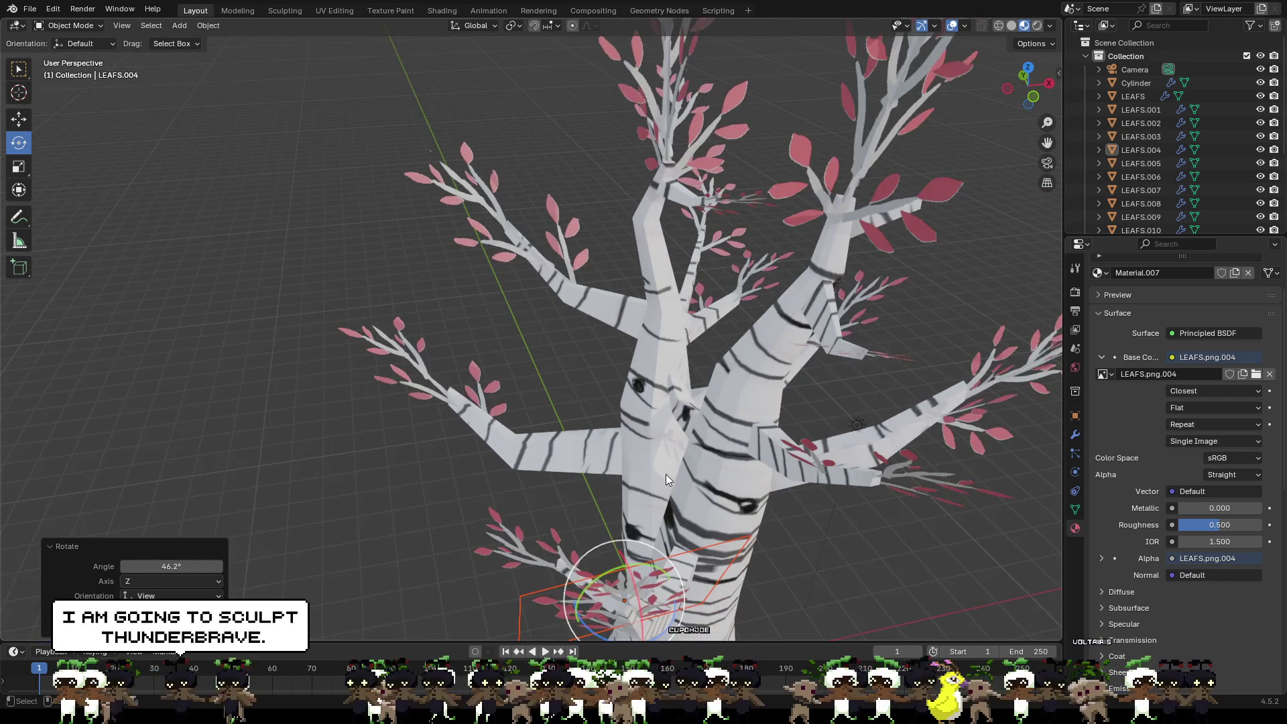
{"action": "scroll", "coordinate": [673, 536], "scroll_direction": "down", "scroll_amount": 4}
{"action": "middle_click_drag", "start_coordinate": [672, 536], "coordinate": [617, 523]}
{"action": "left_click_drag", "start_coordinate": [588, 443], "coordinate": [549, 441]}
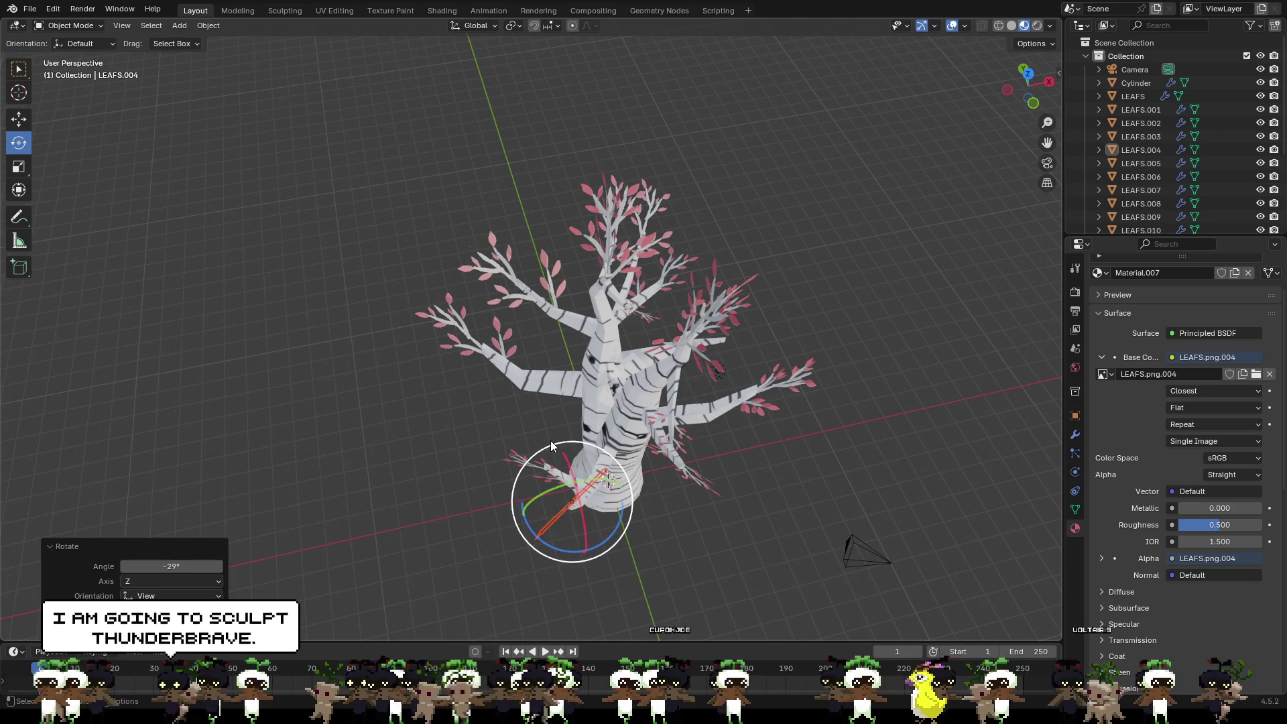
{"action": "mouse_move", "coordinate": [549, 440]}
{"action": "middle_mouse_down"}
{"action": "mouse_move", "coordinate": [619, 394]}
{"action": "mouse_move", "coordinate": [614, 478]}
{"action": "middle_mouse_up"}
{"action": "middle_click_drag", "start_coordinate": [688, 399], "coordinate": [710, 365]}
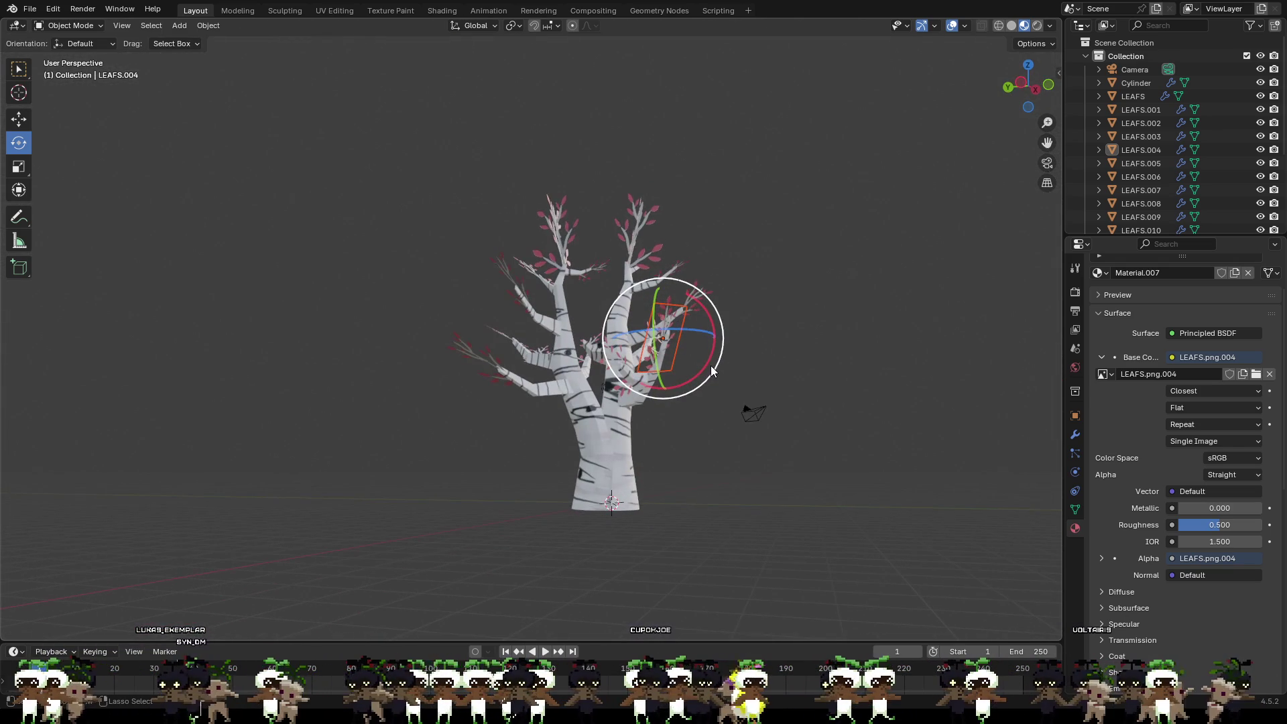
{"action": "scroll", "coordinate": [747, 388], "scroll_direction": "up", "scroll_amount": 1}
{"action": "scroll", "coordinate": [723, 375], "scroll_direction": "up", "scroll_amount": 2}
{"action": "scroll", "coordinate": [836, 384], "scroll_direction": "up", "scroll_amount": 2}
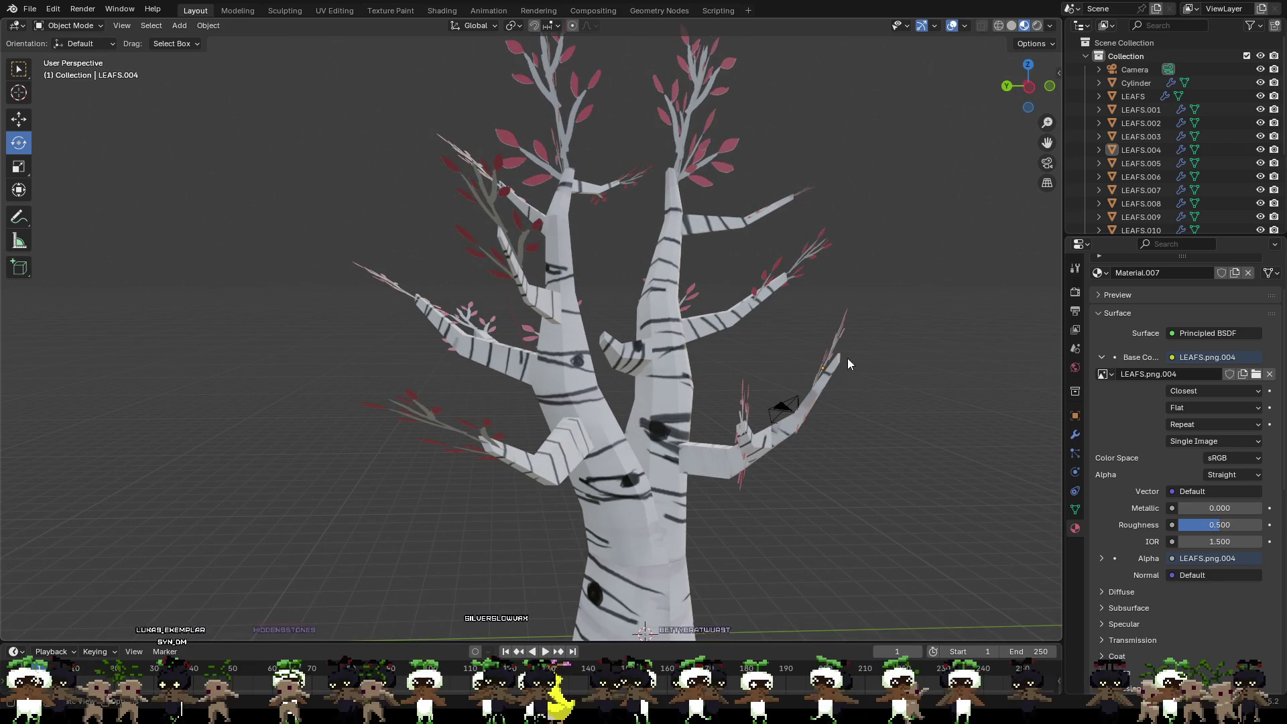
Step: Rotate LEAFS.004 to a new angle on the right-side branch, undoing the last -48° turn
{"action": "left_click", "coordinate": [831, 353]}
{"action": "left_click_drag", "start_coordinate": [867, 332], "coordinate": [912, 360]}
{"action": "mouse_move", "coordinate": [912, 360]}
{"action": "middle_mouse_down"}
{"action": "mouse_move", "coordinate": [830, 377]}
{"action": "mouse_move", "coordinate": [778, 431]}
{"action": "middle_mouse_up"}
{"action": "scroll", "coordinate": [733, 529], "scroll_direction": "down", "scroll_amount": 3}
{"action": "left_click_drag", "start_coordinate": [619, 469], "coordinate": [548, 555]}
{"action": "mouse_move", "coordinate": [548, 555]}
{"action": "middle_mouse_down"}
{"action": "mouse_move", "coordinate": [644, 526]}
{"action": "mouse_move", "coordinate": [725, 464]}
{"action": "mouse_move", "coordinate": [816, 348]}
{"action": "middle_mouse_up"}
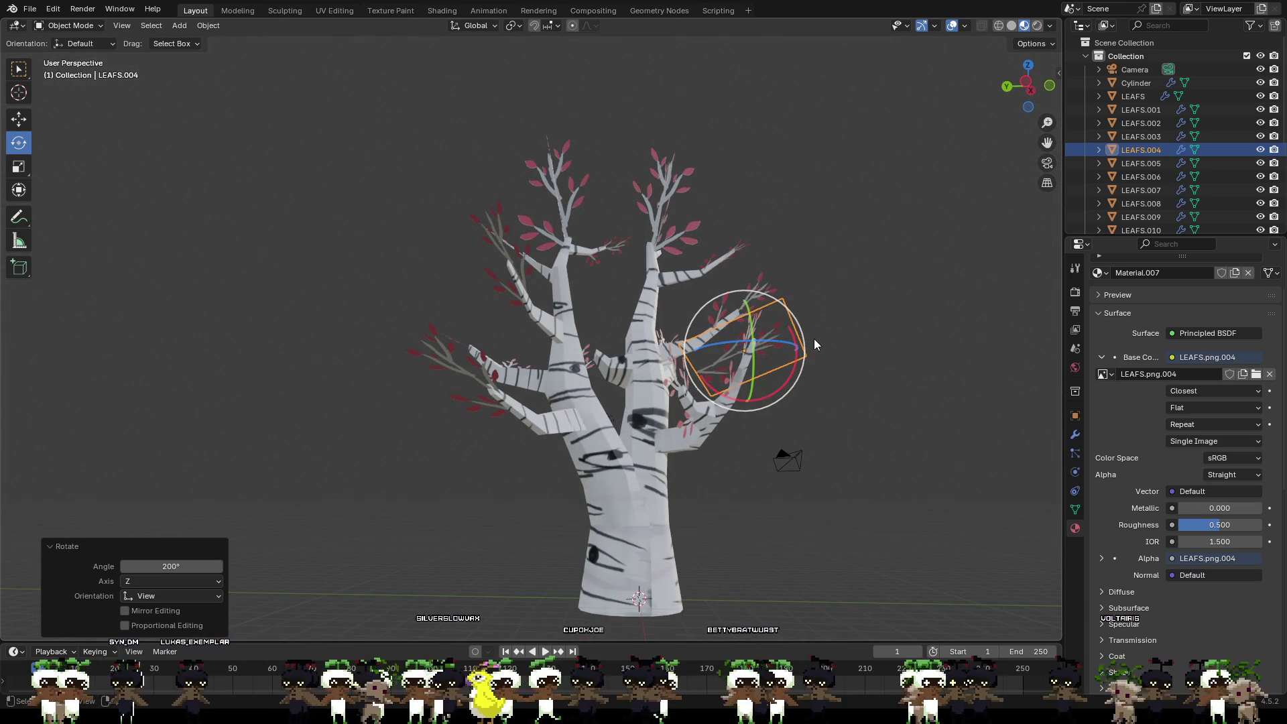
{"action": "left_click_drag", "start_coordinate": [799, 327], "coordinate": [754, 291]}
{"action": "mouse_move", "coordinate": [833, 361]}
{"action": "middle_mouse_down"}
{"action": "mouse_move", "coordinate": [877, 373]}
{"action": "mouse_move", "coordinate": [836, 361]}
{"action": "middle_mouse_up"}
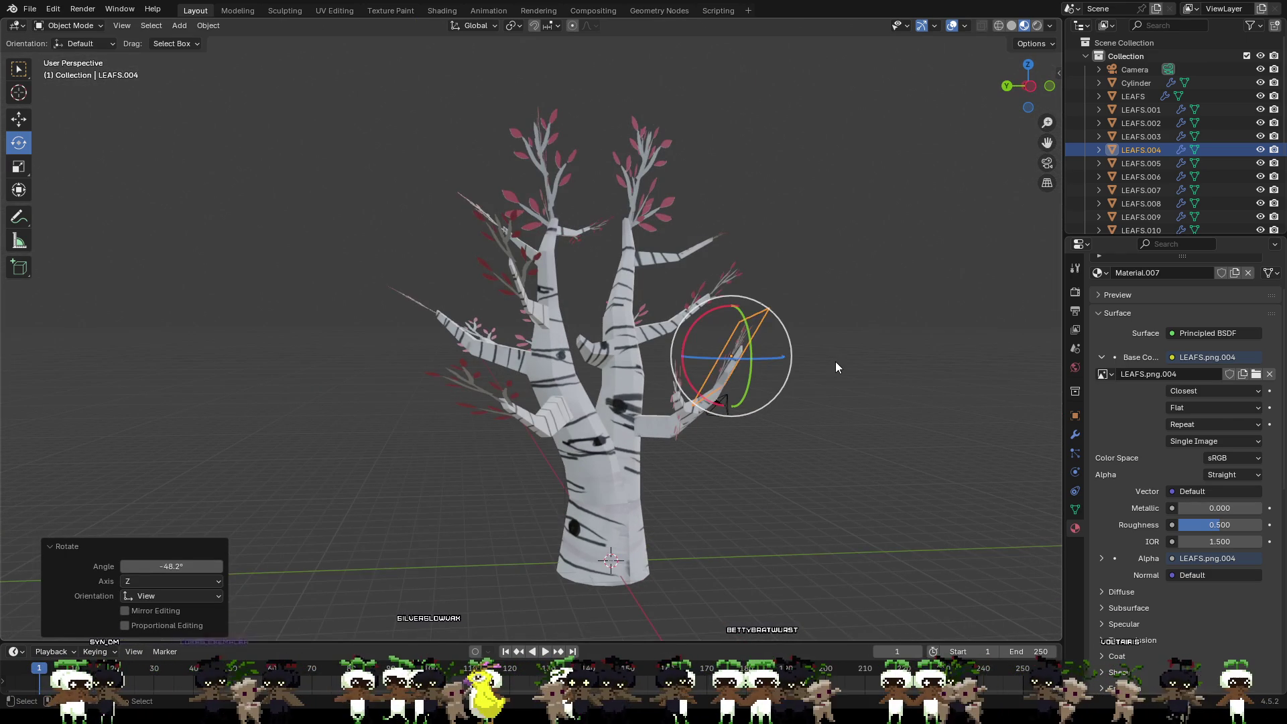
{"action": "key", "text": "ctrl+z"}
{"action": "key", "text": "ctrl+z"}
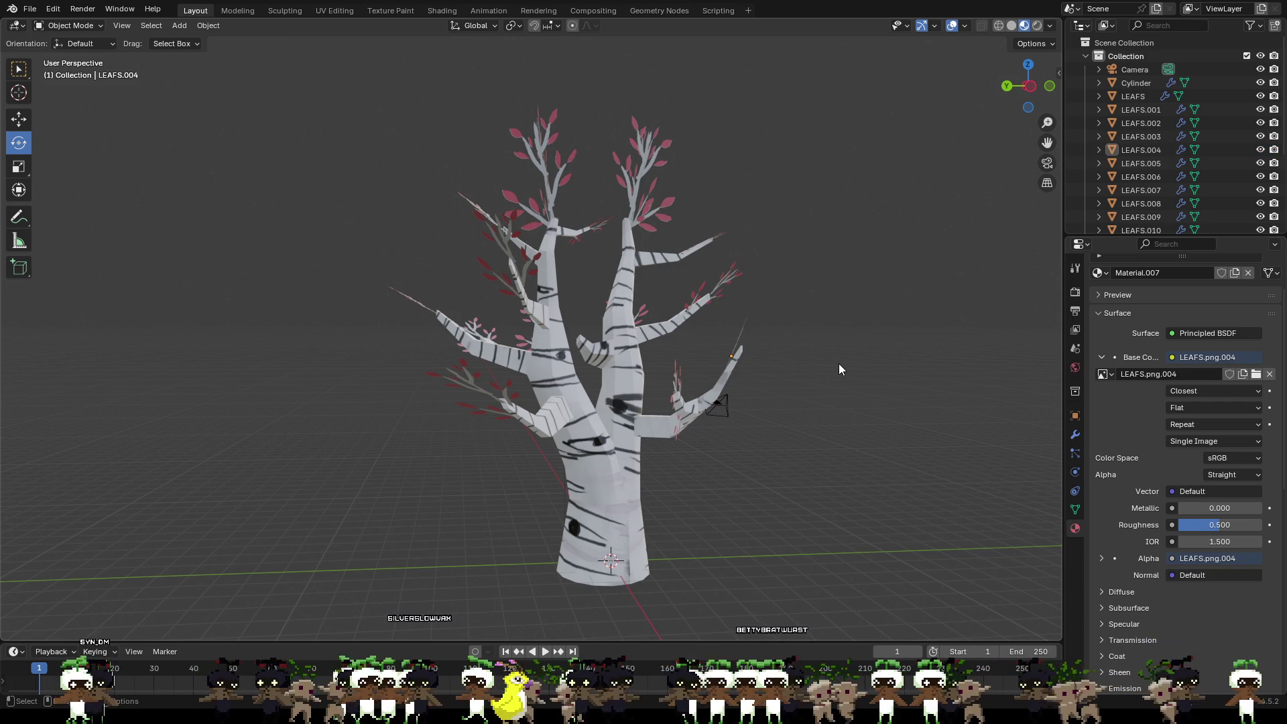
{"action": "mouse_move", "coordinate": [840, 357]}
{"action": "middle_mouse_down"}
{"action": "mouse_move", "coordinate": [774, 341]}
{"action": "mouse_move", "coordinate": [650, 345]}
{"action": "mouse_move", "coordinate": [855, 387]}
{"action": "mouse_move", "coordinate": [813, 377]}
{"action": "middle_mouse_up"}
{"action": "scroll", "coordinate": [644, 346], "scroll_direction": "up", "scroll_amount": 2}
{"action": "scroll", "coordinate": [644, 347], "scroll_direction": "down", "scroll_amount": 4}
{"action": "scroll", "coordinate": [803, 374], "scroll_direction": "up", "scroll_amount": 2}
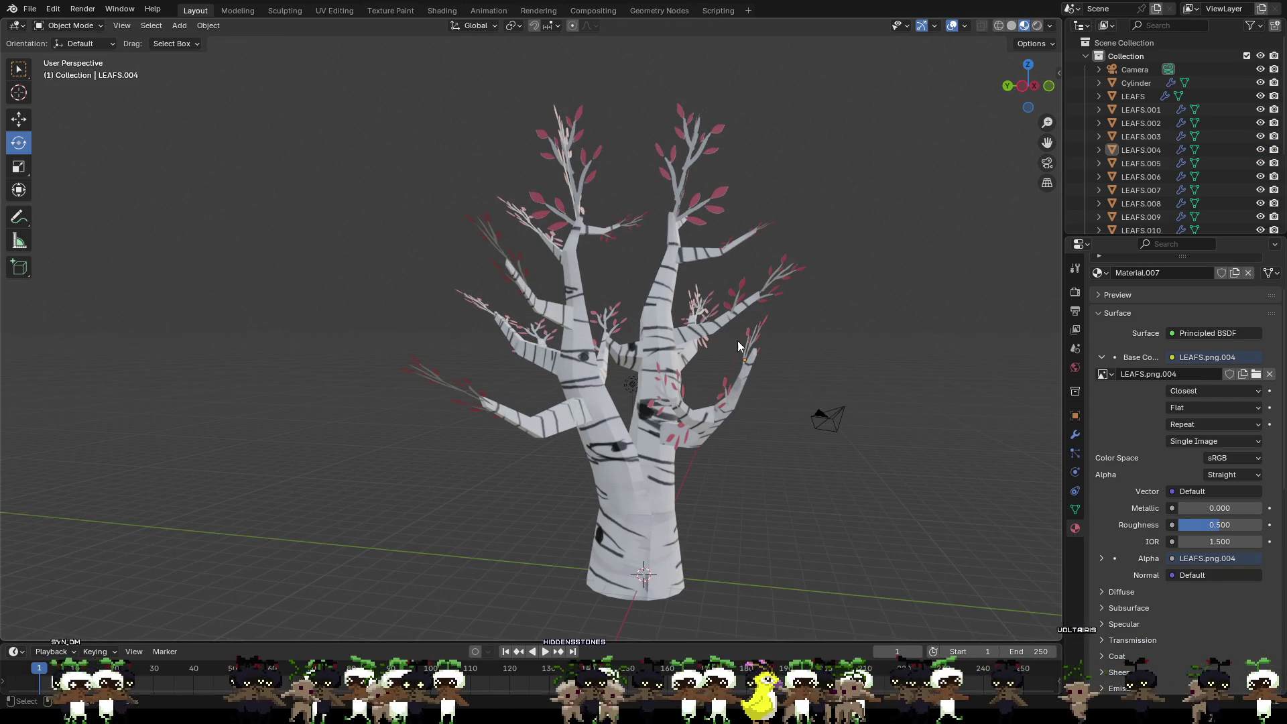
Step: Export the birch tree model from Blender as an FBX file
{"action": "left_click", "coordinate": [22, 12]}
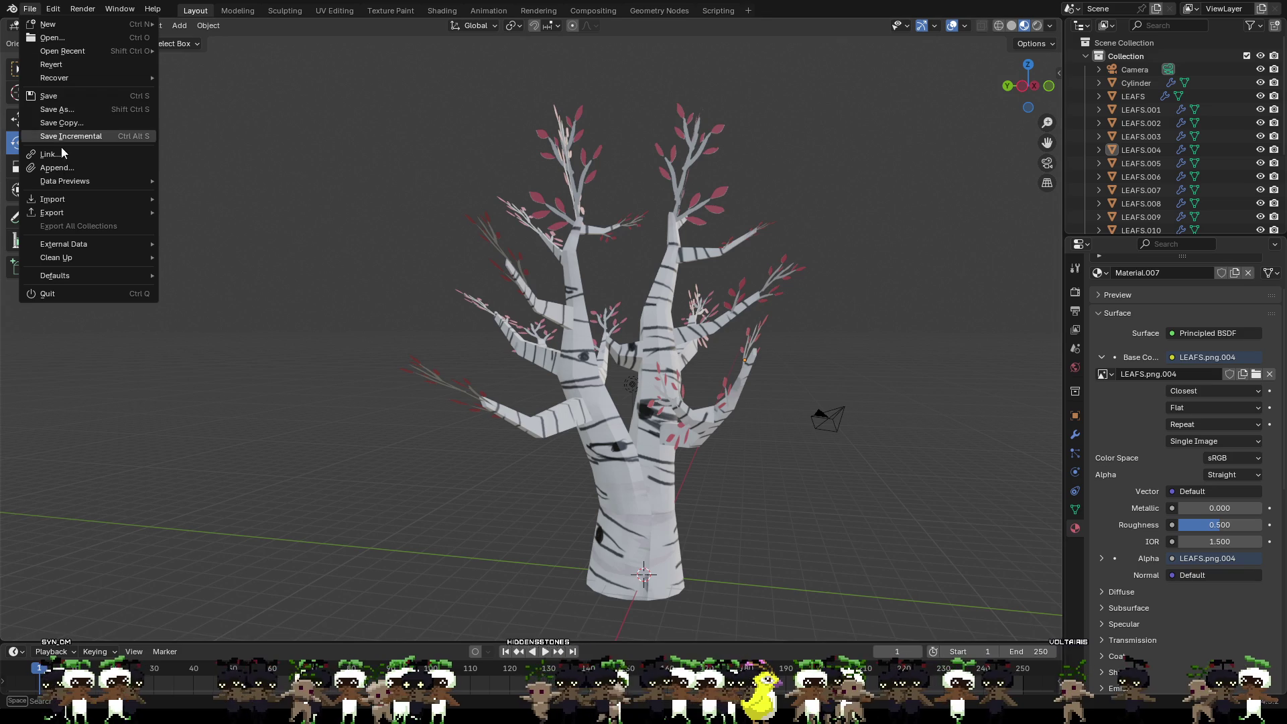
{"action": "mouse_move", "coordinate": [52, 212]}
{"action": "left_click", "coordinate": [219, 331]}
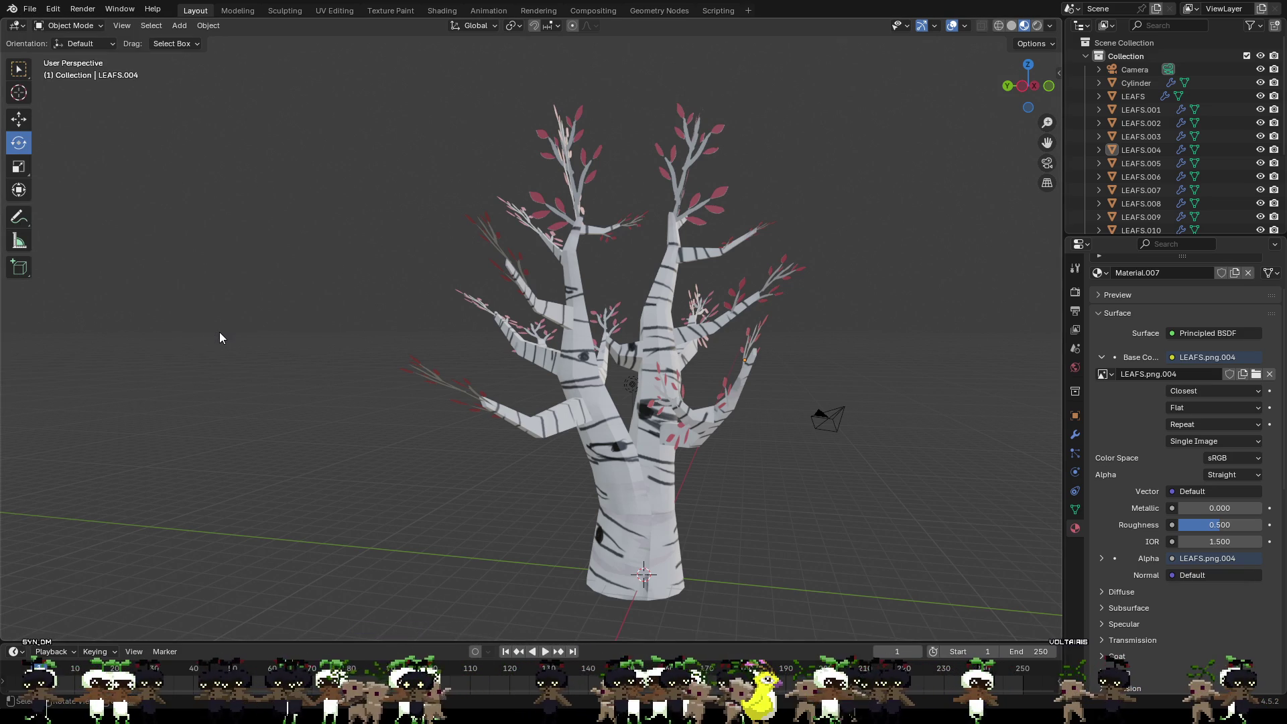
{"action": "key", "text": "b"}
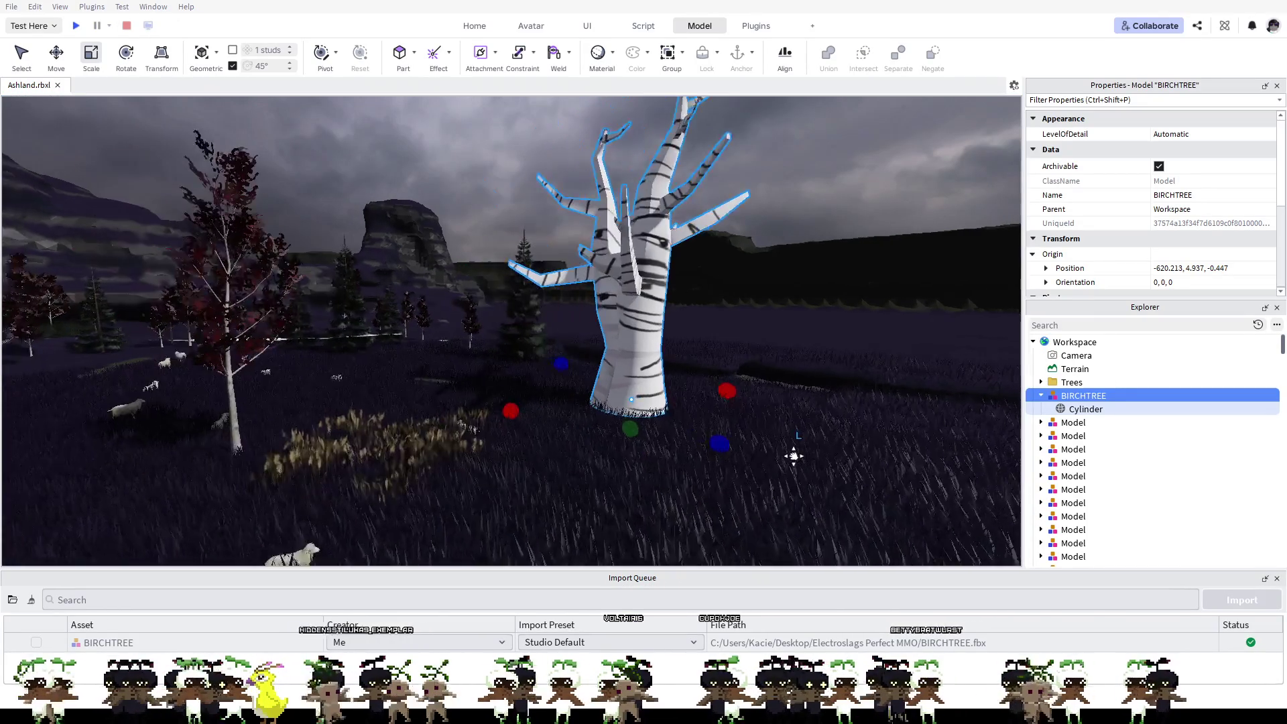
Step: View the imported BIRCHTREE model in the Studio landscape, then return to Blender
{"action": "right_click_drag", "start_coordinate": [793, 451], "coordinate": [807, 452]}
{"action": "scroll", "coordinate": [808, 451], "scroll_direction": "down", "scroll_amount": 3}
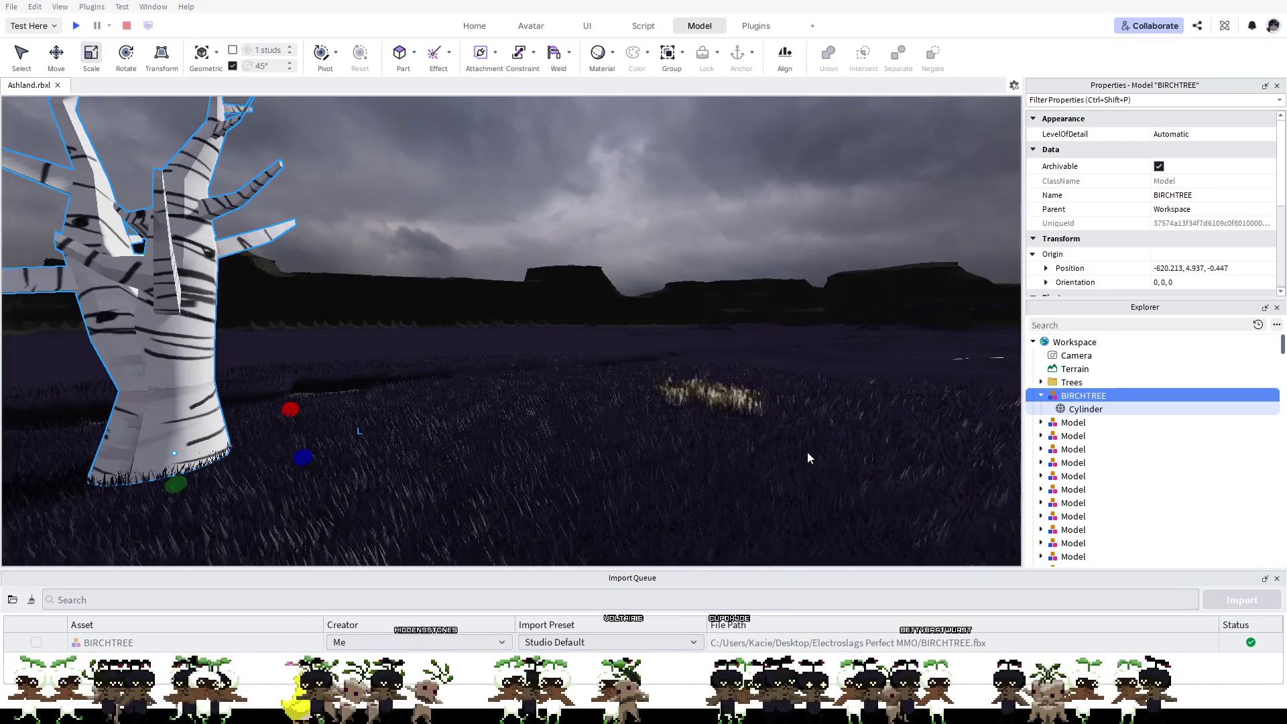
{"action": "scroll", "coordinate": [537, 282], "scroll_direction": "down", "scroll_amount": 2}
{"action": "scroll", "coordinate": [655, 305], "scroll_direction": "down", "scroll_amount": 2}
{"action": "scroll", "coordinate": [654, 306], "scroll_direction": "down", "scroll_amount": 2}
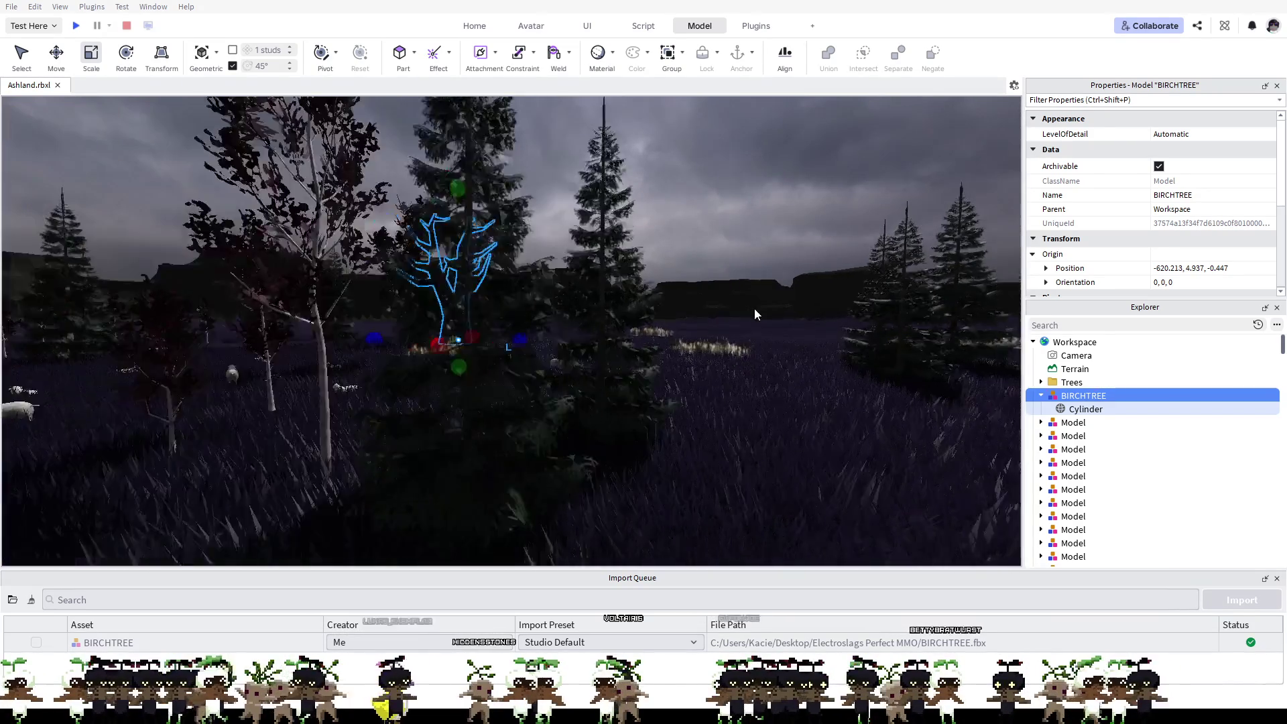
{"action": "scroll", "coordinate": [754, 308], "scroll_direction": "down", "scroll_amount": 2}
{"action": "scroll", "coordinate": [762, 360], "scroll_direction": "down", "scroll_amount": 2}
{"action": "scroll", "coordinate": [776, 327], "scroll_direction": "down", "scroll_amount": 2}
{"action": "scroll", "coordinate": [752, 433], "scroll_direction": "up", "scroll_amount": 2}
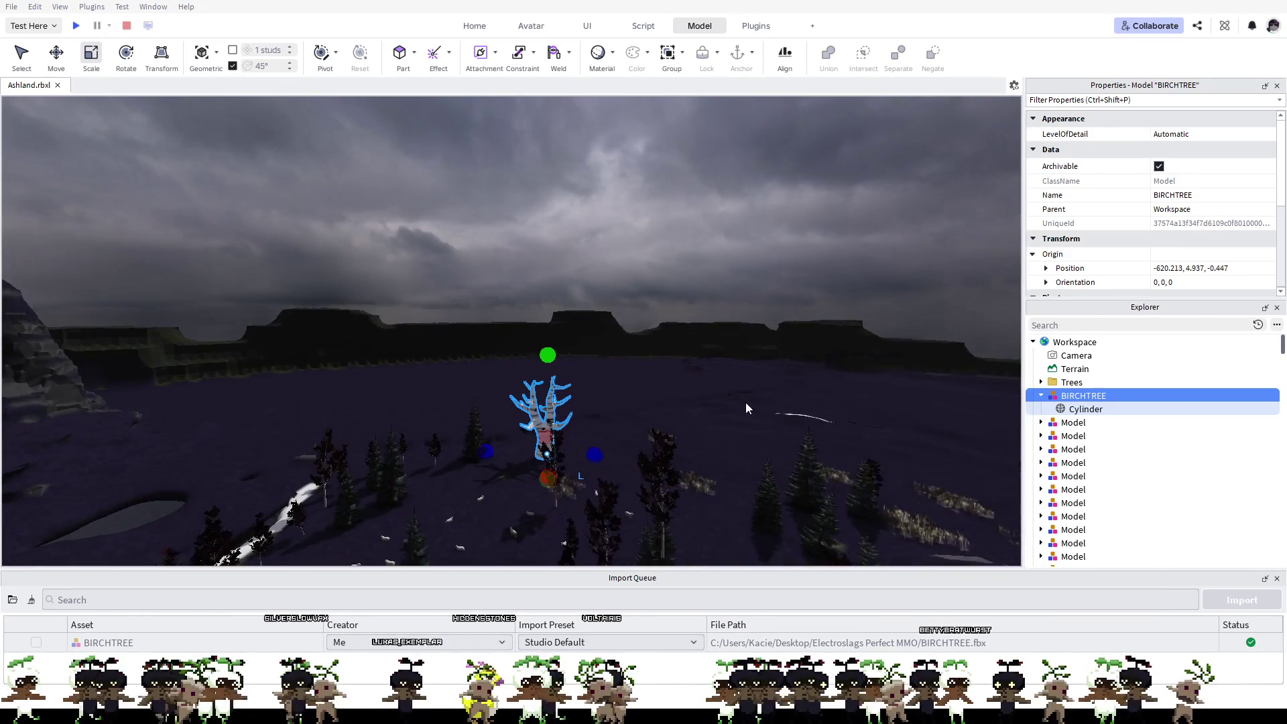
{"action": "scroll", "coordinate": [733, 379], "scroll_direction": "up", "scroll_amount": 2}
{"action": "scroll", "coordinate": [733, 379], "scroll_direction": "up", "scroll_amount": 2}
{"action": "scroll", "coordinate": [710, 398], "scroll_direction": "up", "scroll_amount": 2}
{"action": "scroll", "coordinate": [708, 398], "scroll_direction": "up", "scroll_amount": 2}
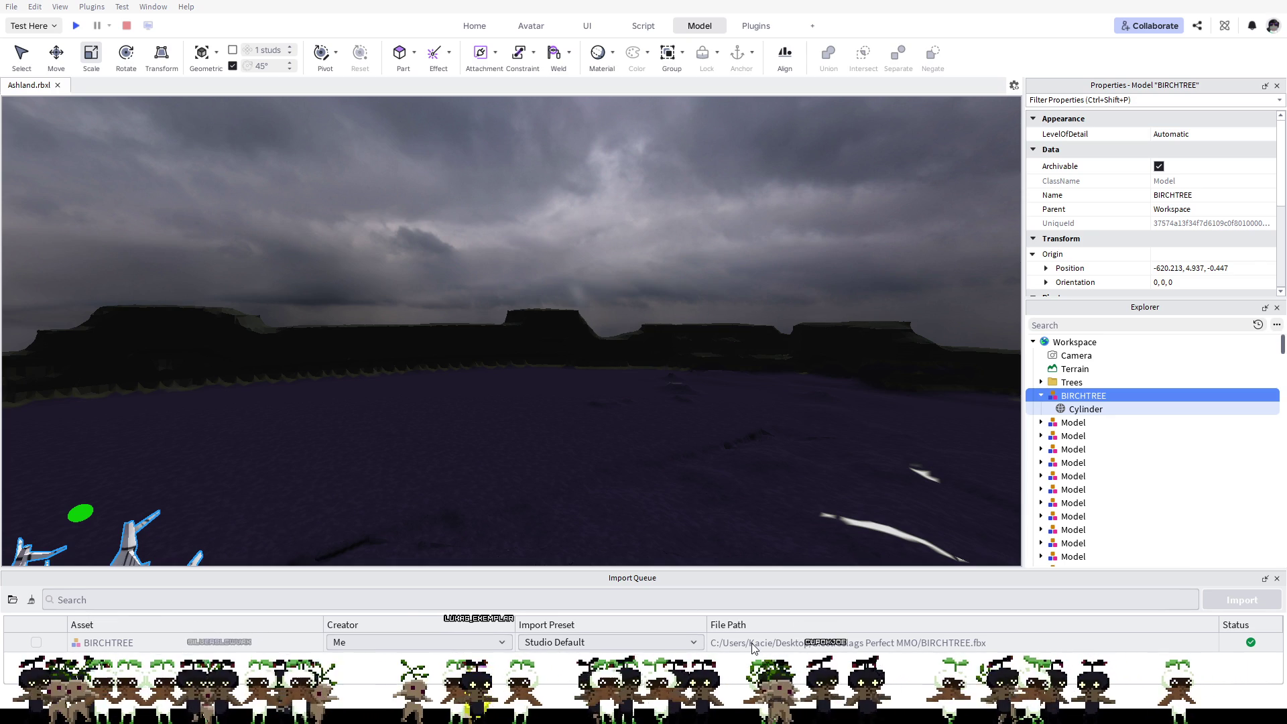
{"action": "key", "text": "alt+Tab"}
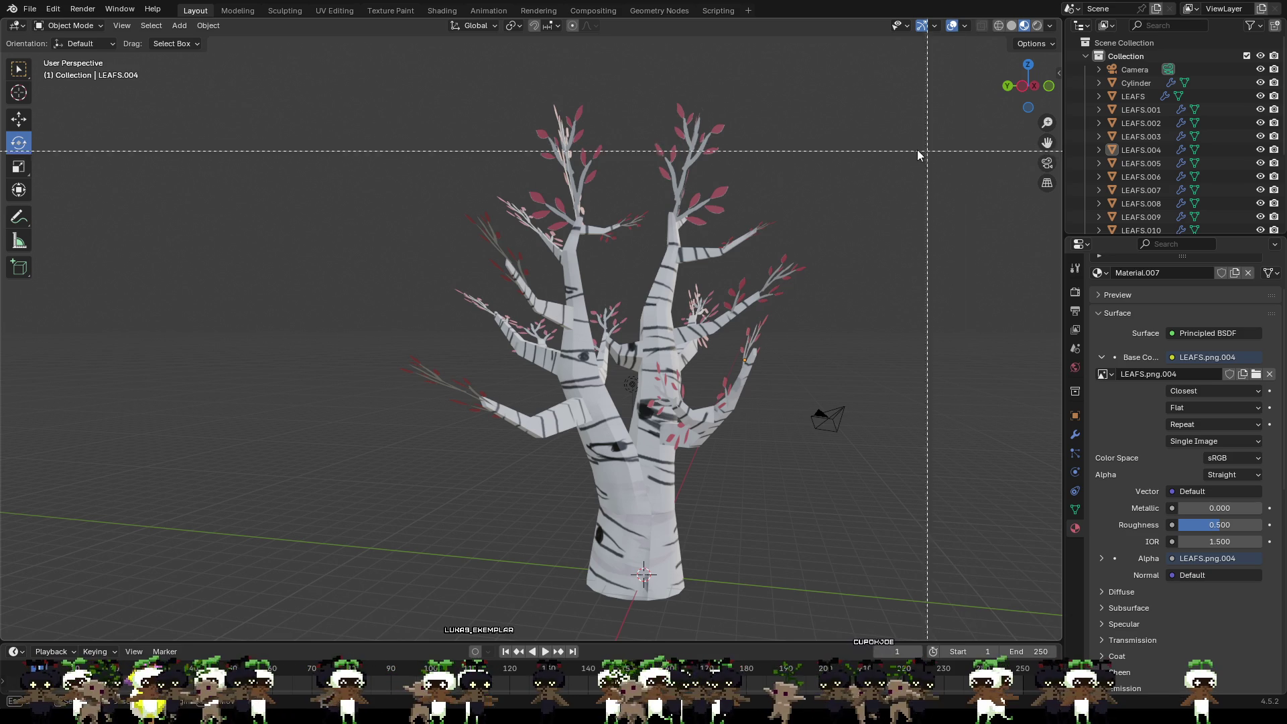
Step: Export the leafy tree from Blender as btwleaves.fbx for the Studio import queue
{"action": "left_click", "coordinate": [30, 9]}
{"action": "mouse_move", "coordinate": [52, 213]}
{"action": "left_click", "coordinate": [220, 336]}
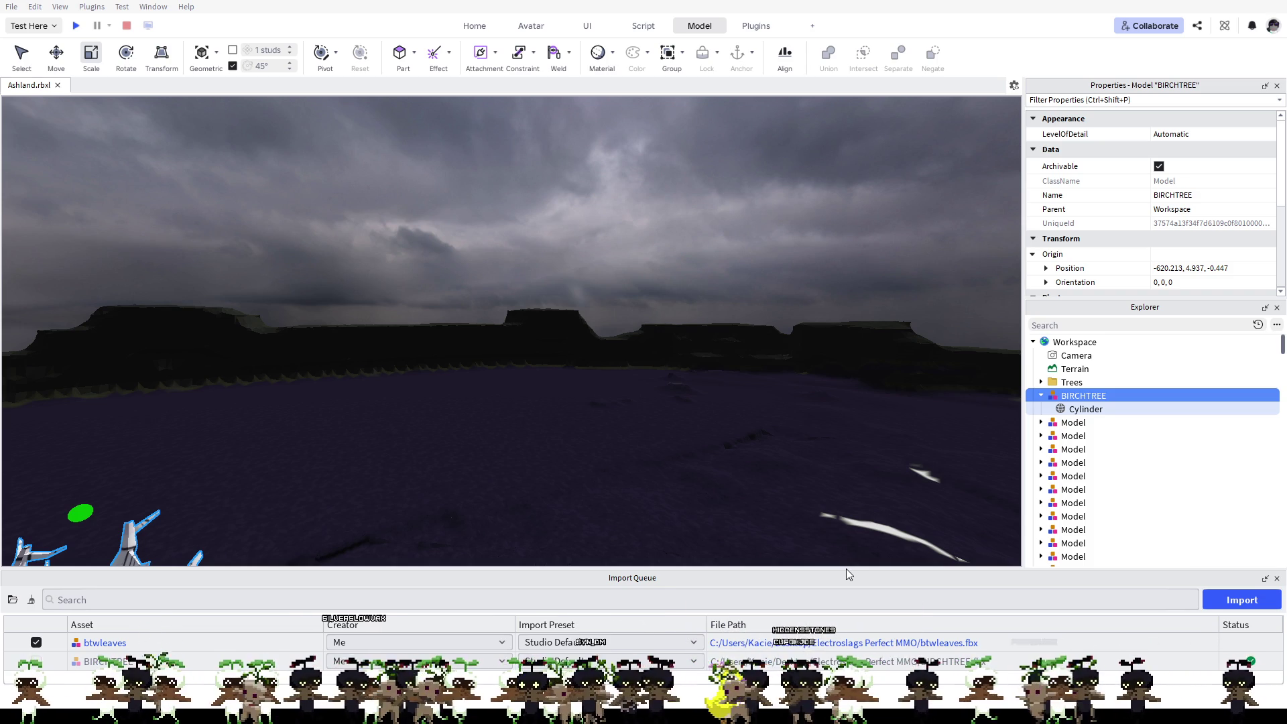
Step: Import the queued btwleaves tree and move it into the right foreground of the landscape
{"action": "key", "text": "Return"}
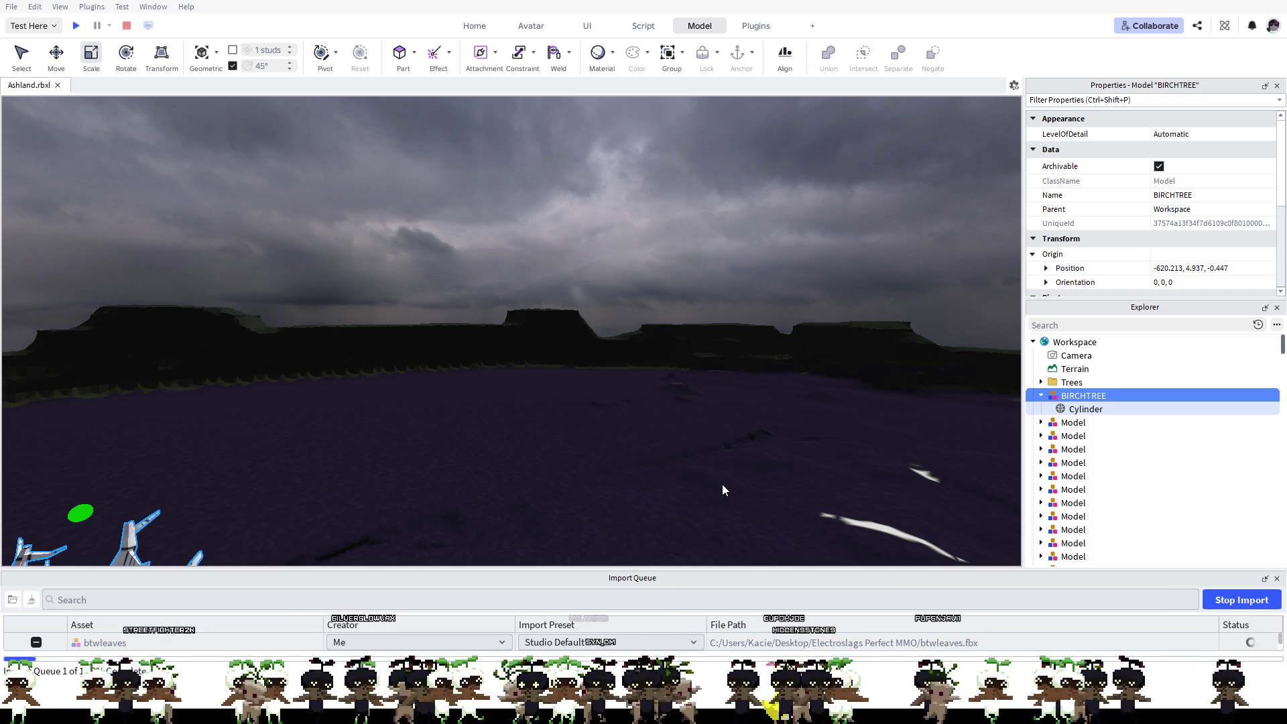
{"action": "key", "text": "w"}
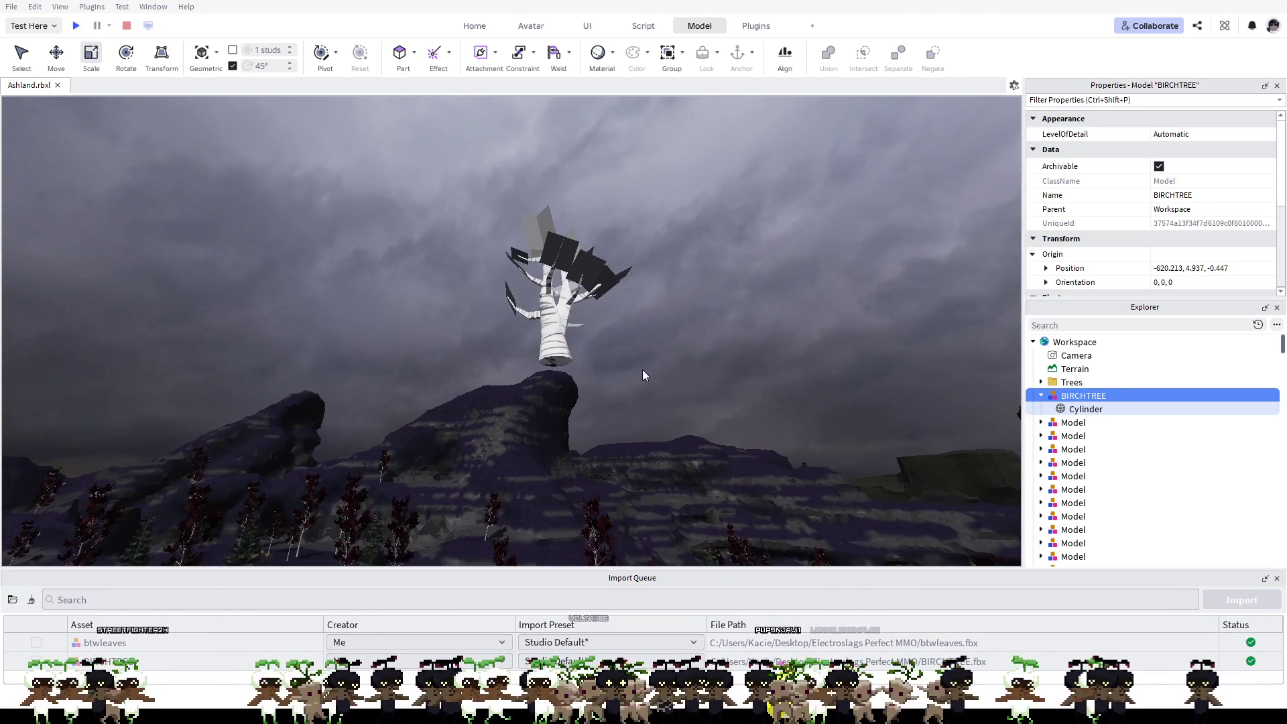
{"action": "left_click", "coordinate": [644, 368]}
{"action": "mouse_move", "coordinate": [644, 368]}
{"action": "right_mouse_down"}
{"action": "mouse_move", "coordinate": [883, 607]}
{"action": "mouse_move", "coordinate": [826, 452]}
{"action": "right_mouse_up"}
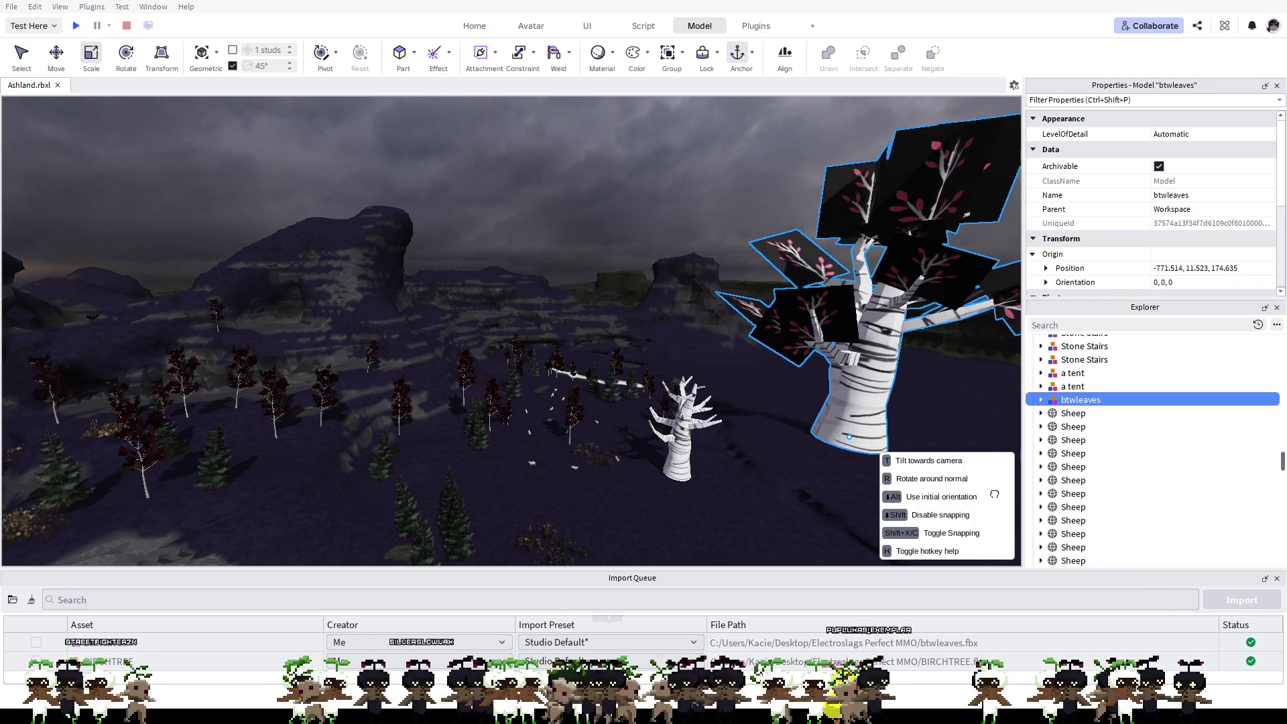
{"action": "left_click_drag", "start_coordinate": [510, 272], "coordinate": [945, 461]}
{"action": "key", "text": "f"}
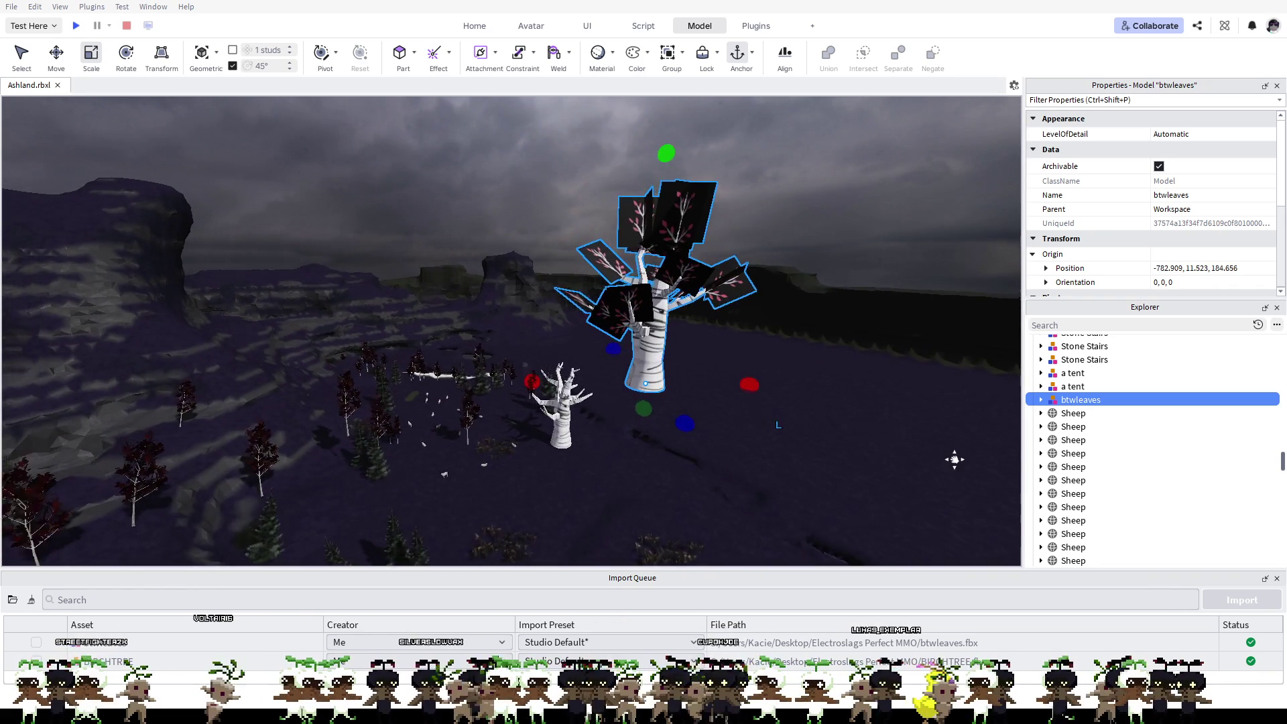
{"action": "left_click_drag", "start_coordinate": [570, 342], "coordinate": [827, 483]}
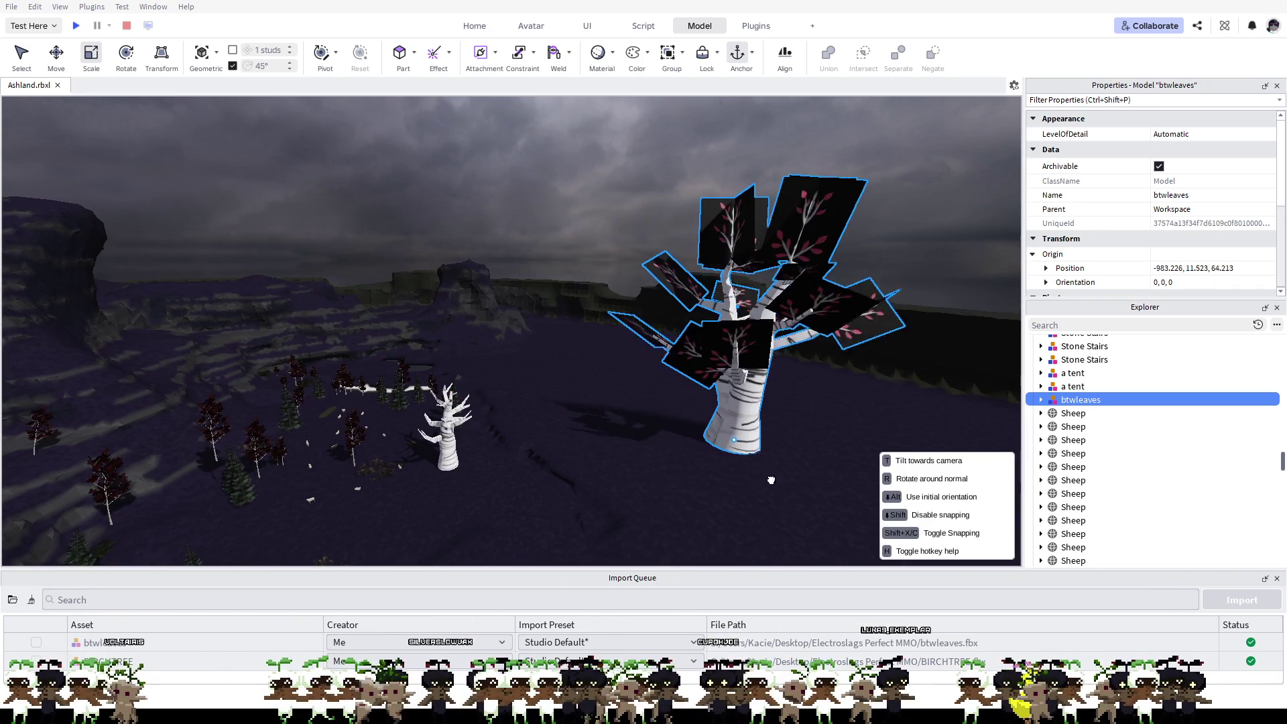
{"action": "scroll", "coordinate": [828, 484], "scroll_direction": "up", "scroll_amount": 2}
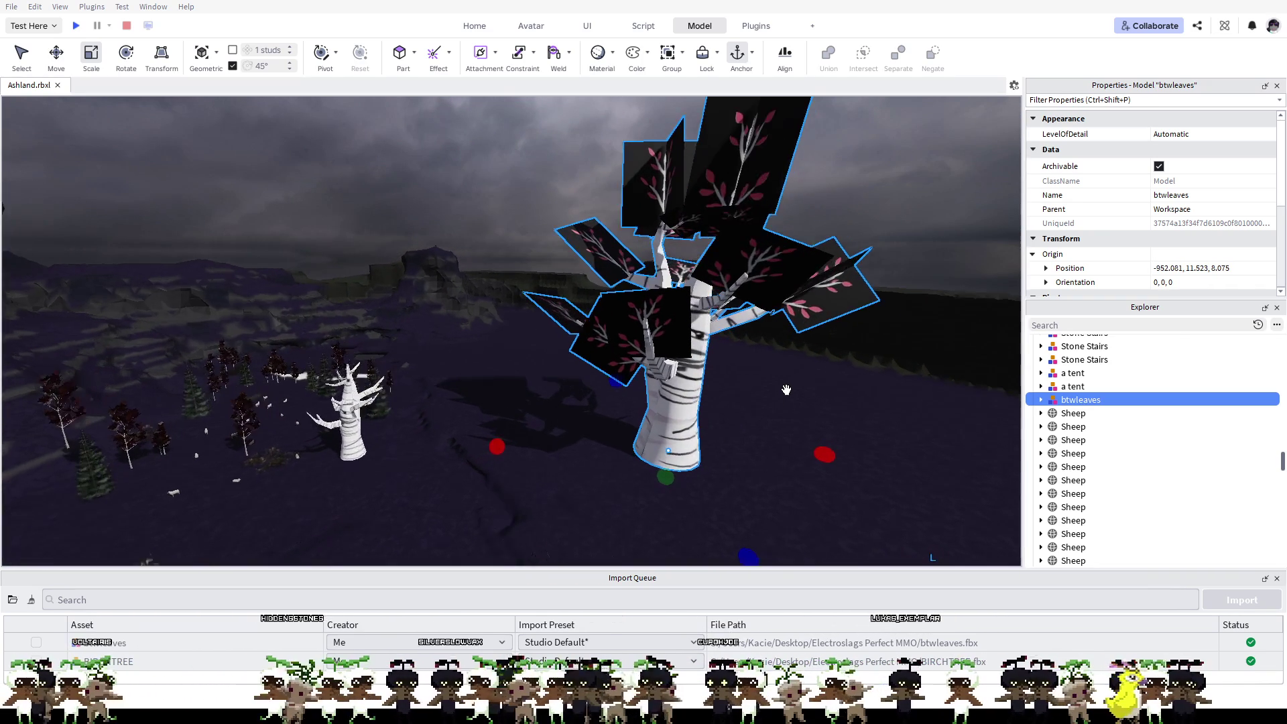
{"action": "scroll", "coordinate": [739, 436], "scroll_direction": "up", "scroll_amount": 2}
{"action": "scroll", "coordinate": [764, 383], "scroll_direction": "up", "scroll_amount": 2}
{"action": "scroll", "coordinate": [778, 447], "scroll_direction": "up", "scroll_amount": 1}
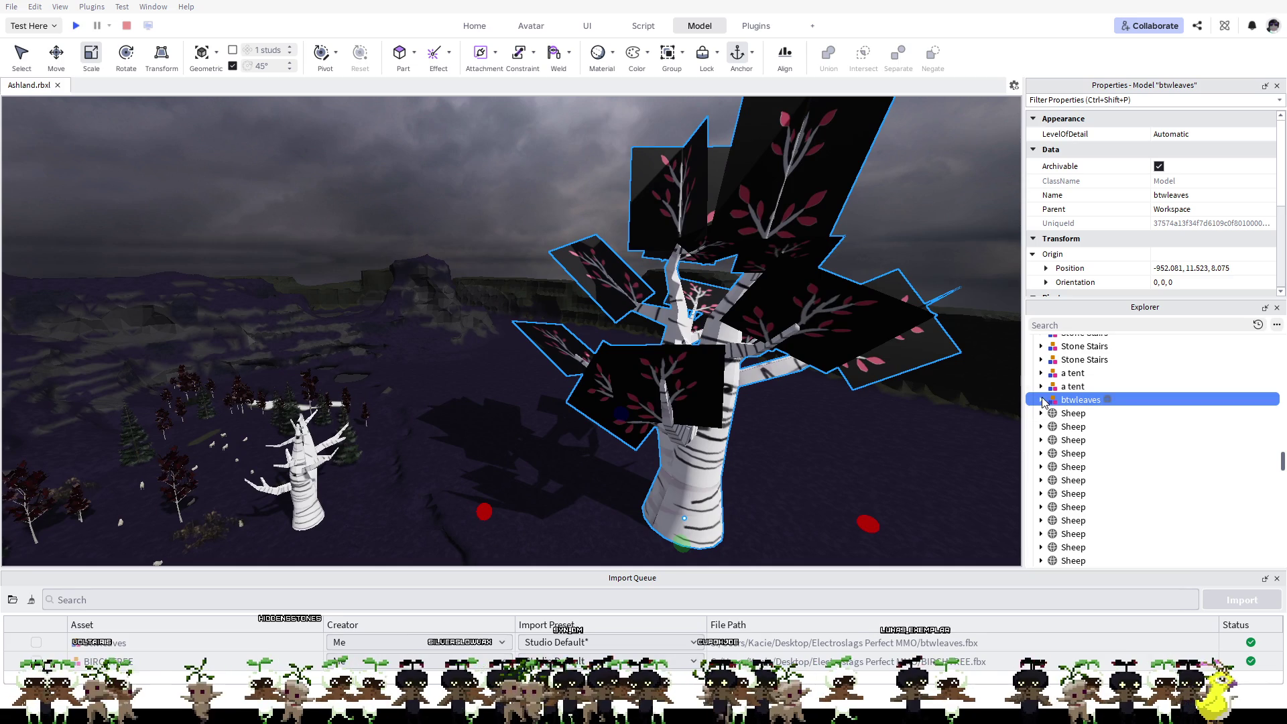
Step: Expand btwleaves in Explorer and select its LEAFS mesh part
{"action": "left_click", "coordinate": [1041, 399]}
{"action": "scroll", "coordinate": [1080, 414], "scroll_direction": "down", "scroll_amount": 1}
{"action": "left_click", "coordinate": [1081, 368]}
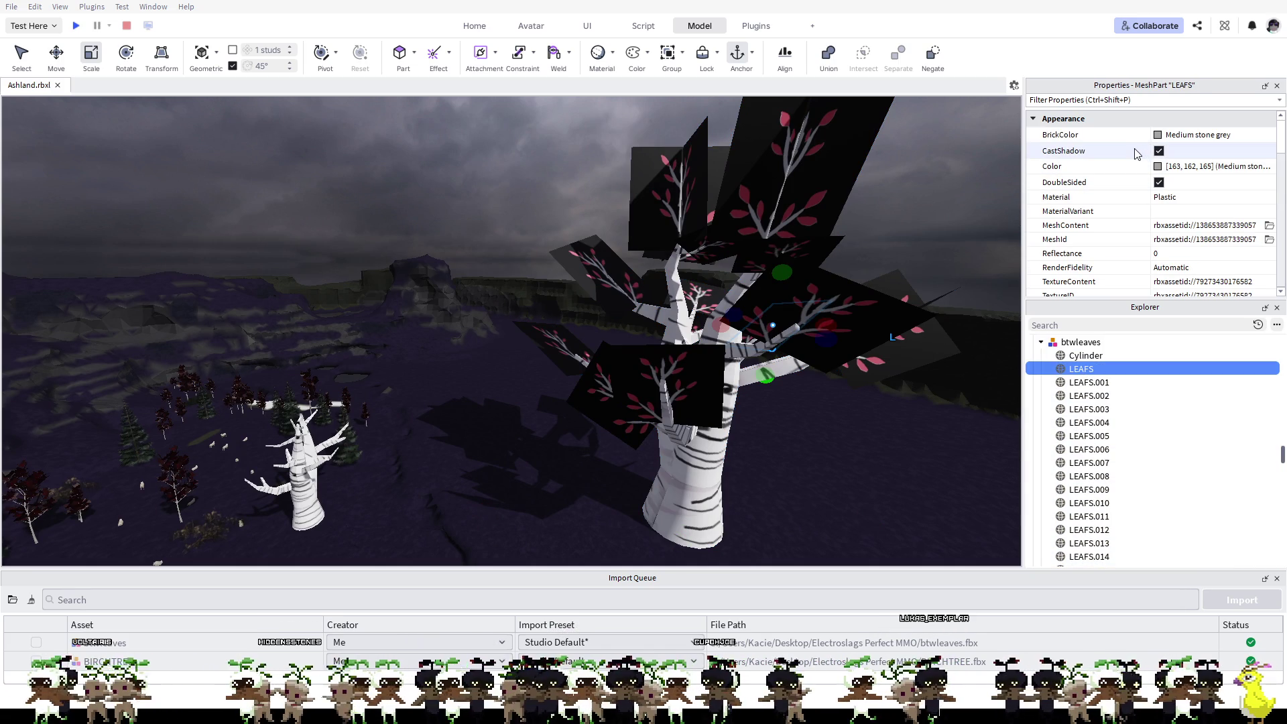
{"action": "scroll", "coordinate": [1157, 153], "scroll_direction": "down", "scroll_amount": 2}
{"action": "scroll", "coordinate": [1157, 162], "scroll_direction": "down", "scroll_amount": 2}
{"action": "scroll", "coordinate": [1157, 171], "scroll_direction": "down", "scroll_amount": 2}
{"action": "scroll", "coordinate": [1156, 188], "scroll_direction": "down", "scroll_amount": 1}
{"action": "scroll", "coordinate": [1156, 189], "scroll_direction": "down", "scroll_amount": 1}
{"action": "scroll", "coordinate": [1156, 189], "scroll_direction": "down", "scroll_amount": 1}
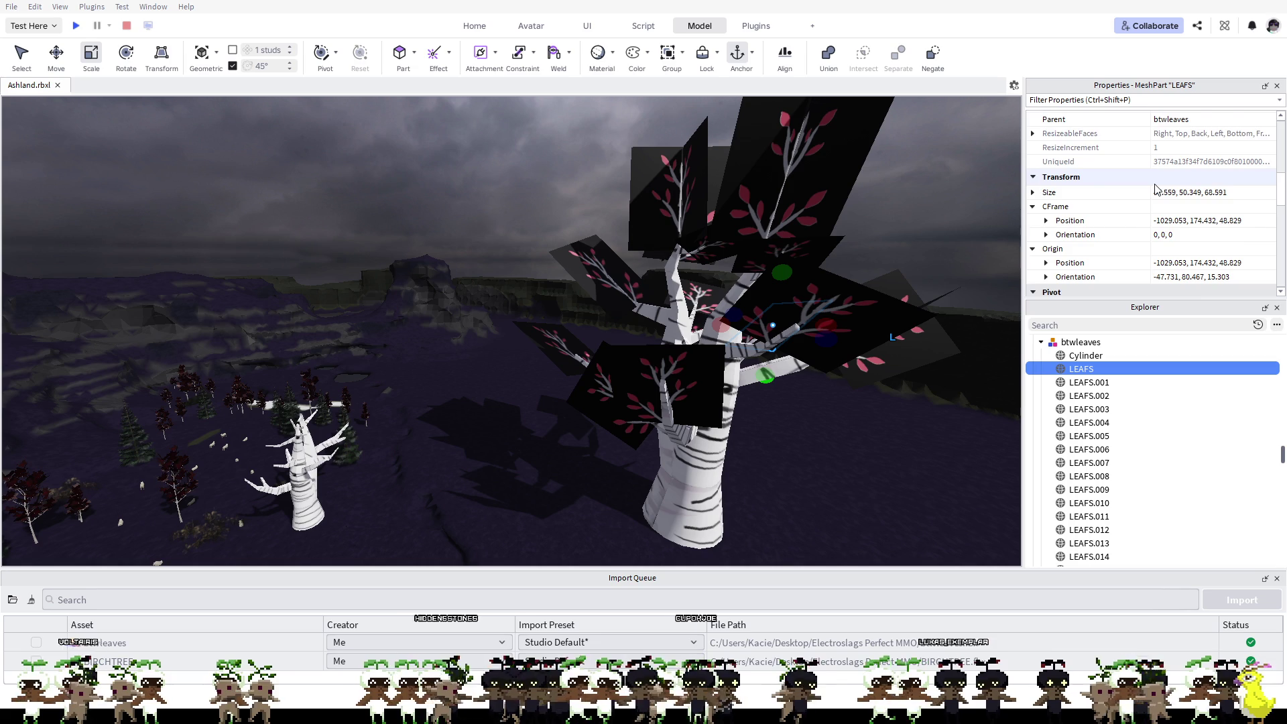
{"action": "scroll", "coordinate": [1156, 190], "scroll_direction": "down", "scroll_amount": 1}
{"action": "scroll", "coordinate": [1157, 189], "scroll_direction": "down", "scroll_amount": 2}
{"action": "scroll", "coordinate": [1157, 189], "scroll_direction": "down", "scroll_amount": 1}
{"action": "scroll", "coordinate": [1156, 191], "scroll_direction": "down", "scroll_amount": 1}
{"action": "scroll", "coordinate": [1158, 192], "scroll_direction": "down", "scroll_amount": 1}
{"action": "scroll", "coordinate": [1158, 193], "scroll_direction": "down", "scroll_amount": 1}
{"action": "scroll", "coordinate": [1158, 192], "scroll_direction": "down", "scroll_amount": 2}
{"action": "scroll", "coordinate": [1159, 193], "scroll_direction": "down", "scroll_amount": 1}
{"action": "scroll", "coordinate": [1158, 194], "scroll_direction": "down", "scroll_amount": 1}
{"action": "scroll", "coordinate": [1159, 192], "scroll_direction": "up", "scroll_amount": 2}
{"action": "scroll", "coordinate": [1158, 192], "scroll_direction": "up", "scroll_amount": 2}
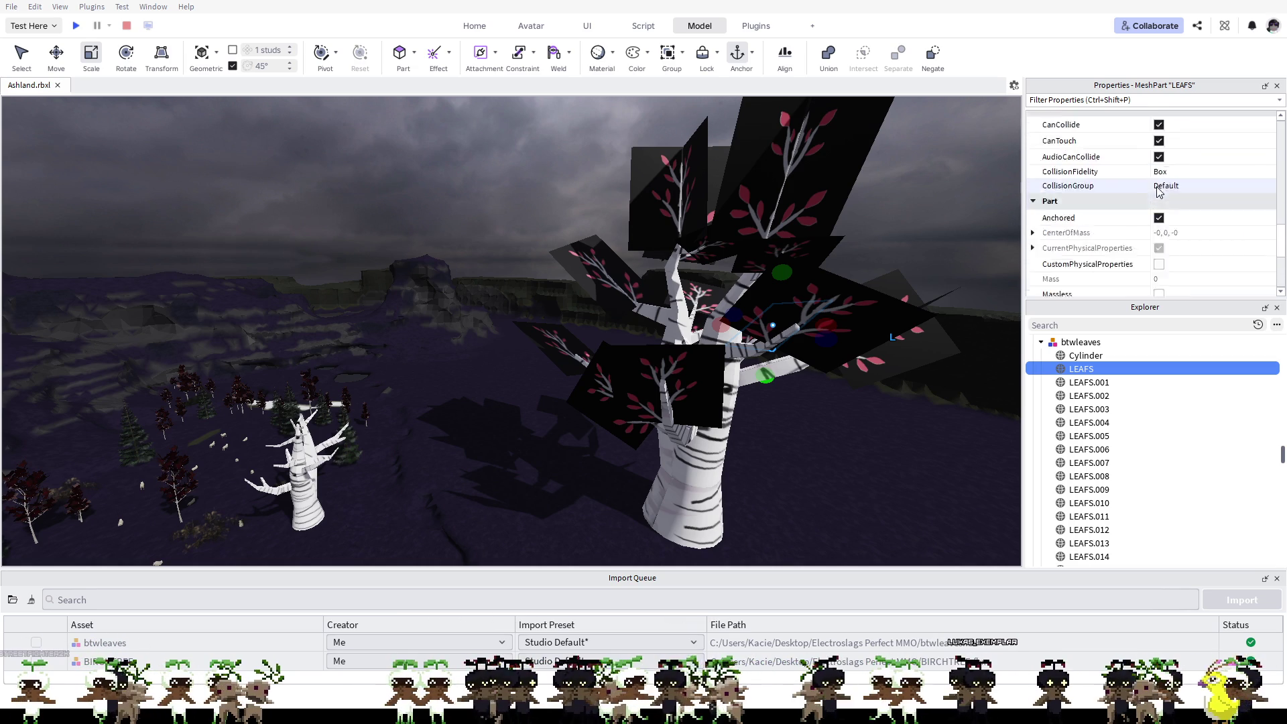
{"action": "scroll", "coordinate": [1158, 192], "scroll_direction": "up", "scroll_amount": 2}
{"action": "scroll", "coordinate": [1158, 192], "scroll_direction": "up", "scroll_amount": 1}
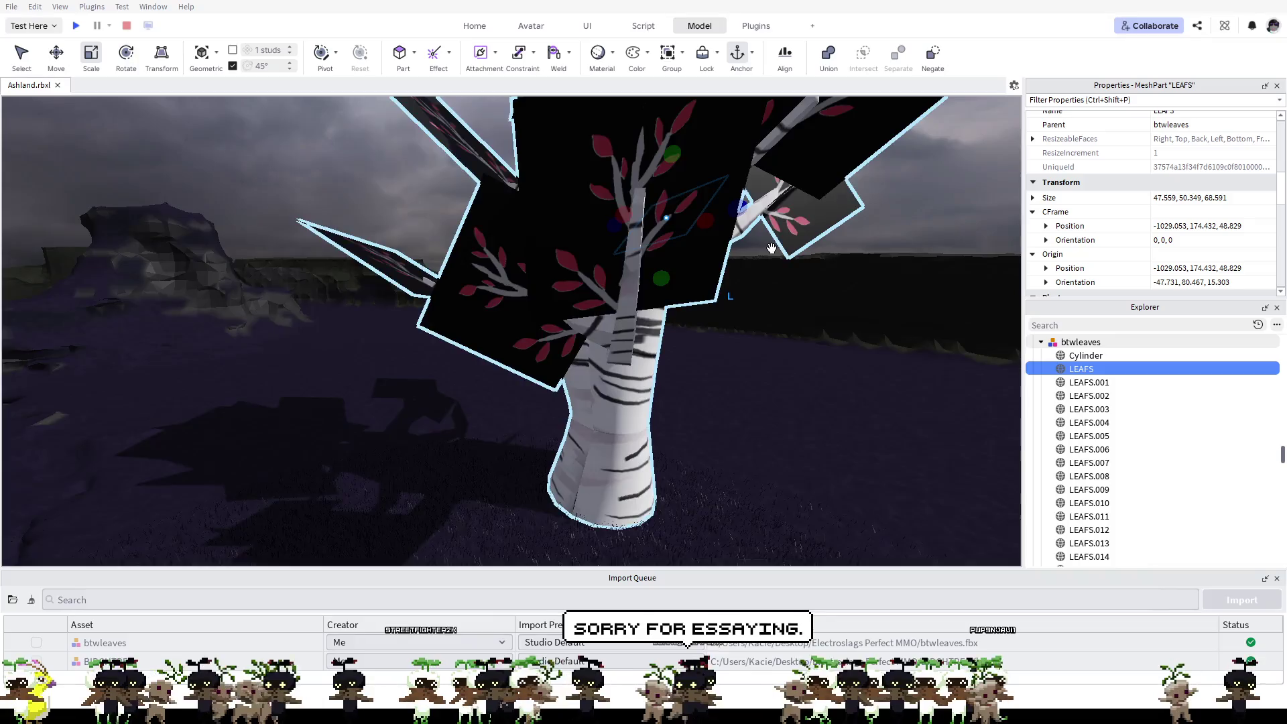
{"action": "right_click_drag", "start_coordinate": [879, 317], "coordinate": [818, 331]}
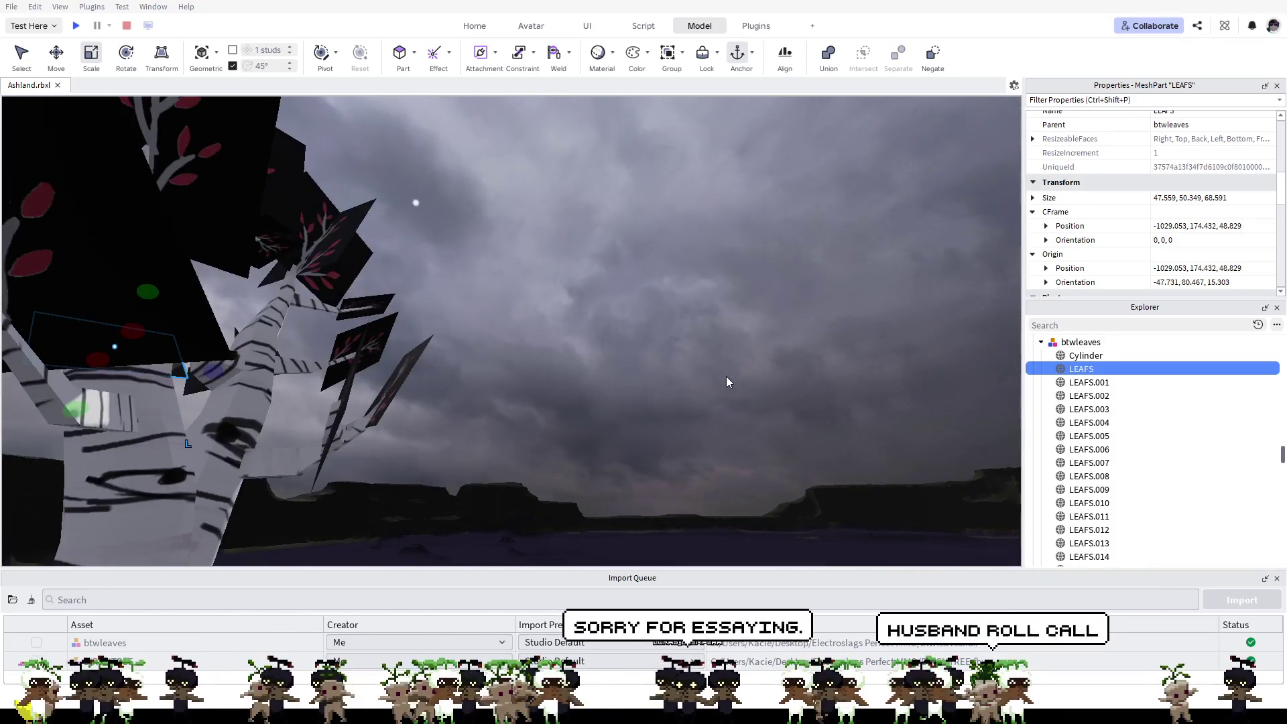
{"action": "mouse_move", "coordinate": [817, 332]}
{"action": "right_mouse_down"}
{"action": "mouse_move", "coordinate": [730, 380]}
{"action": "mouse_move", "coordinate": [811, 361]}
{"action": "mouse_move", "coordinate": [805, 332]}
{"action": "right_mouse_up"}
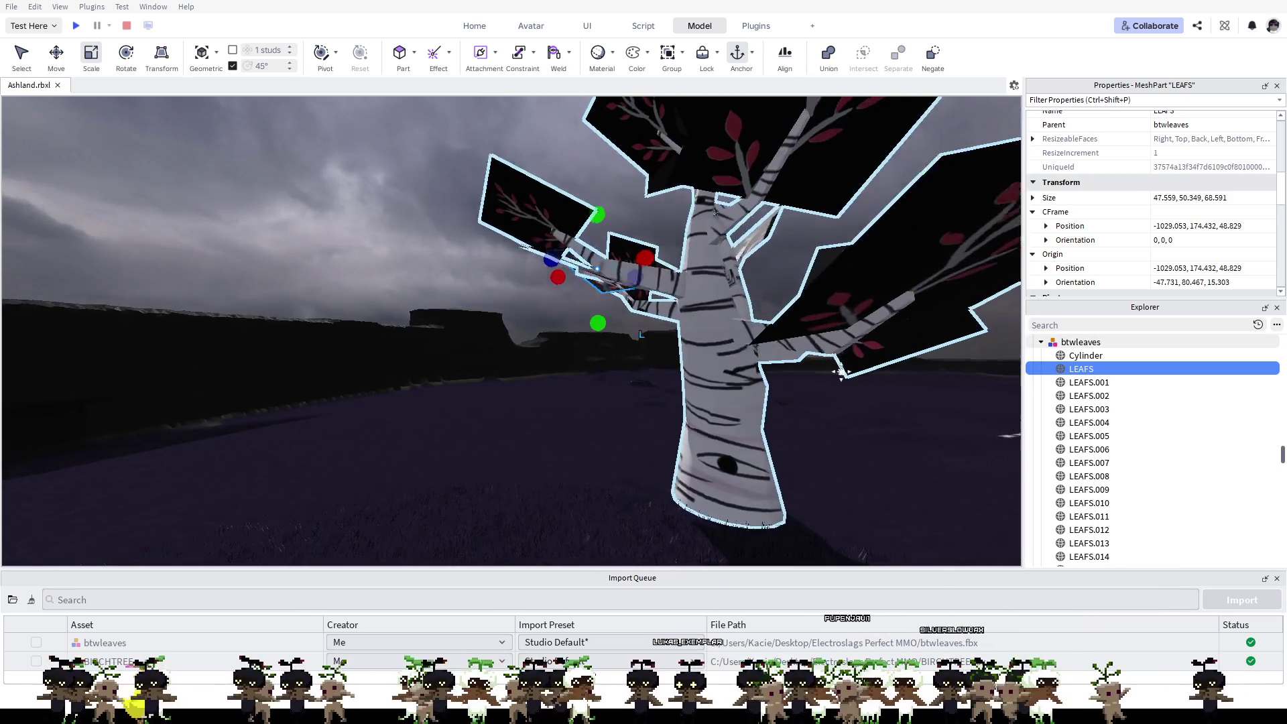
{"action": "mouse_move", "coordinate": [805, 330]}
{"action": "right_mouse_down"}
{"action": "mouse_move", "coordinate": [760, 321]}
{"action": "mouse_move", "coordinate": [715, 283]}
{"action": "mouse_move", "coordinate": [663, 408]}
{"action": "mouse_move", "coordinate": [633, 371]}
{"action": "right_mouse_up"}
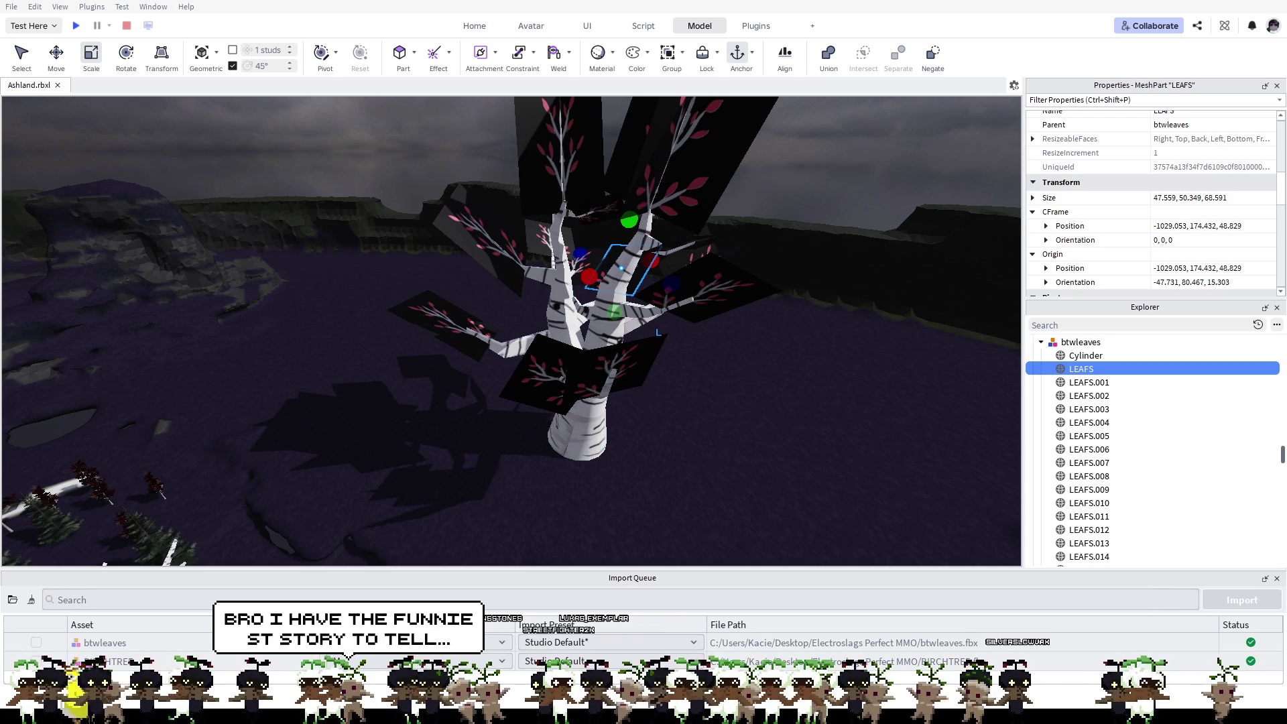
{"action": "right_click_drag", "start_coordinate": [573, 298], "coordinate": [574, 298]}
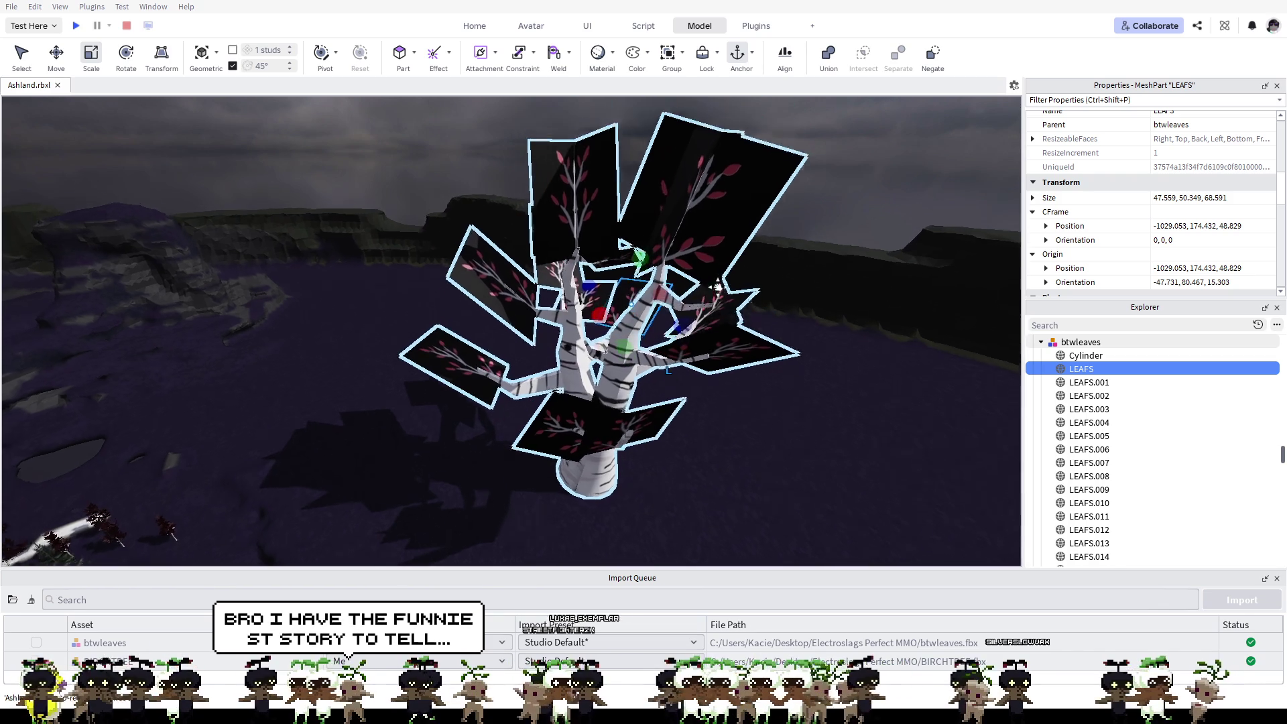
{"action": "scroll", "coordinate": [573, 297], "scroll_direction": "up", "scroll_amount": 3}
{"action": "scroll", "coordinate": [603, 281], "scroll_direction": "up", "scroll_amount": 3}
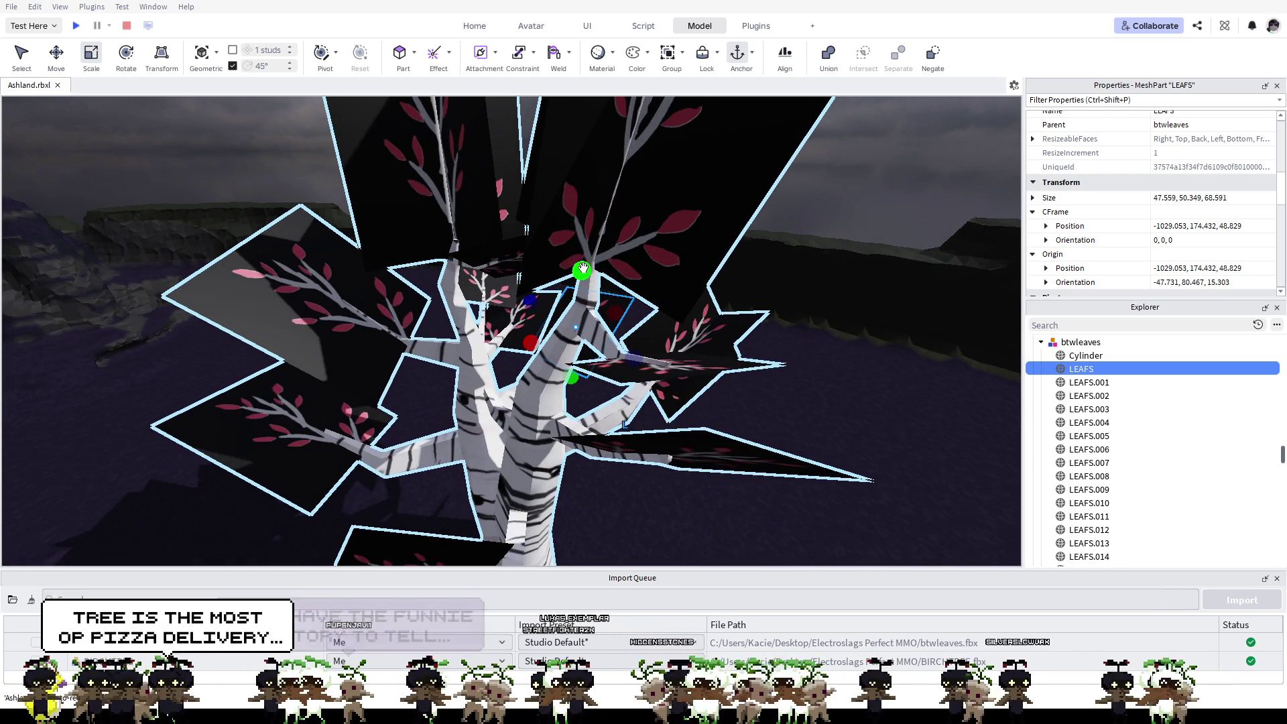
{"action": "right_click_drag", "start_coordinate": [673, 264], "coordinate": [704, 277]}
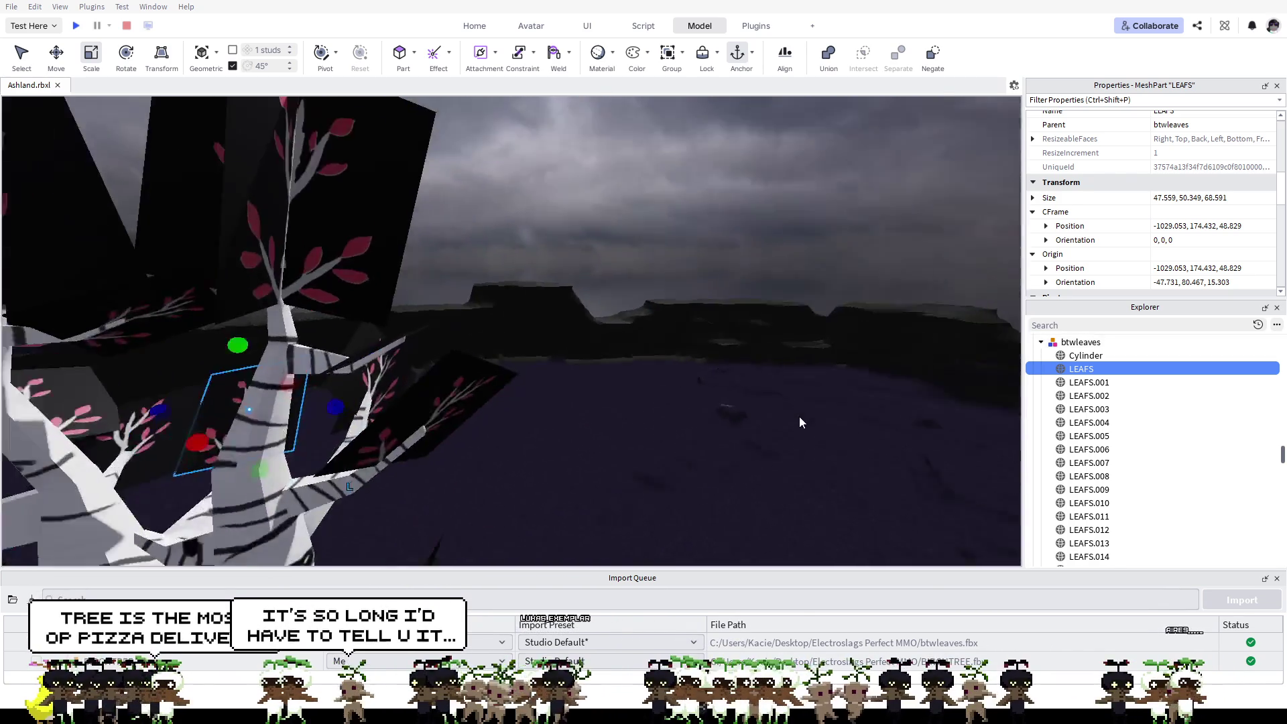
{"action": "mouse_move", "coordinate": [799, 416]}
{"action": "right_mouse_down"}
{"action": "mouse_move", "coordinate": [767, 348]}
{"action": "mouse_move", "coordinate": [698, 425]}
{"action": "mouse_move", "coordinate": [775, 378]}
{"action": "mouse_move", "coordinate": [715, 390]}
{"action": "mouse_move", "coordinate": [674, 431]}
{"action": "right_mouse_up"}
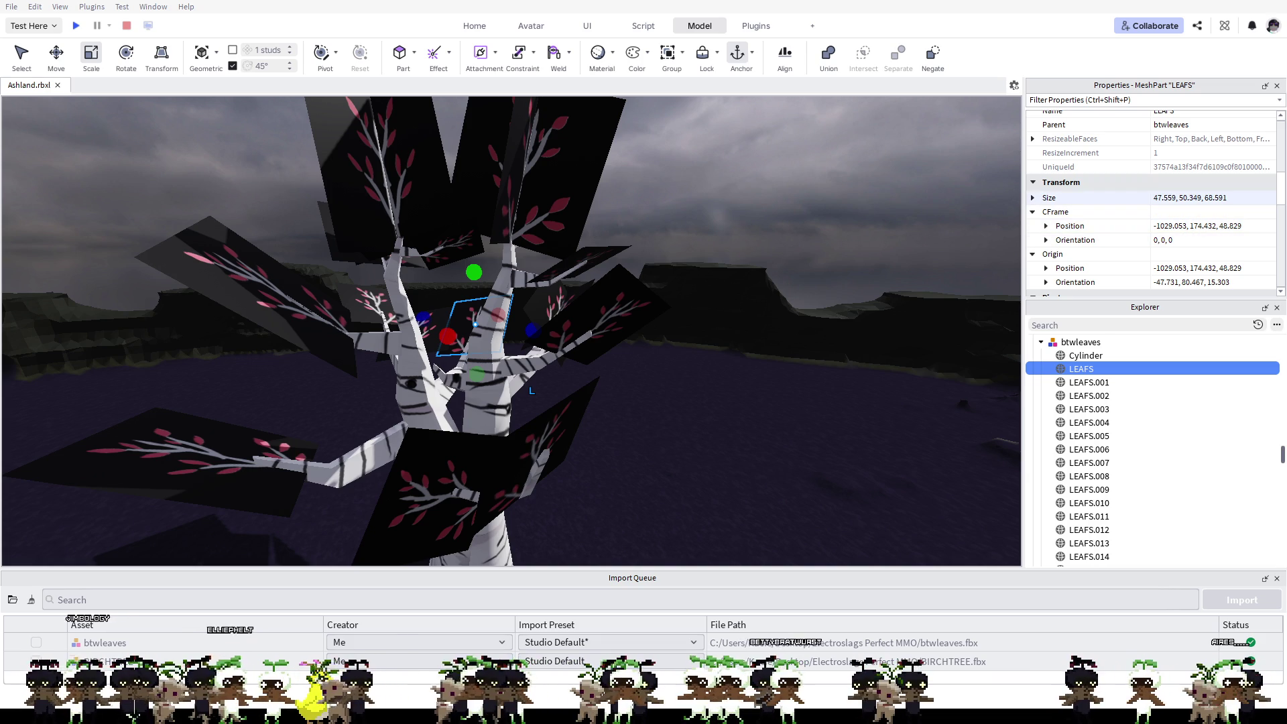
{"action": "scroll", "coordinate": [1105, 201], "scroll_direction": "down", "scroll_amount": 1}
{"action": "scroll", "coordinate": [1106, 201], "scroll_direction": "down", "scroll_amount": 1}
{"action": "scroll", "coordinate": [1105, 206], "scroll_direction": "down", "scroll_amount": 1}
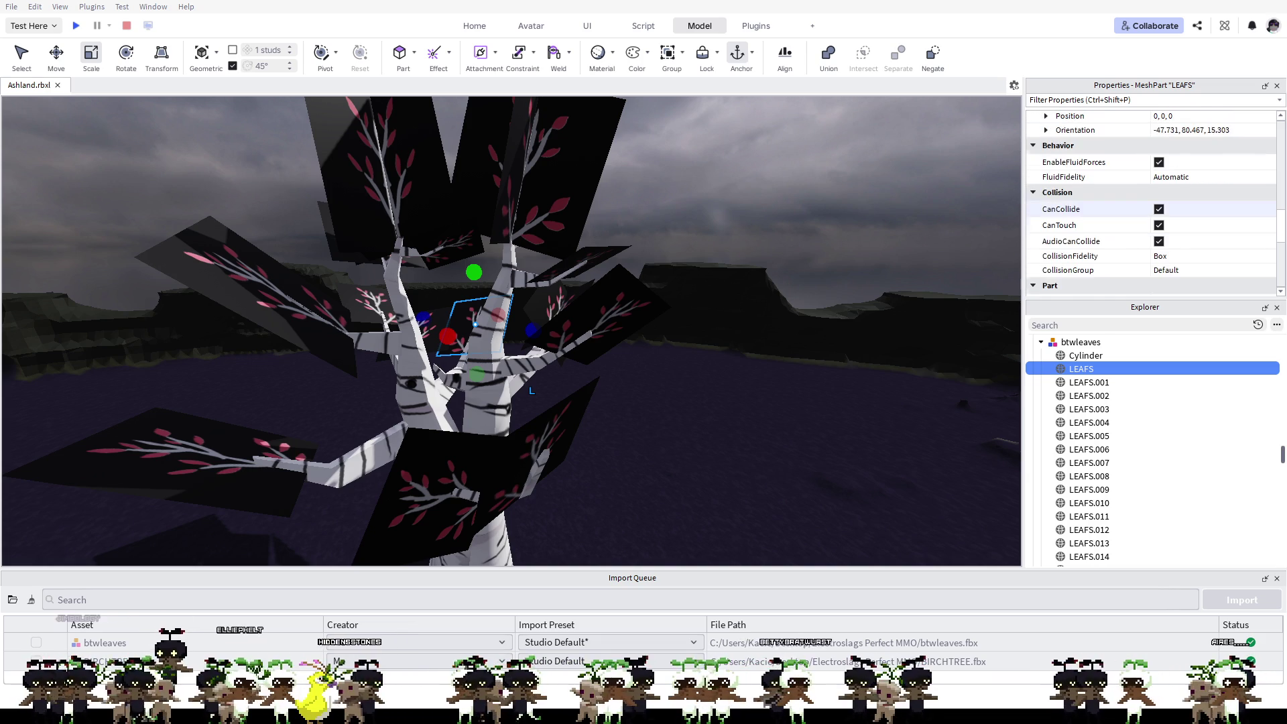
{"action": "scroll", "coordinate": [1106, 208], "scroll_direction": "down", "scroll_amount": 1}
{"action": "scroll", "coordinate": [1106, 201], "scroll_direction": "down", "scroll_amount": 1}
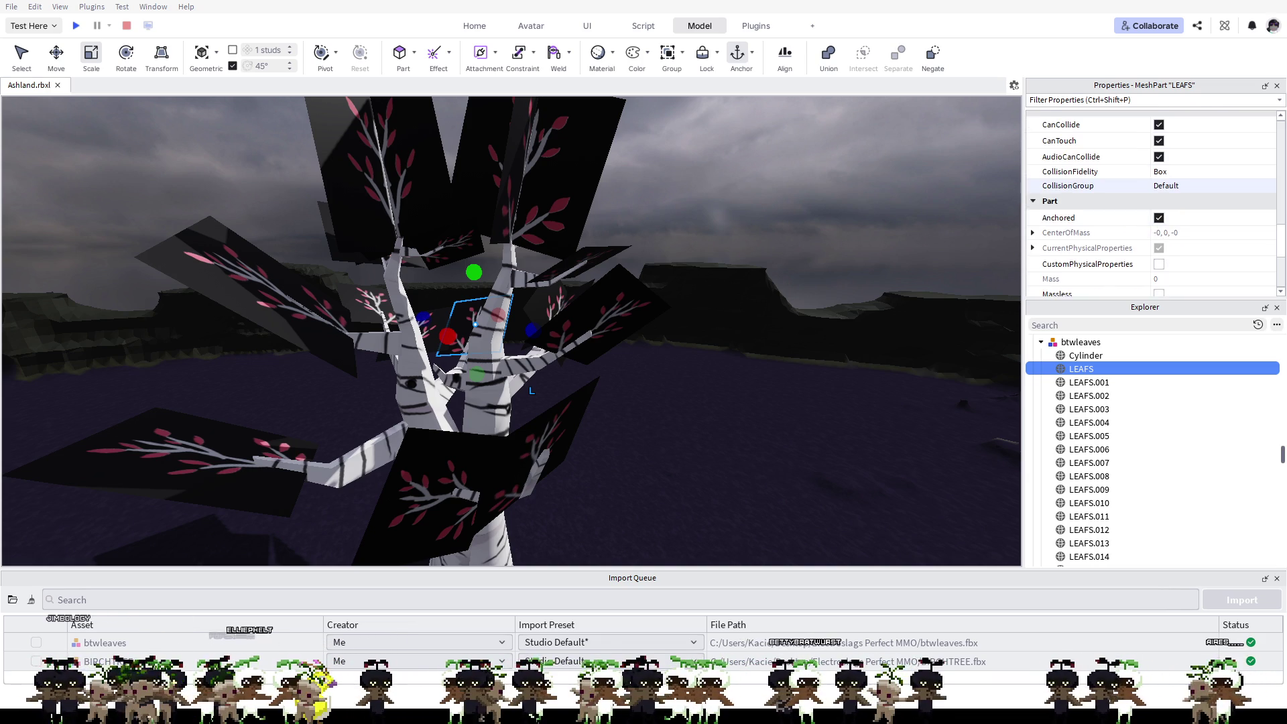
{"action": "scroll", "coordinate": [1107, 194], "scroll_direction": "down", "scroll_amount": 1}
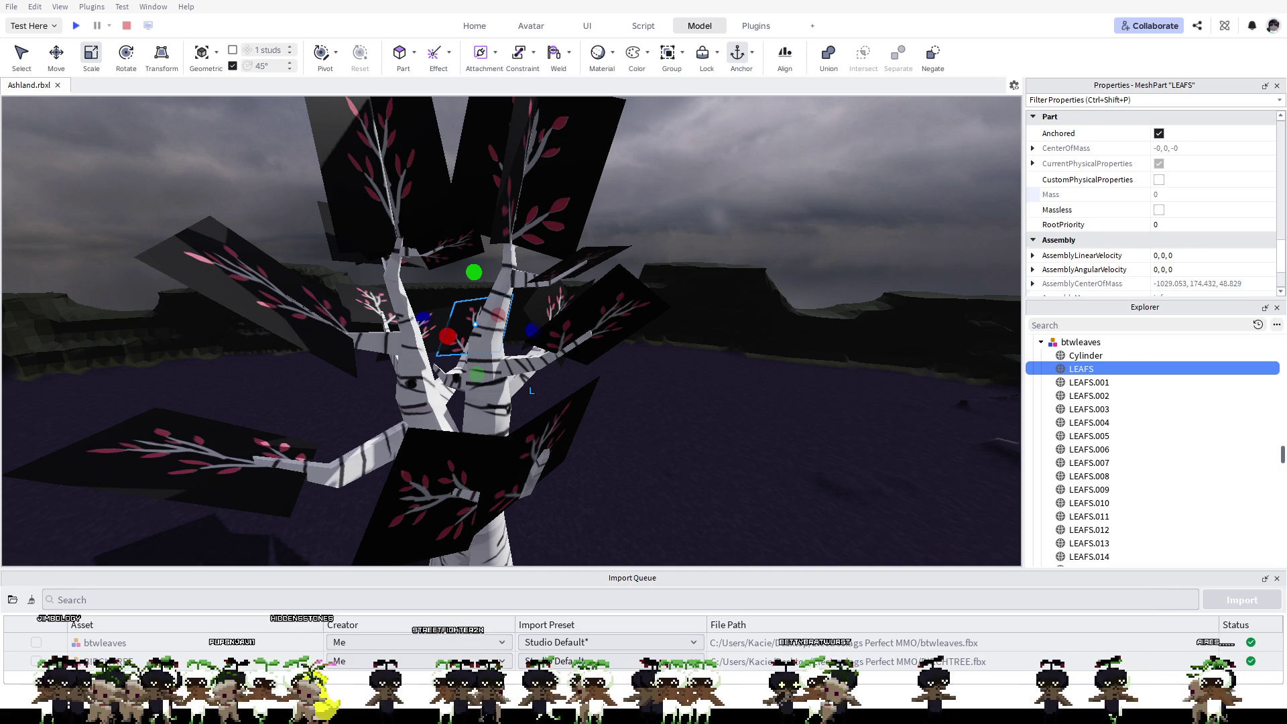
{"action": "scroll", "coordinate": [1106, 191], "scroll_direction": "down", "scroll_amount": 1}
{"action": "scroll", "coordinate": [1106, 191], "scroll_direction": "up", "scroll_amount": 1}
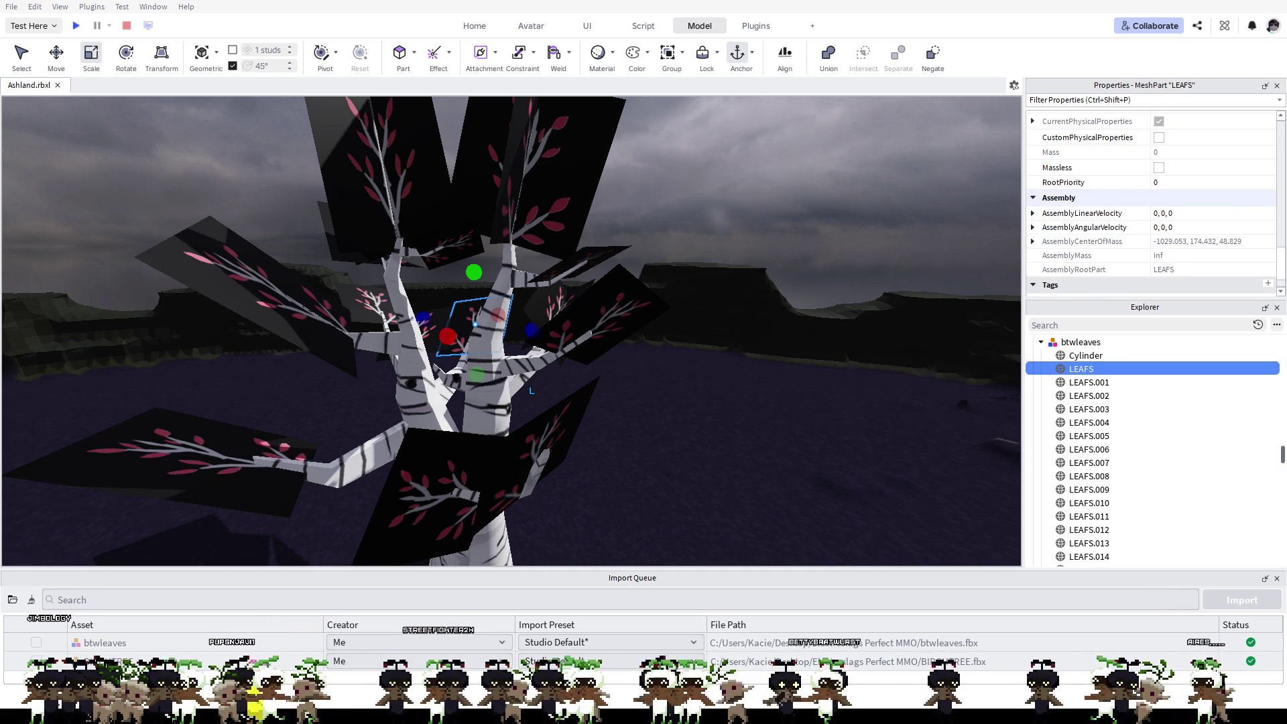
{"action": "scroll", "coordinate": [1106, 191], "scroll_direction": "up", "scroll_amount": 2}
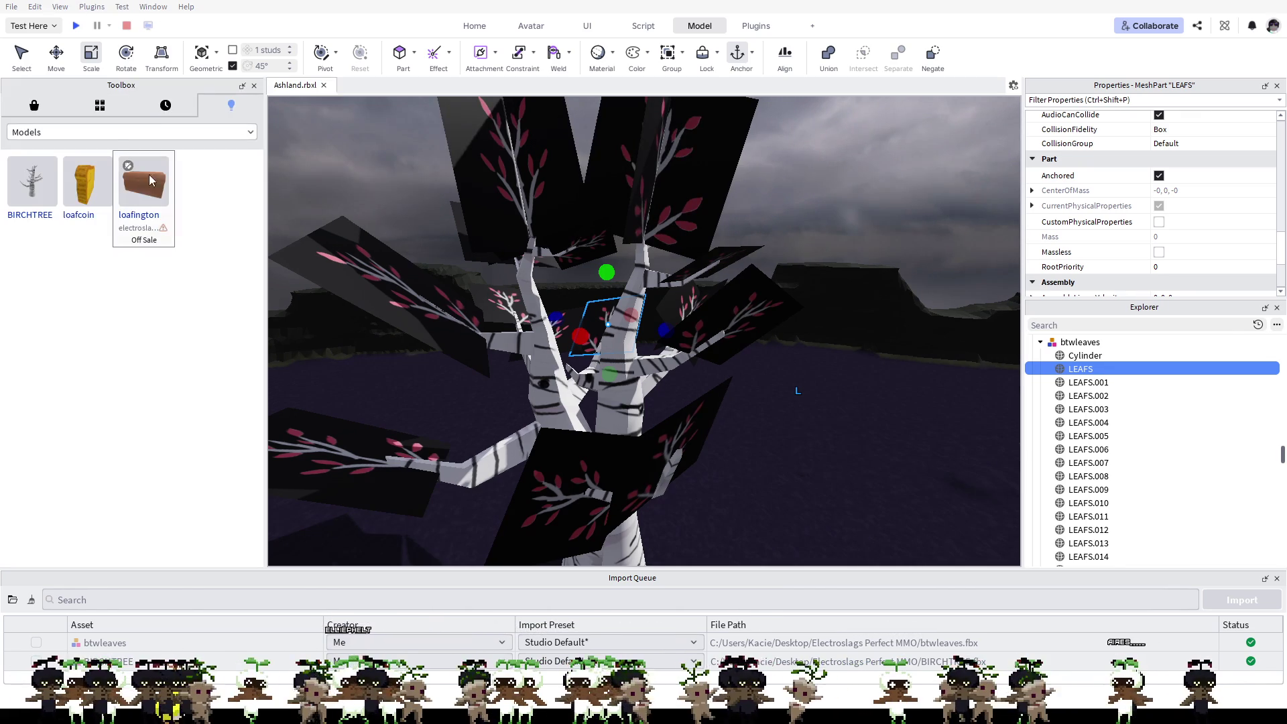
Step: Show my own models in the Toolbox: BIRCHTREE, loafcoin and loafington
{"action": "left_click", "coordinate": [107, 131]}
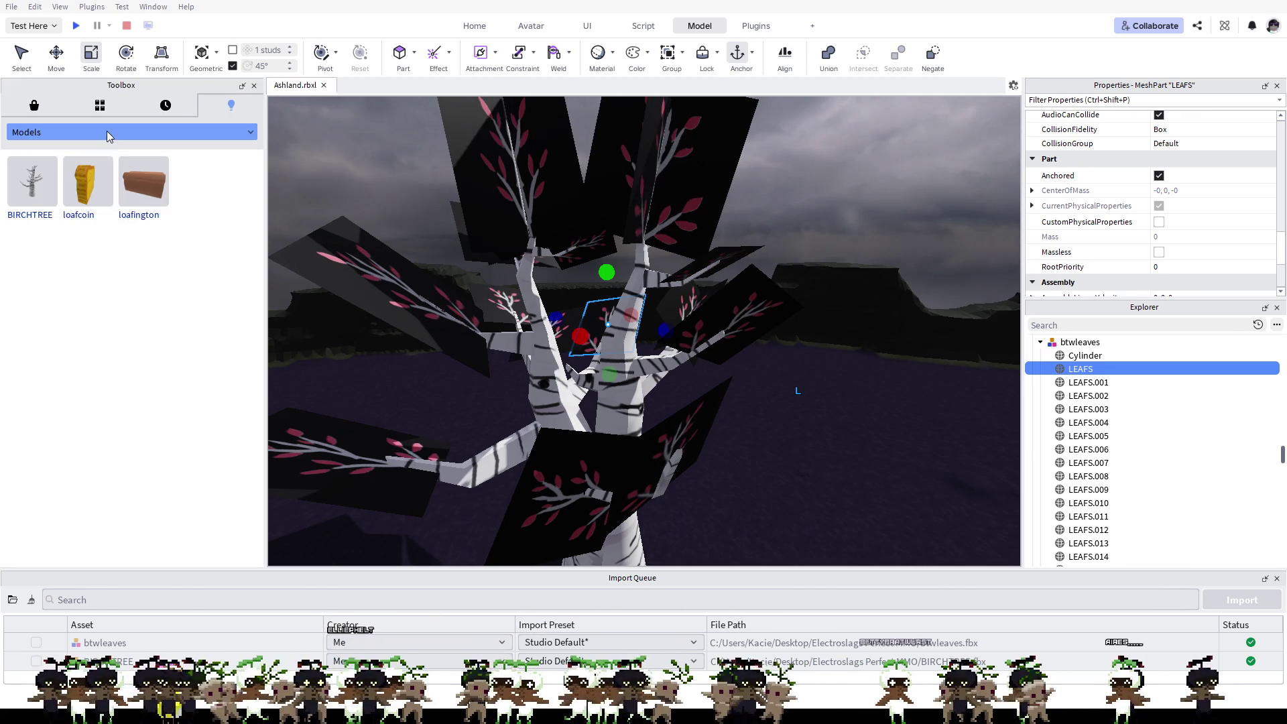
{"action": "left_click", "coordinate": [39, 108]}
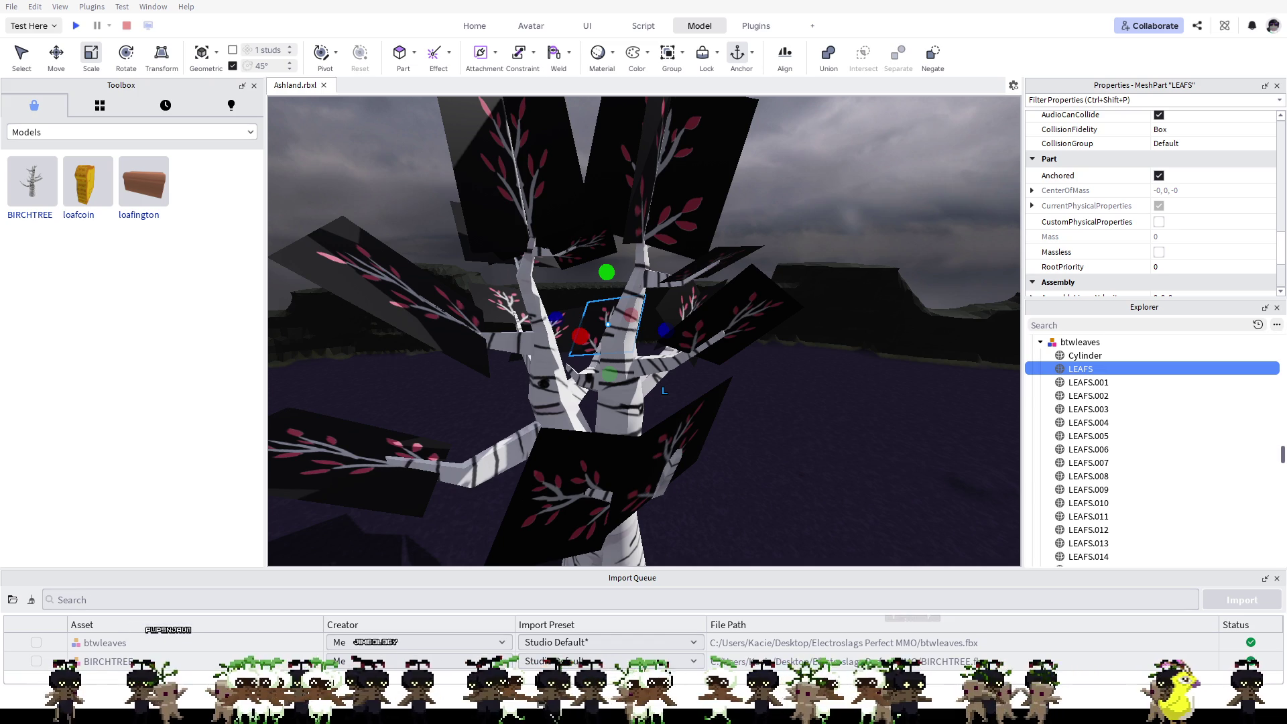
Step: Select the whole btwleaves model in the Explorer to show its pivot and scale properties
{"action": "left_click", "coordinate": [1079, 342]}
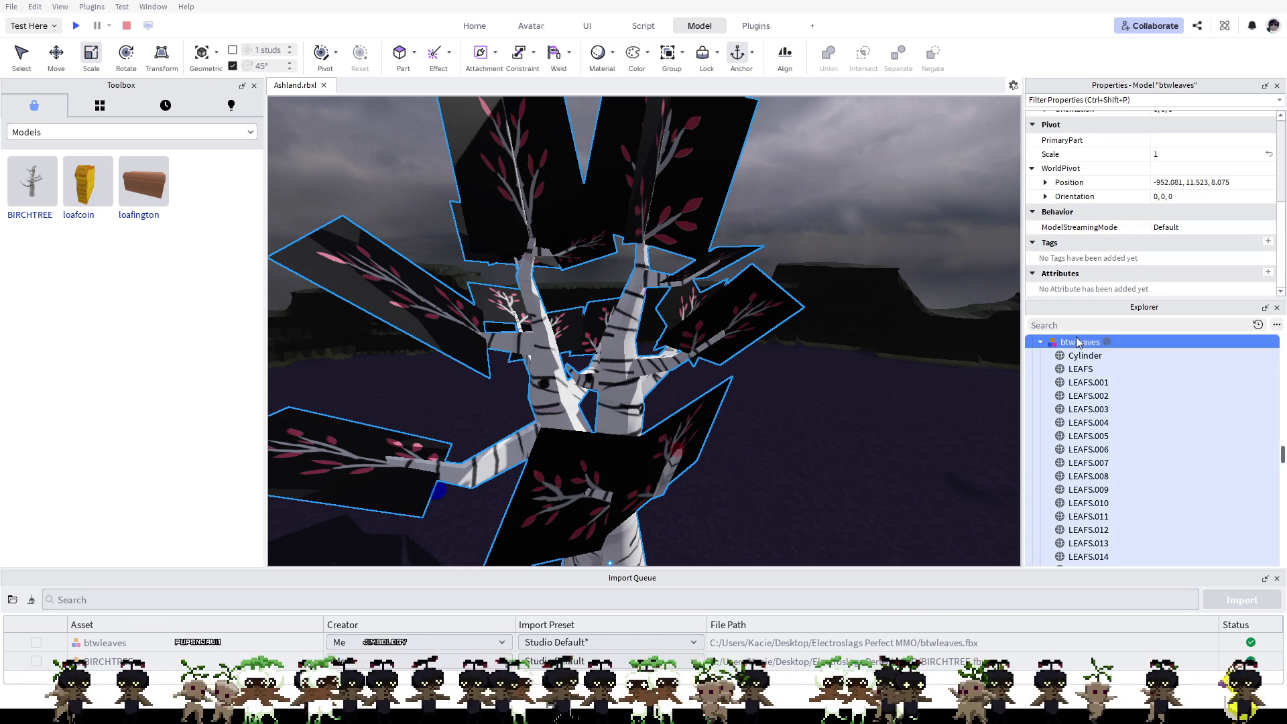
{"action": "scroll", "coordinate": [1184, 196], "scroll_direction": "up", "scroll_amount": 2}
{"action": "scroll", "coordinate": [1184, 196], "scroll_direction": "up", "scroll_amount": 2}
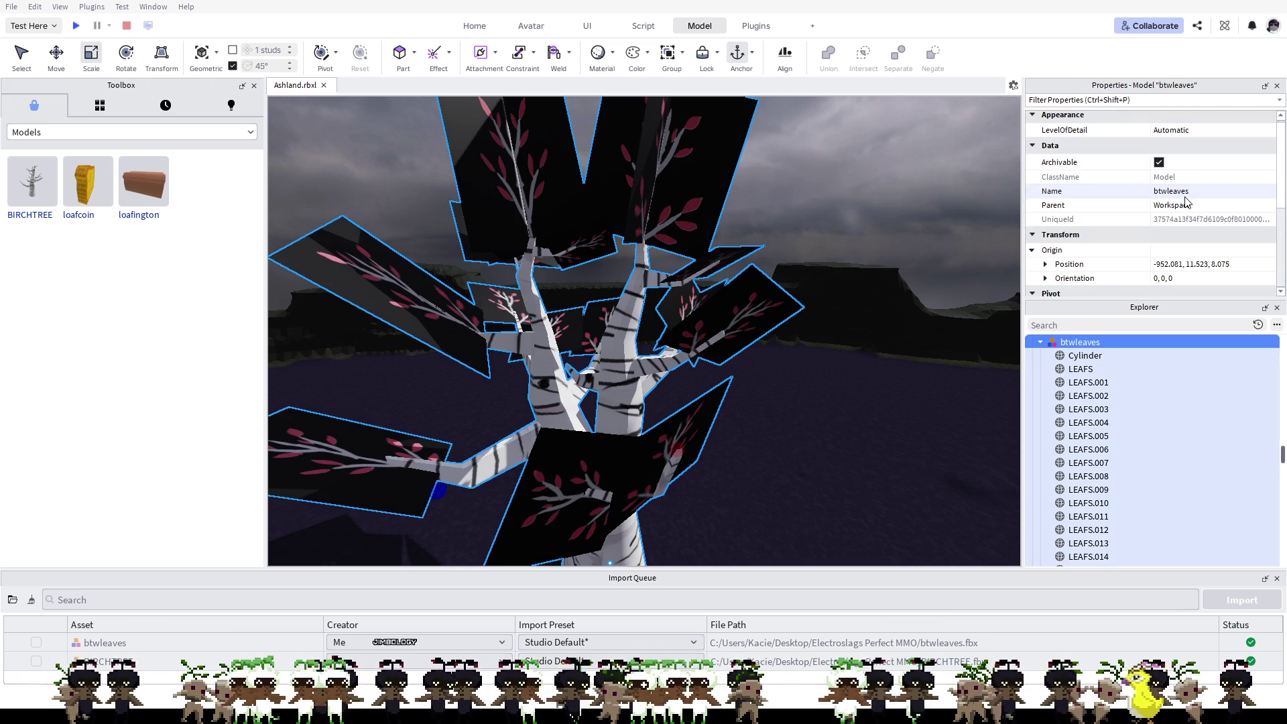
{"action": "scroll", "coordinate": [1181, 194], "scroll_direction": "up", "scroll_amount": 1}
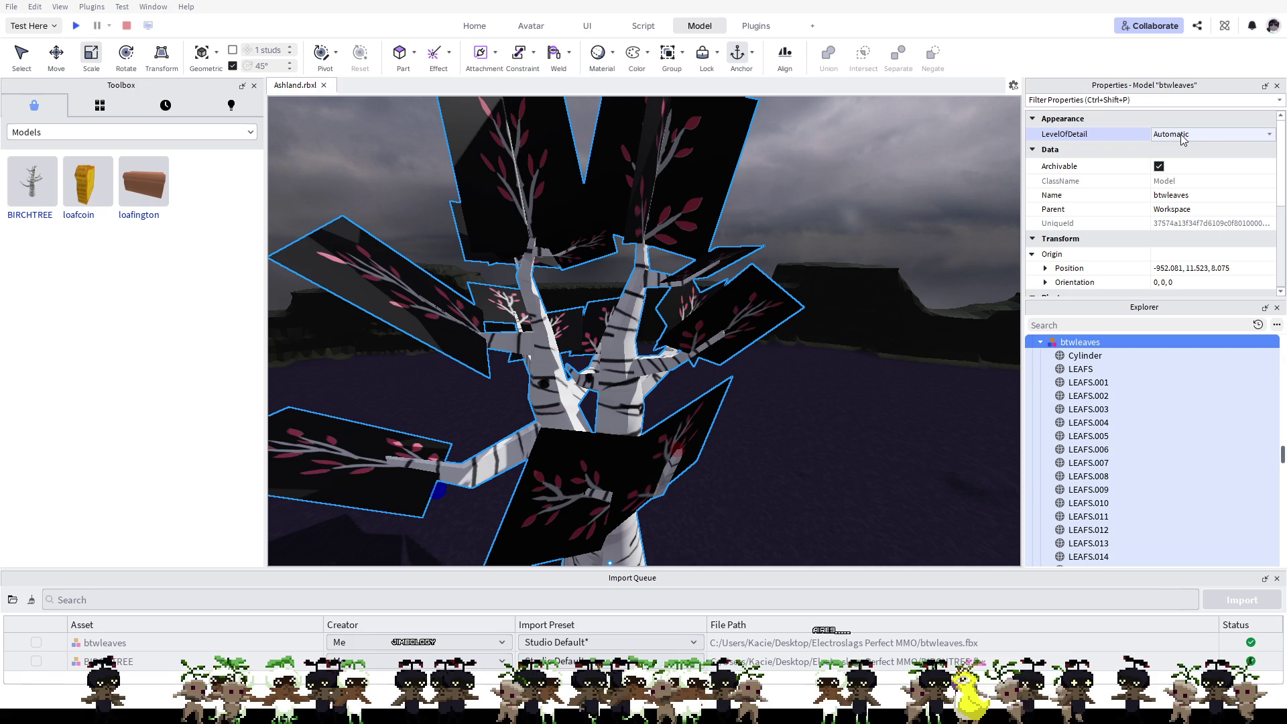
{"action": "mouse_move", "coordinate": [1207, 134]}
{"action": "left_click", "coordinate": [1252, 140]}
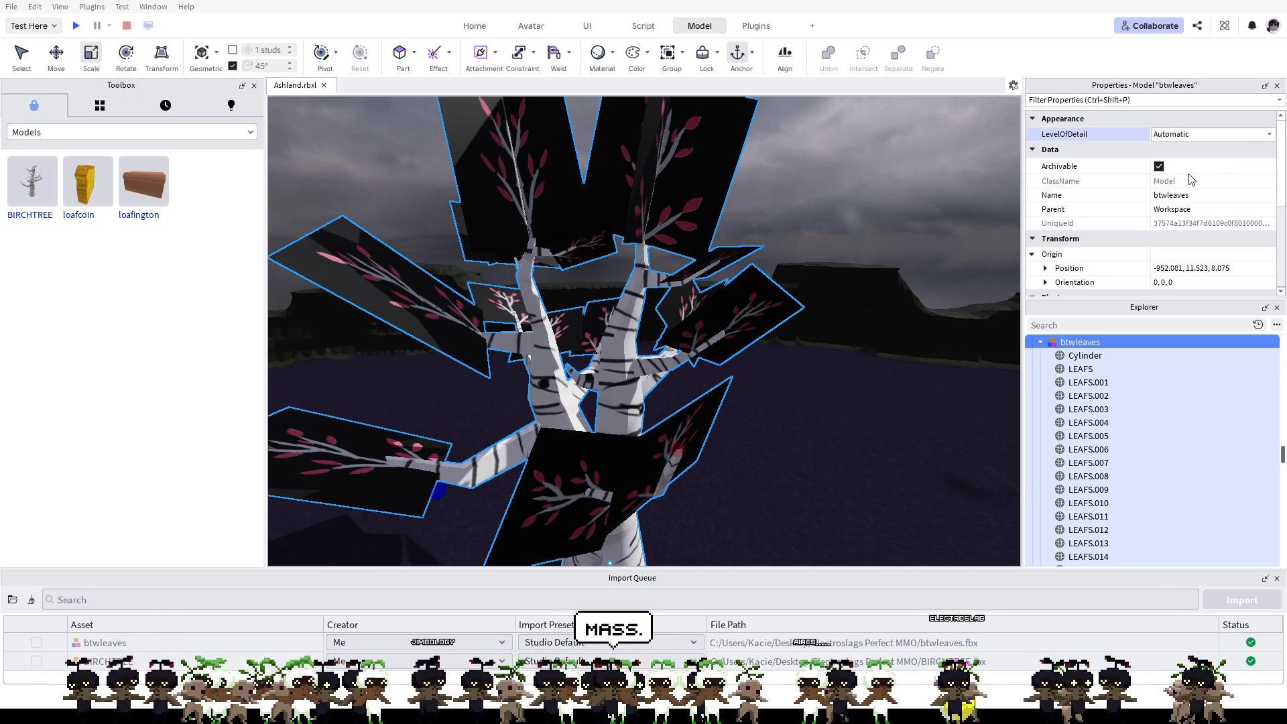
{"action": "left_click", "coordinate": [1190, 165]}
{"action": "left_click", "coordinate": [1196, 134]}
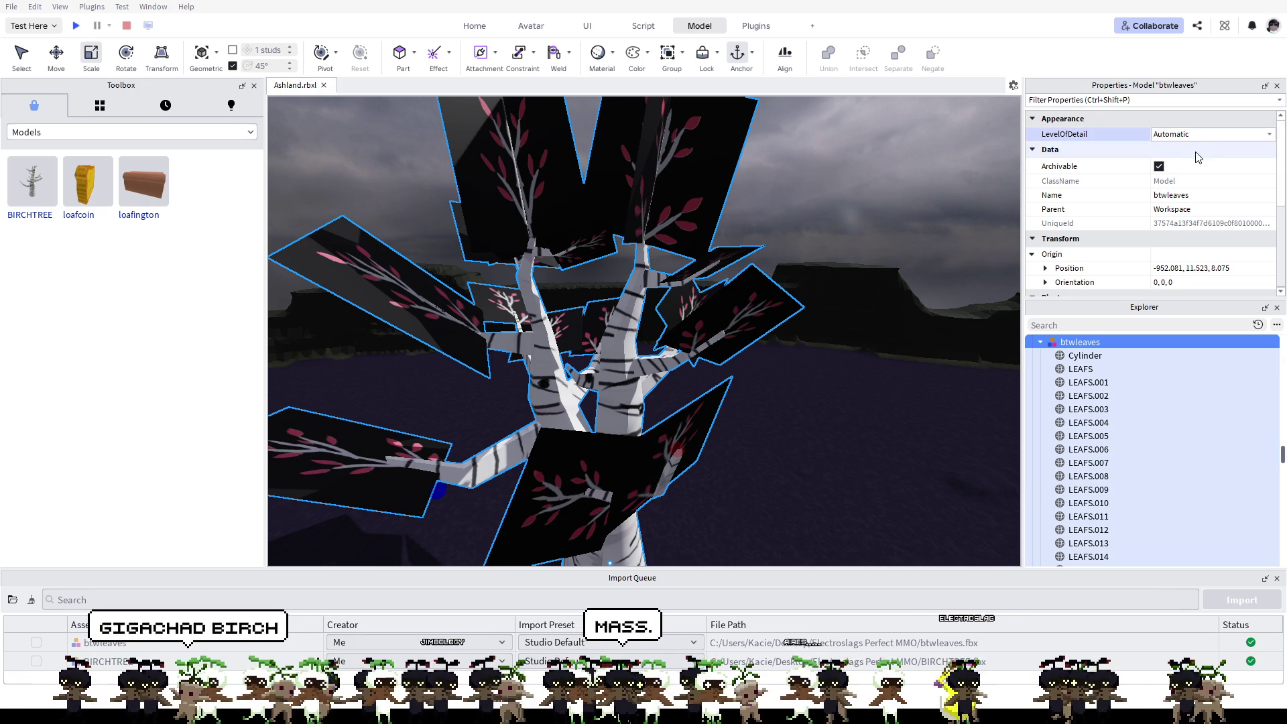
{"action": "scroll", "coordinate": [1198, 160], "scroll_direction": "down", "scroll_amount": 3}
{"action": "scroll", "coordinate": [1186, 221], "scroll_direction": "down", "scroll_amount": 2}
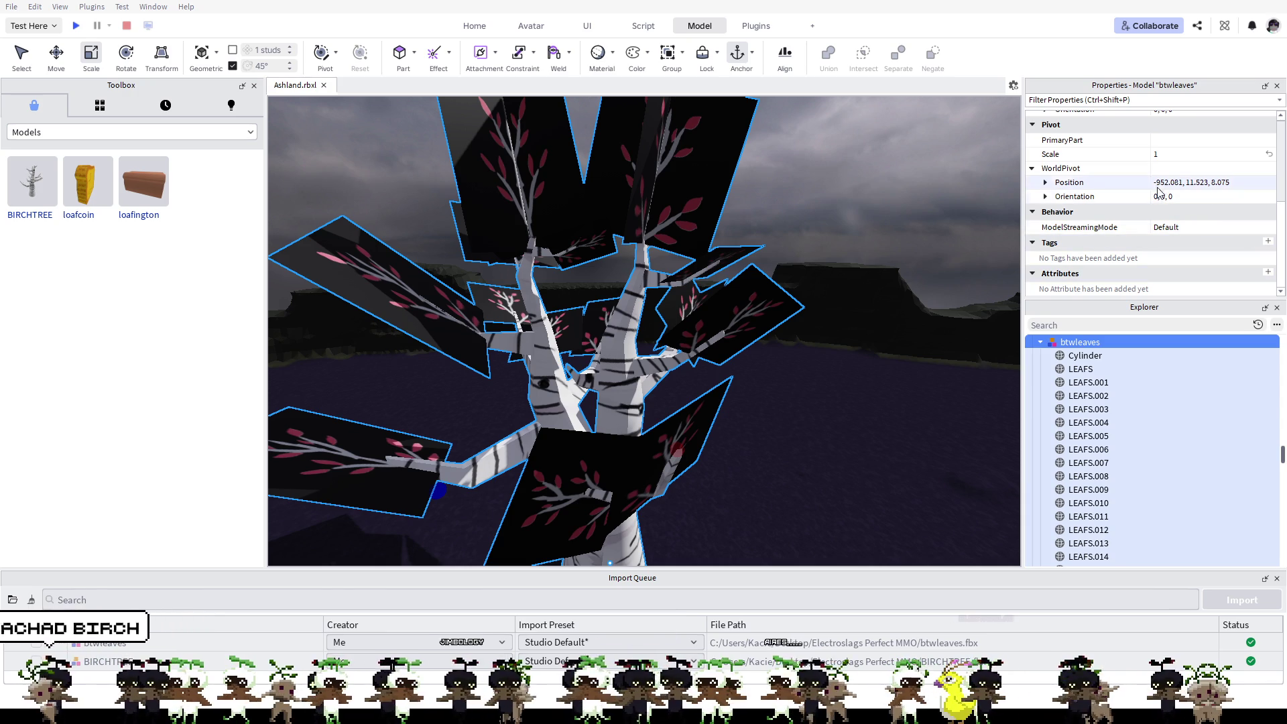
{"action": "scroll", "coordinate": [1150, 172], "scroll_direction": "up", "scroll_amount": 1}
{"action": "left_click", "coordinate": [1114, 183]}
{"action": "key", "text": "Escape"}
{"action": "scroll", "coordinate": [1112, 183], "scroll_direction": "up", "scroll_amount": 2}
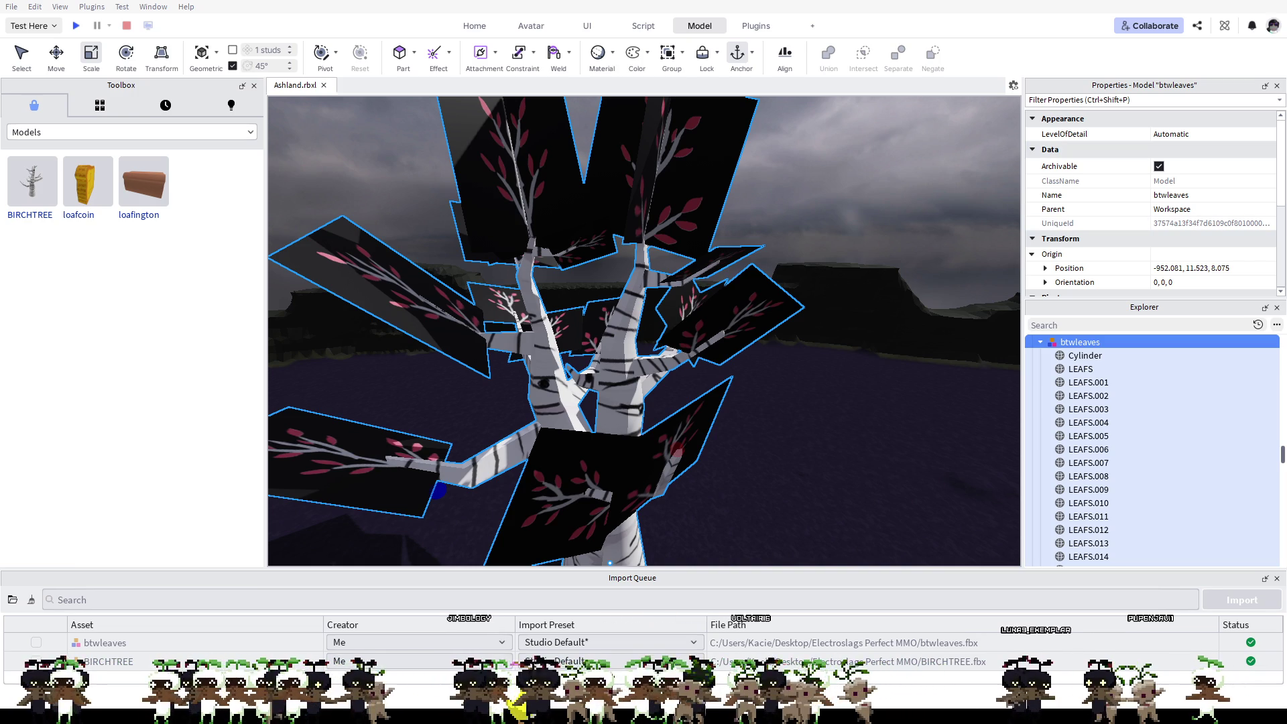
Step: Deselect btwleaves and select the LEAFS.002 leaf mesh to show its properties
{"action": "left_click", "coordinate": [928, 370]}
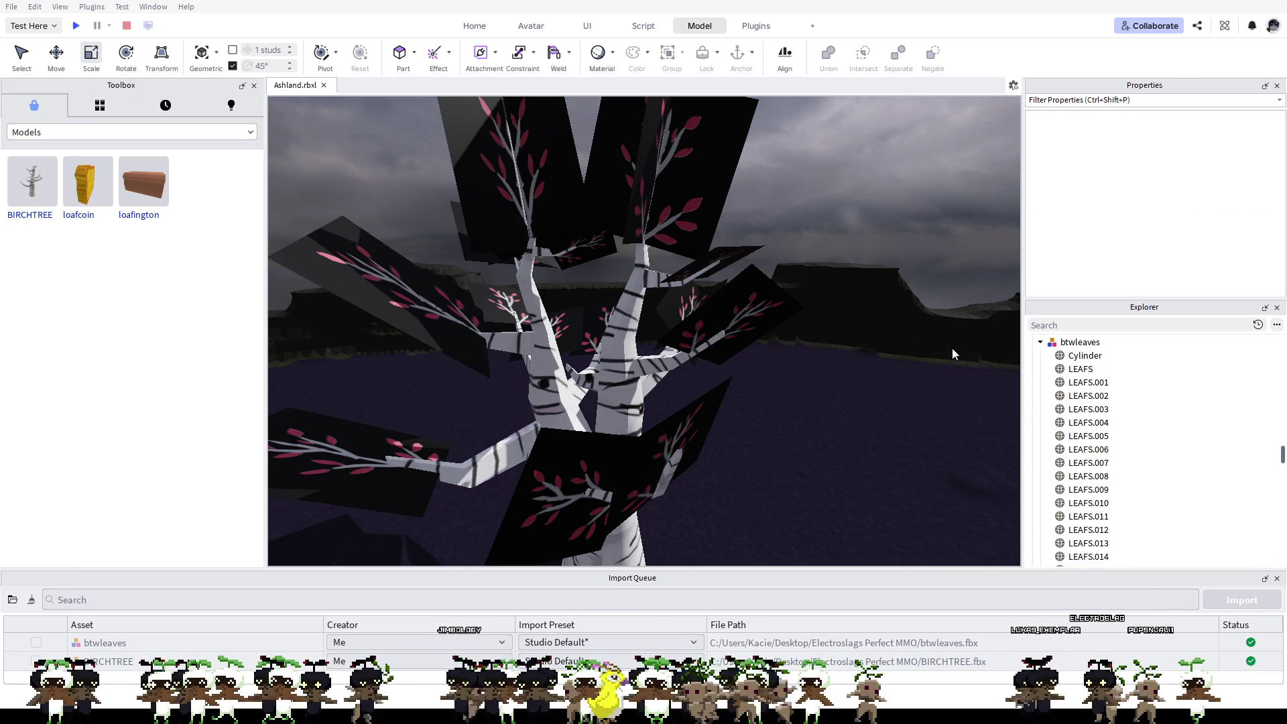
{"action": "left_click", "coordinate": [1093, 392]}
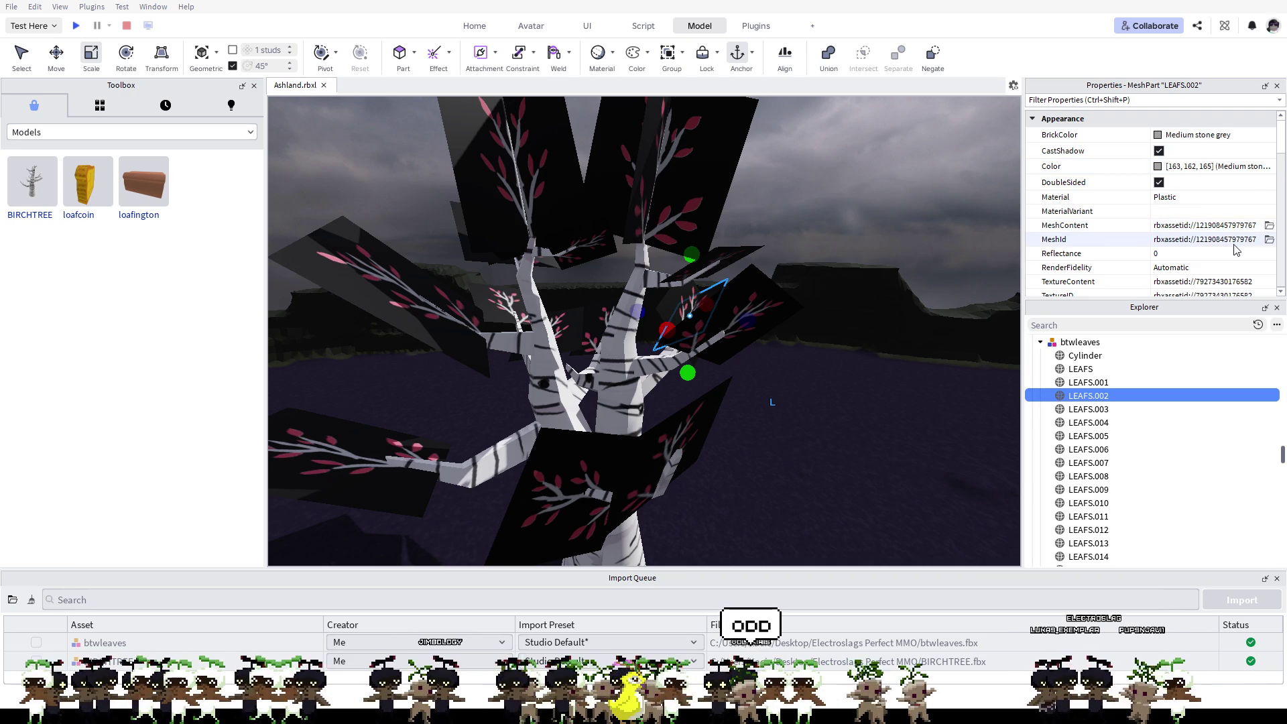
{"action": "scroll", "coordinate": [1236, 244], "scroll_direction": "down", "scroll_amount": 1}
{"action": "scroll", "coordinate": [1236, 249], "scroll_direction": "down", "scroll_amount": 3}
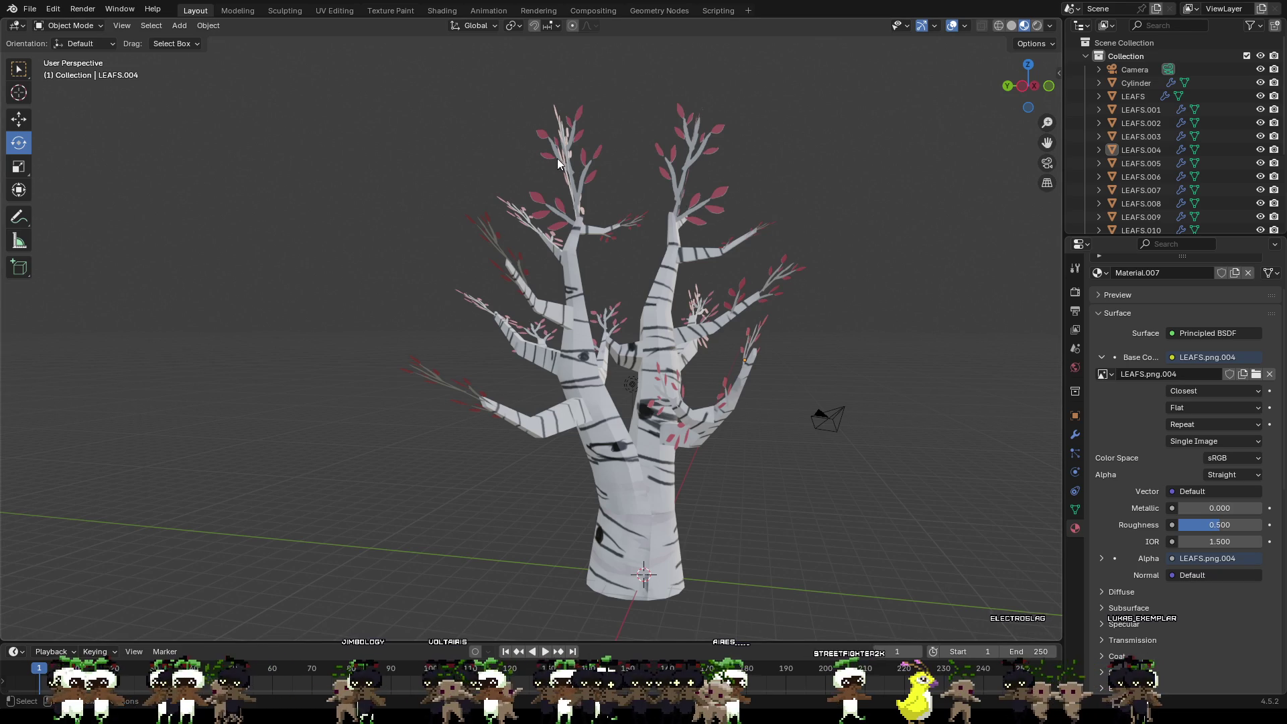
{"action": "left_click", "coordinate": [441, 10]}
{"action": "scroll", "coordinate": [662, 519], "scroll_direction": "up", "scroll_amount": 2}
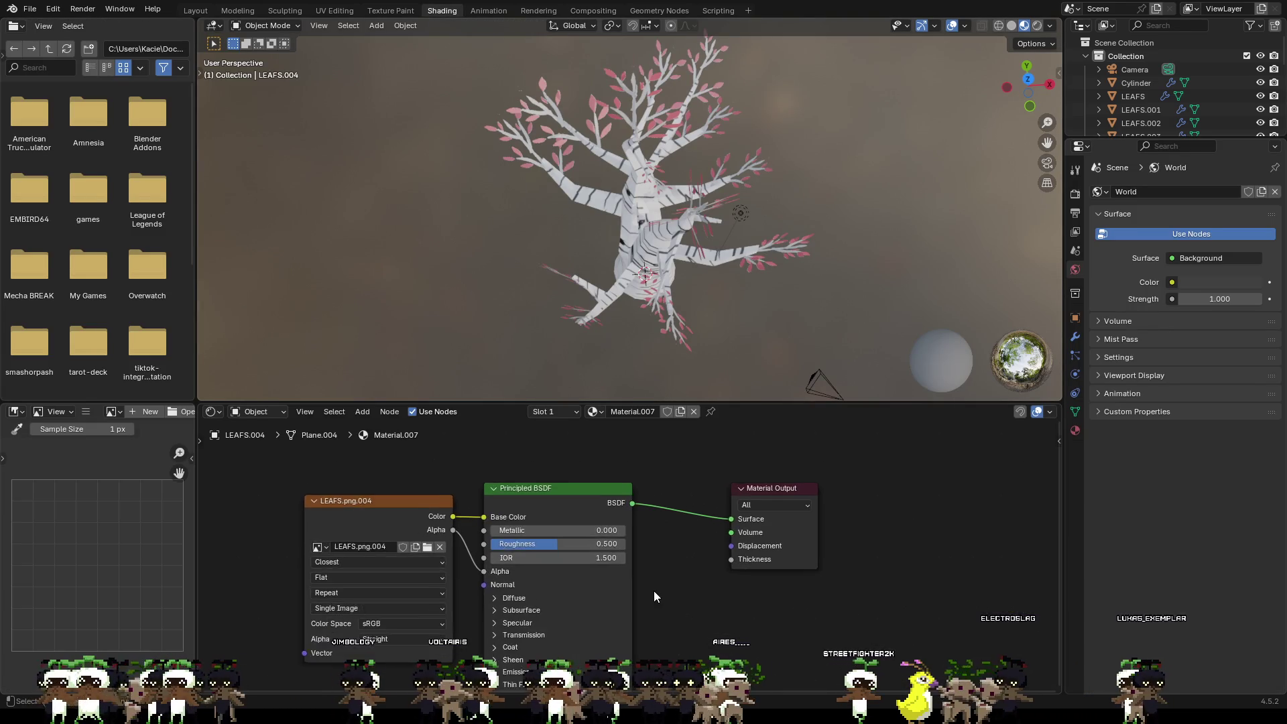
{"action": "scroll", "coordinate": [654, 590], "scroll_direction": "up", "scroll_amount": 2}
{"action": "scroll", "coordinate": [647, 578], "scroll_direction": "up", "scroll_amount": 2}
{"action": "scroll", "coordinate": [688, 539], "scroll_direction": "up", "scroll_amount": 2}
{"action": "middle_click_drag", "start_coordinate": [688, 539], "coordinate": [677, 586]}
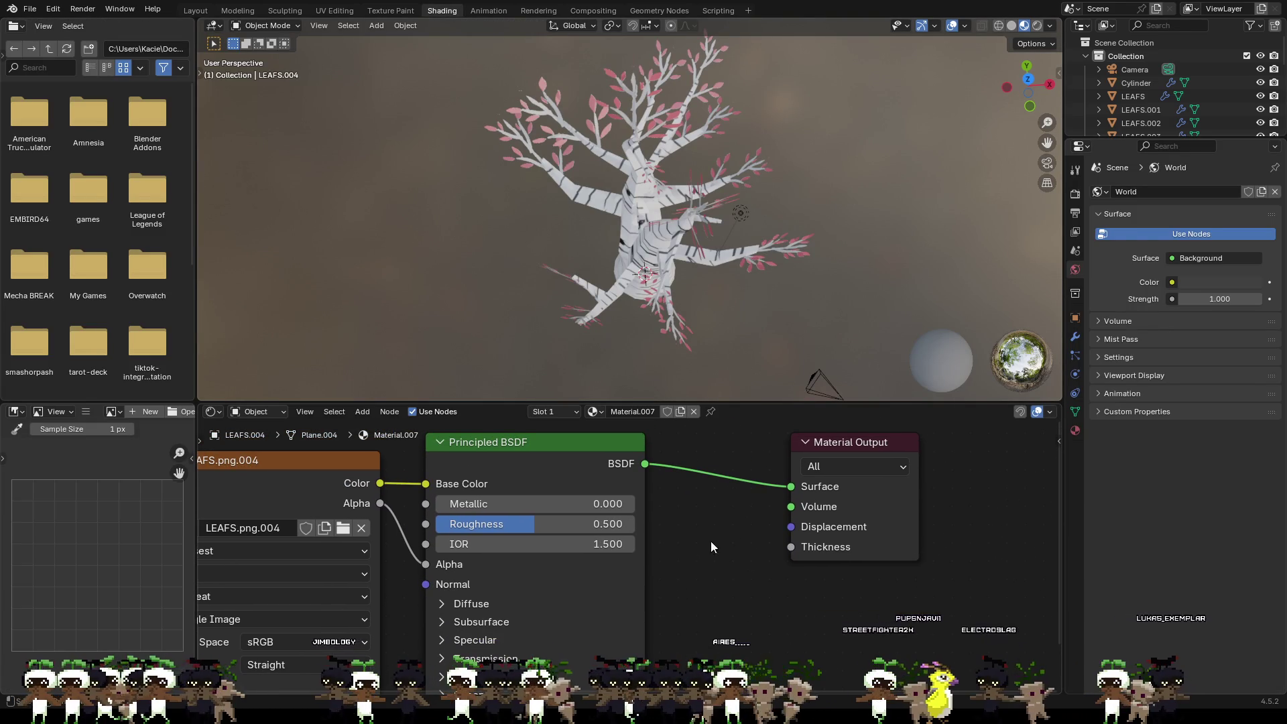
{"action": "left_click", "coordinate": [846, 465]}
{"action": "left_click", "coordinate": [848, 468]}
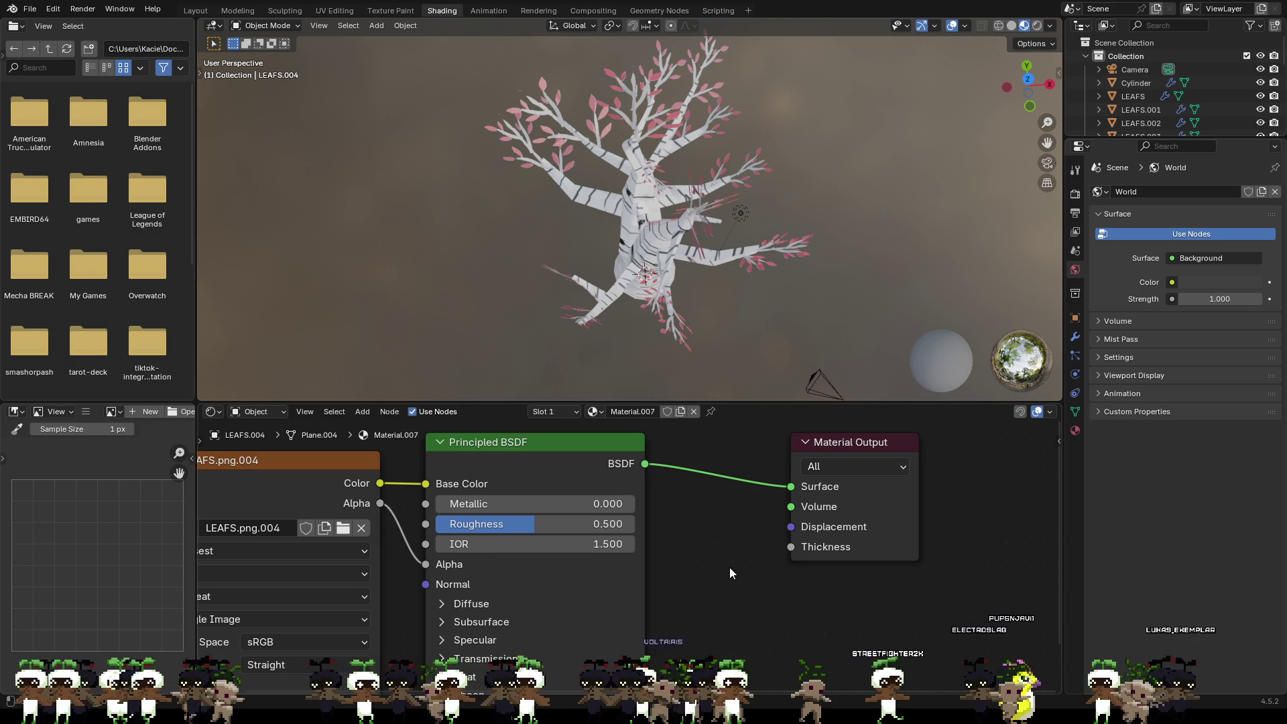
{"action": "scroll", "coordinate": [708, 580], "scroll_direction": "down", "scroll_amount": 1}
{"action": "scroll", "coordinate": [742, 614], "scroll_direction": "down", "scroll_amount": 1}
{"action": "scroll", "coordinate": [743, 613], "scroll_direction": "down", "scroll_amount": 1}
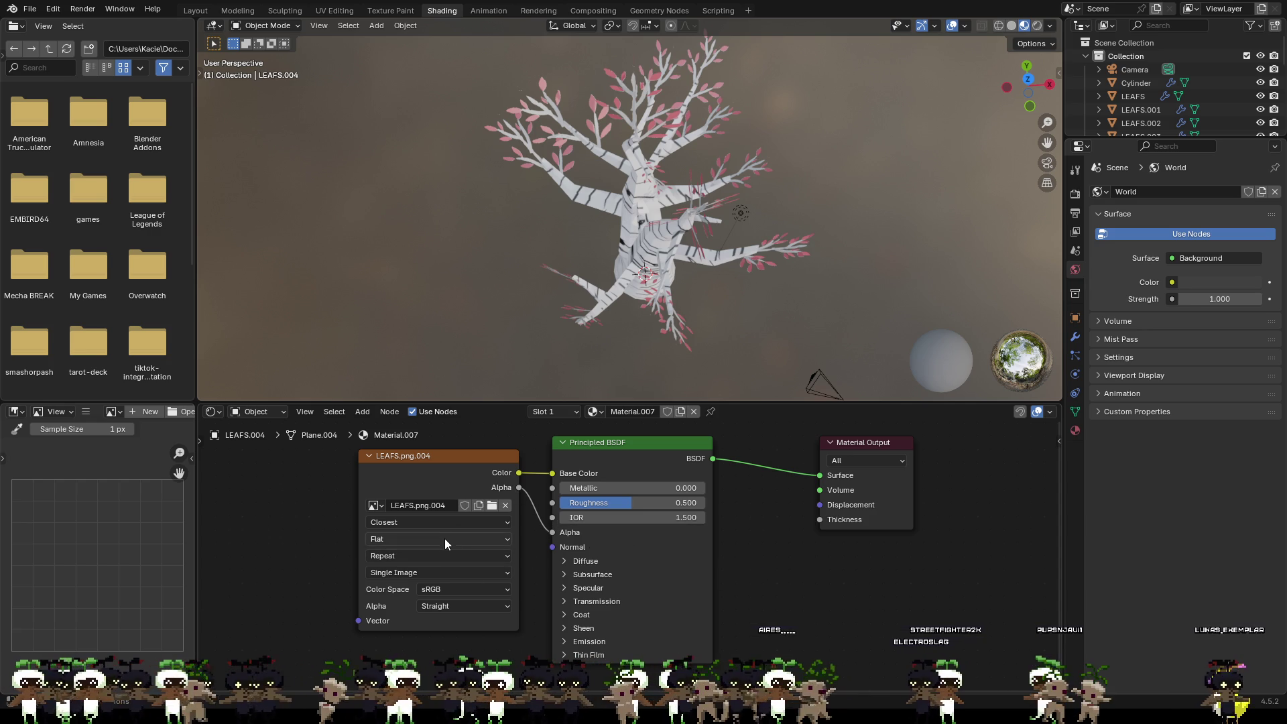
{"action": "left_click", "coordinate": [459, 605]}
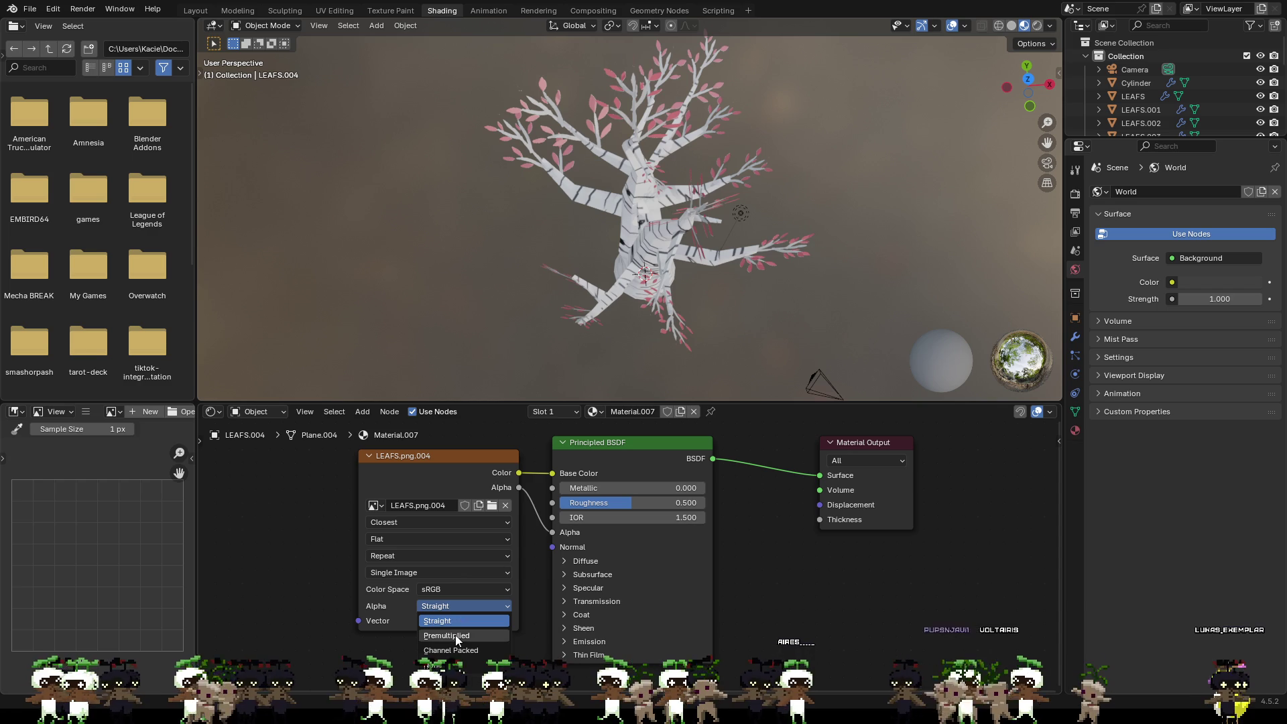
Step: Try Premultiplied and None alpha on the leaf image texture, settling on Channel Packed
{"action": "left_click", "coordinate": [455, 635]}
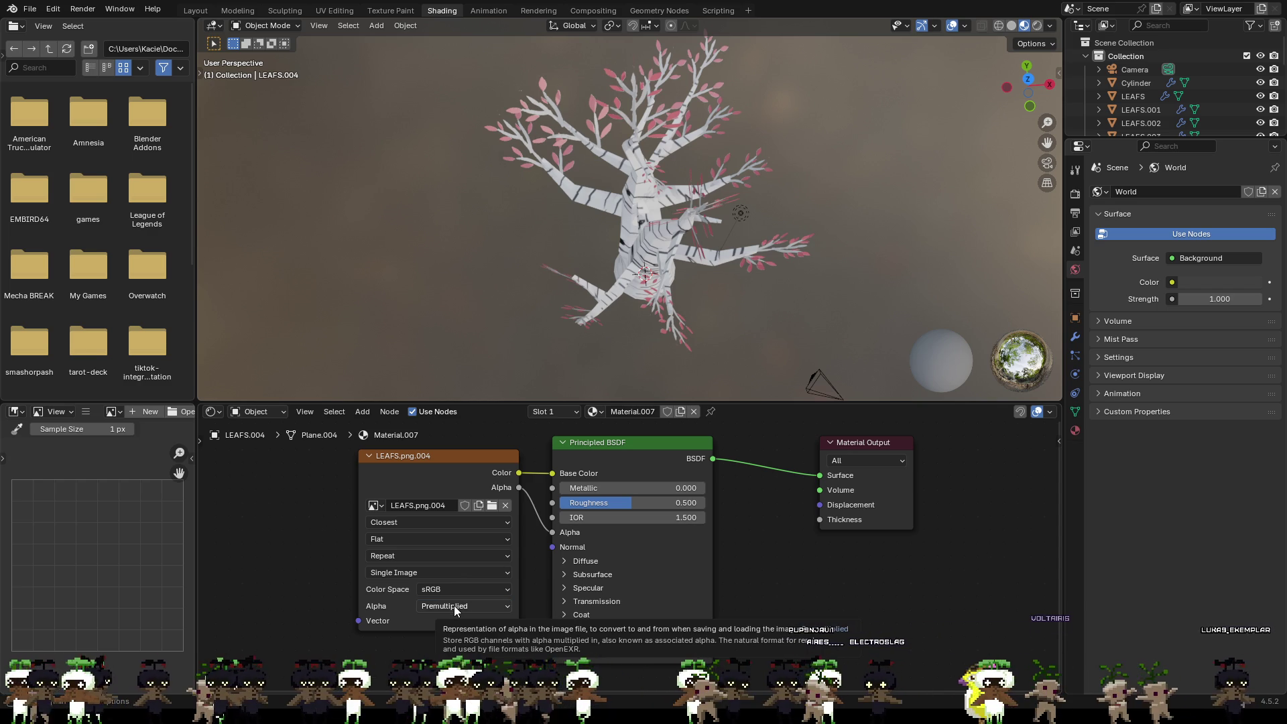
{"action": "left_click", "coordinate": [454, 605]}
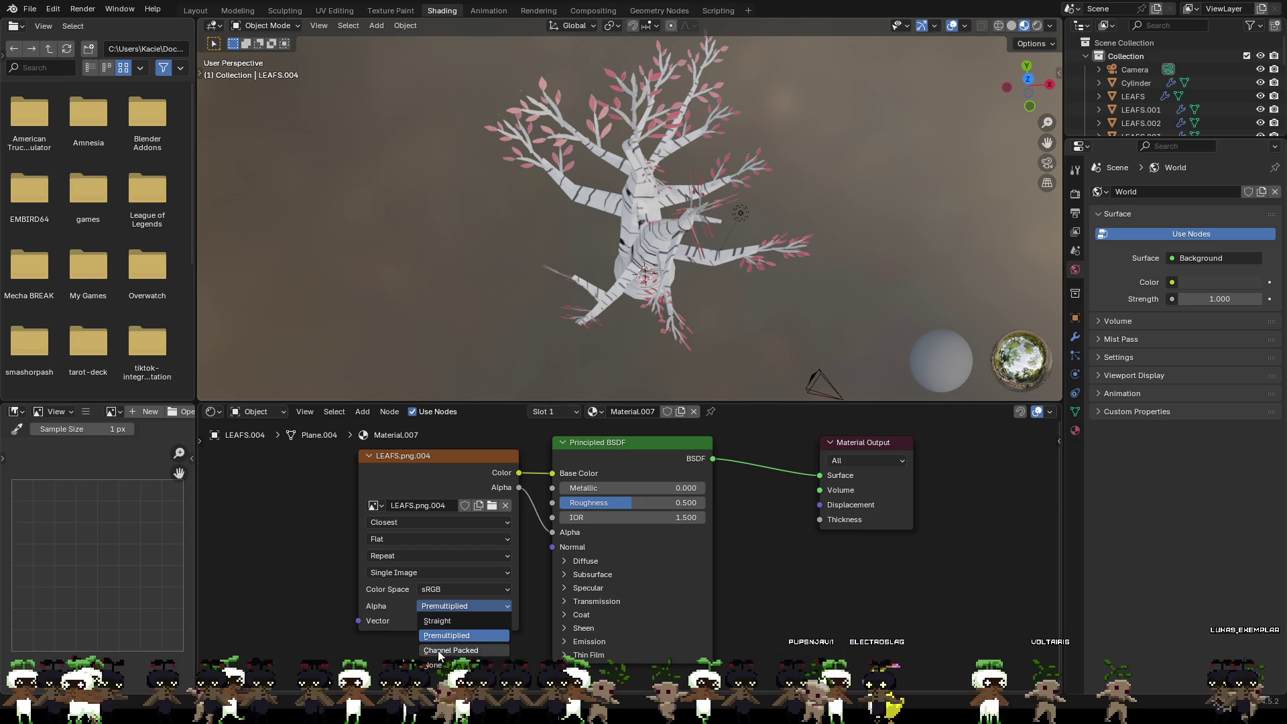
{"action": "left_click", "coordinate": [438, 651]}
{"action": "left_click", "coordinate": [449, 604]}
{"action": "left_click", "coordinate": [431, 665]}
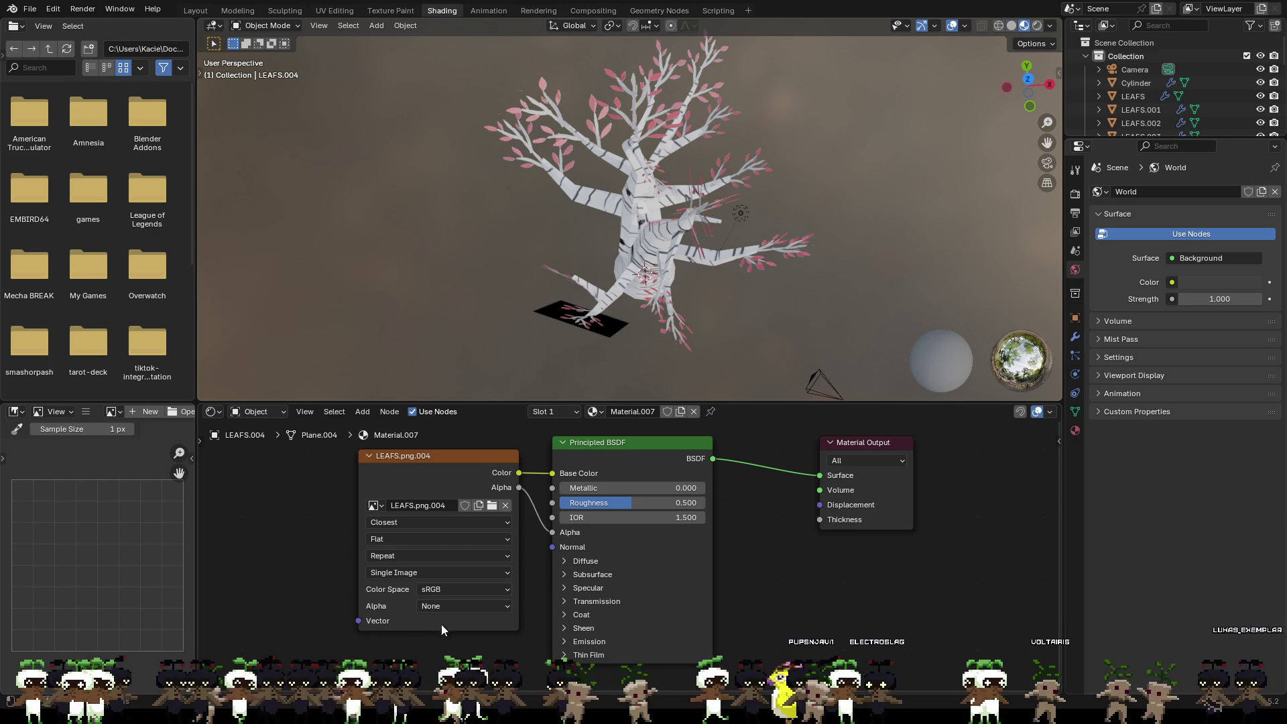
{"action": "left_click", "coordinate": [445, 608]}
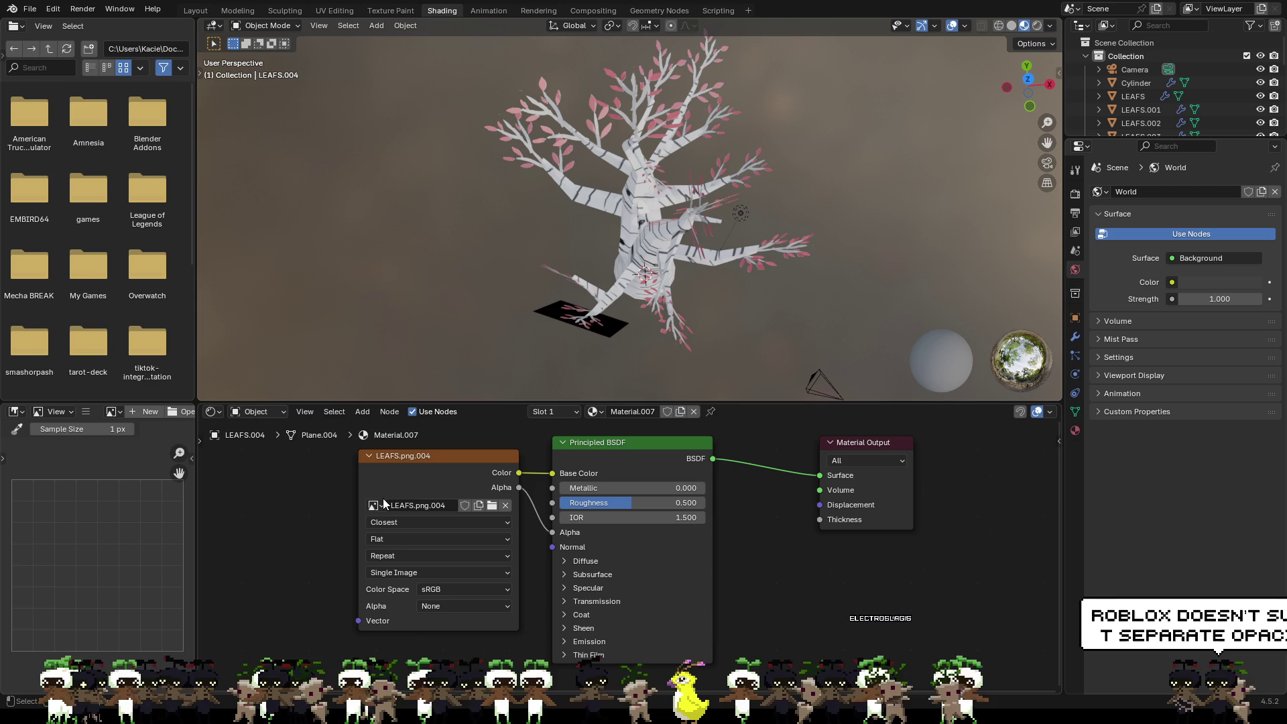
{"action": "left_click", "coordinate": [466, 606]}
{"action": "left_click", "coordinate": [465, 585]}
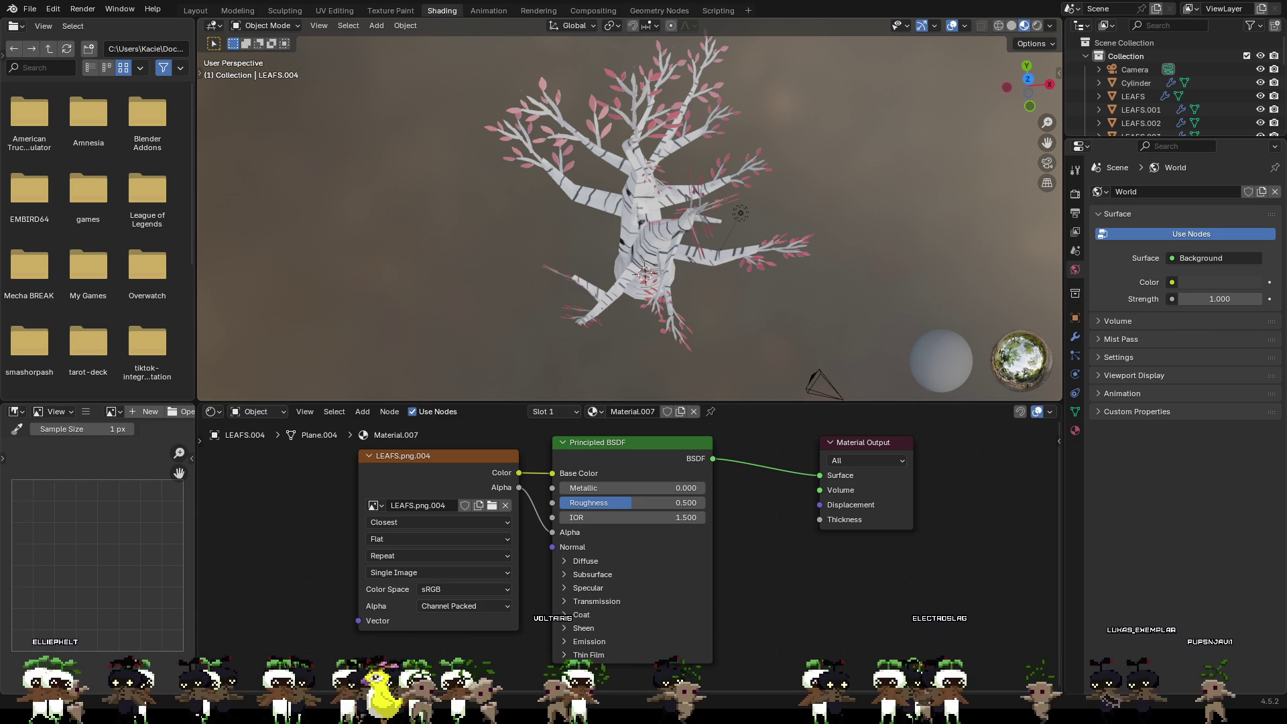
Step: Peek at the world's mist settings and orbit to view the tree from lower
{"action": "left_click", "coordinate": [1096, 335]}
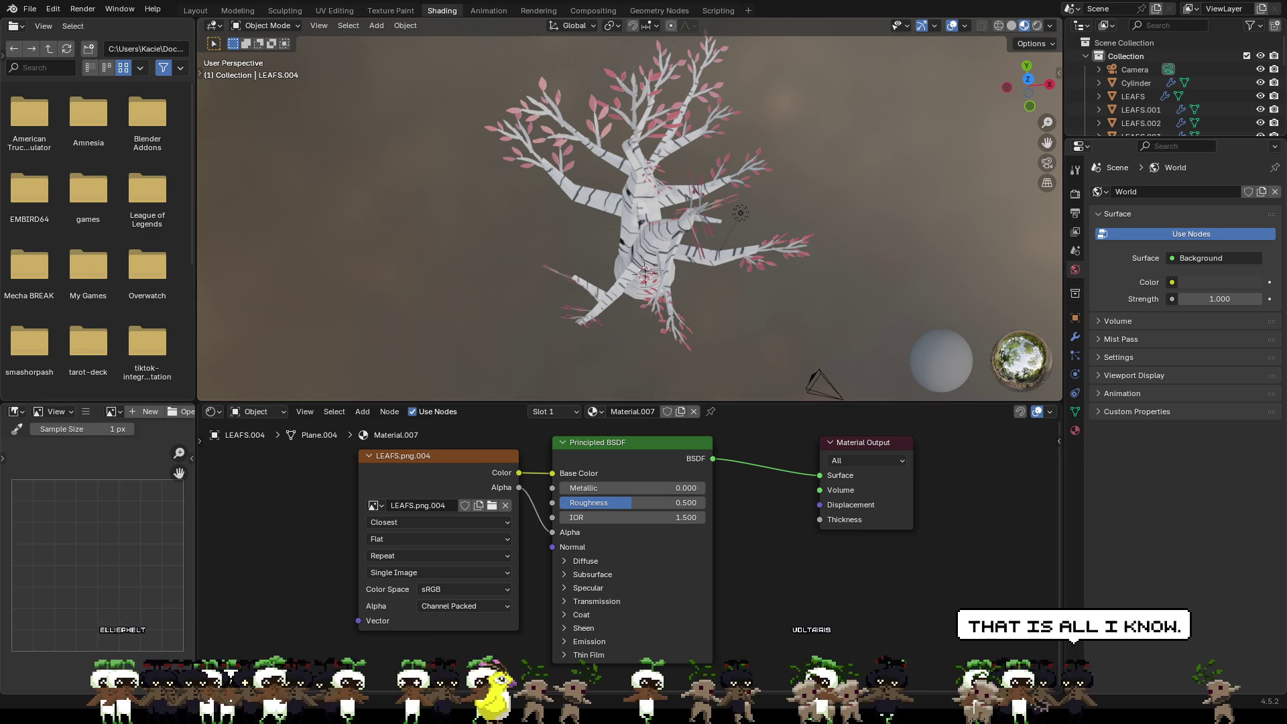
{"action": "mouse_move", "coordinate": [717, 305]}
{"action": "middle_mouse_down"}
{"action": "mouse_move", "coordinate": [757, 230]}
{"action": "mouse_move", "coordinate": [618, 212]}
{"action": "mouse_move", "coordinate": [474, 222]}
{"action": "mouse_move", "coordinate": [436, 211]}
{"action": "mouse_move", "coordinate": [431, 181]}
{"action": "mouse_move", "coordinate": [406, 167]}
{"action": "mouse_move", "coordinate": [391, 181]}
{"action": "middle_mouse_up"}
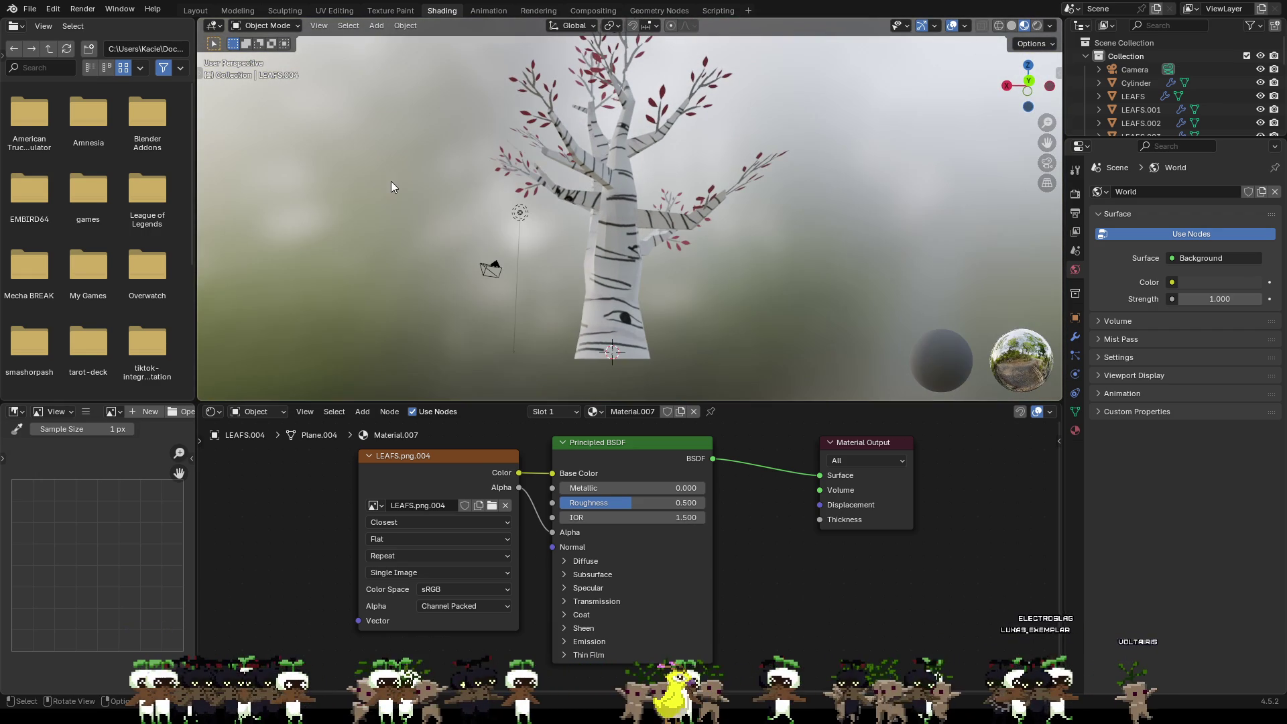
Step: Toggle the world's mist and volume settings, then select the trunk Cylinder to see its material
{"action": "left_click", "coordinate": [1137, 339]}
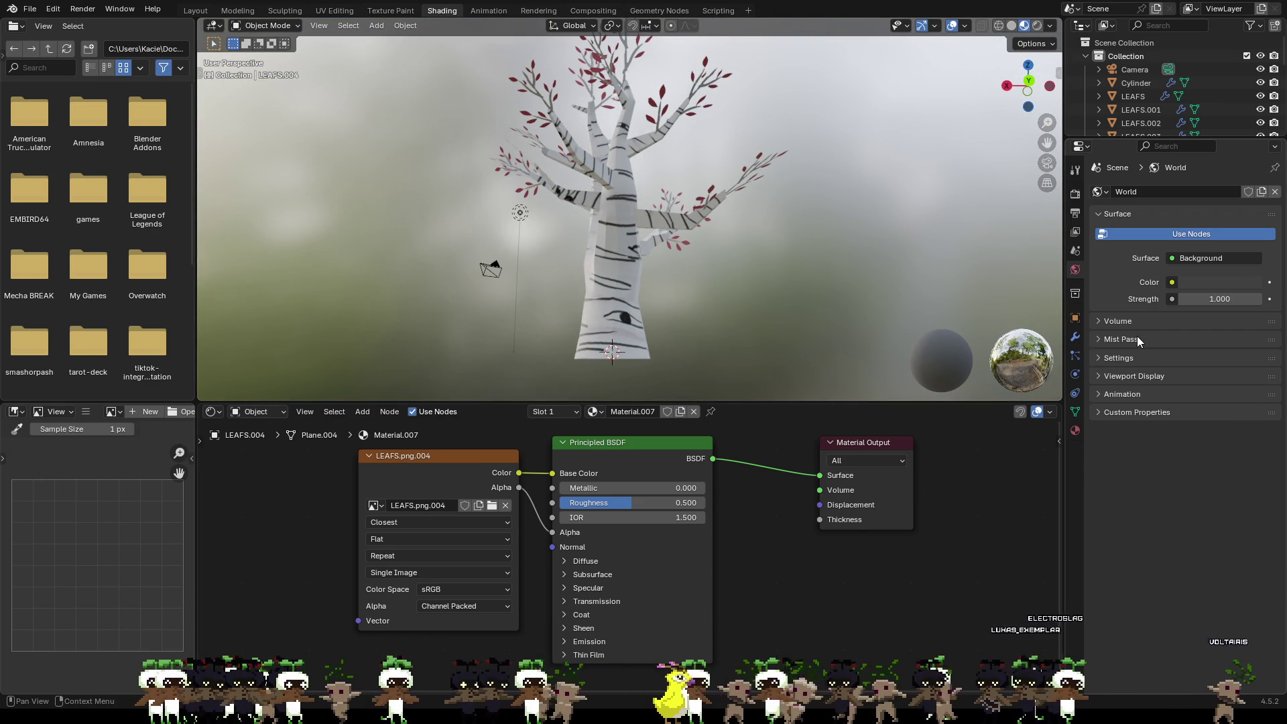
{"action": "left_click", "coordinate": [1131, 323]}
{"action": "left_click", "coordinate": [1130, 322]}
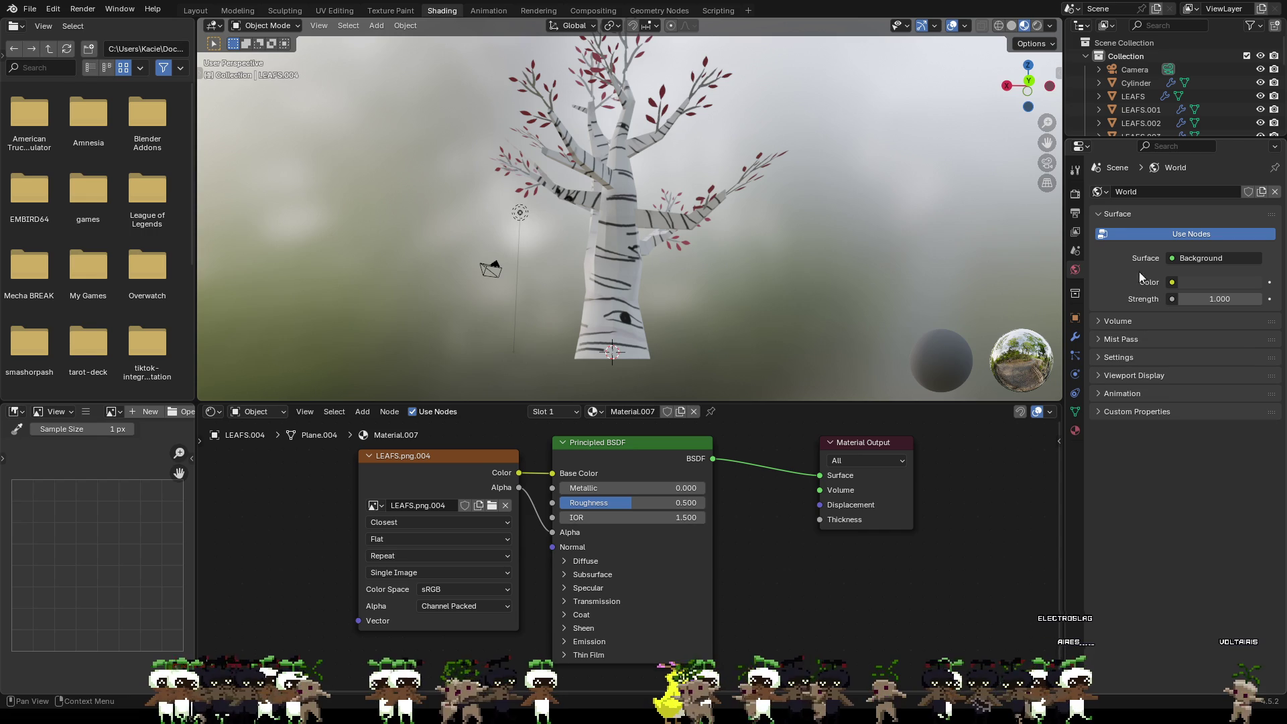
{"action": "left_click", "coordinate": [1124, 83]}
{"action": "scroll", "coordinate": [1145, 105], "scroll_direction": "down", "scroll_amount": 5}
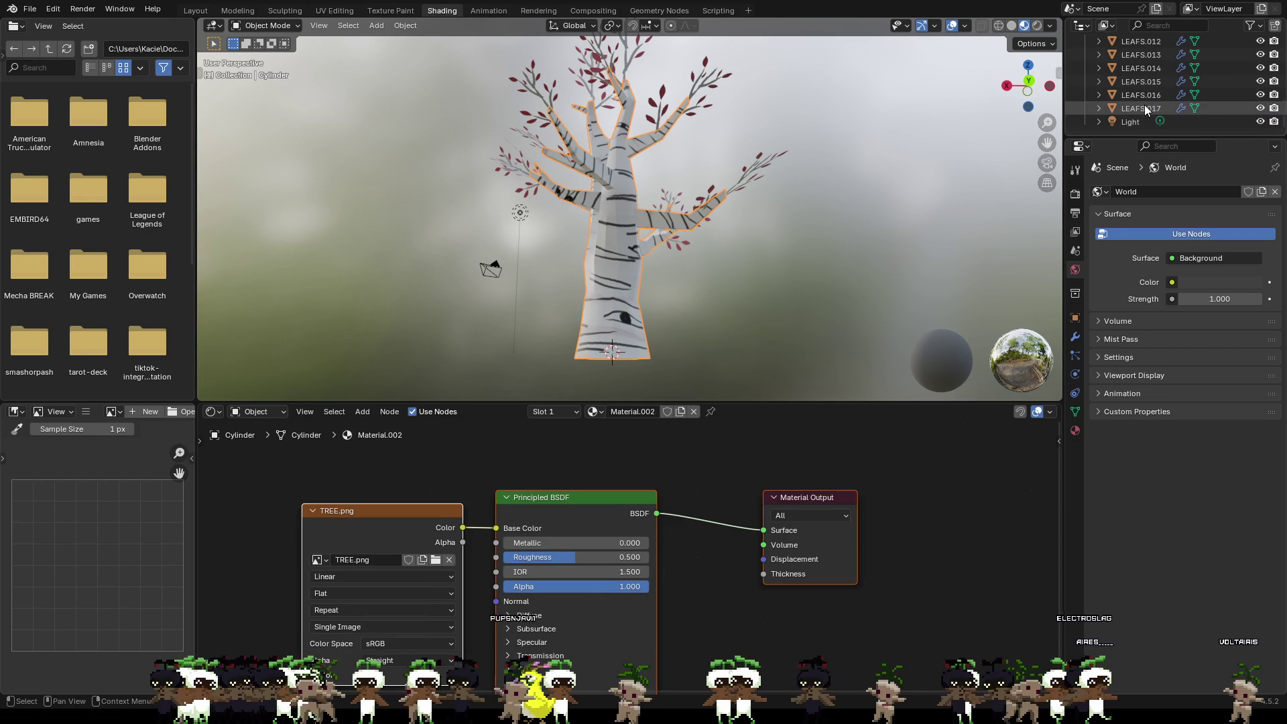
Step: Select the LEAFS range through LEAFS.017 in the Outliner and move to the Layout workspace
{"action": "left_click", "coordinate": [1144, 104]}
{"action": "scroll", "coordinate": [1144, 105], "scroll_direction": "up", "scroll_amount": 4}
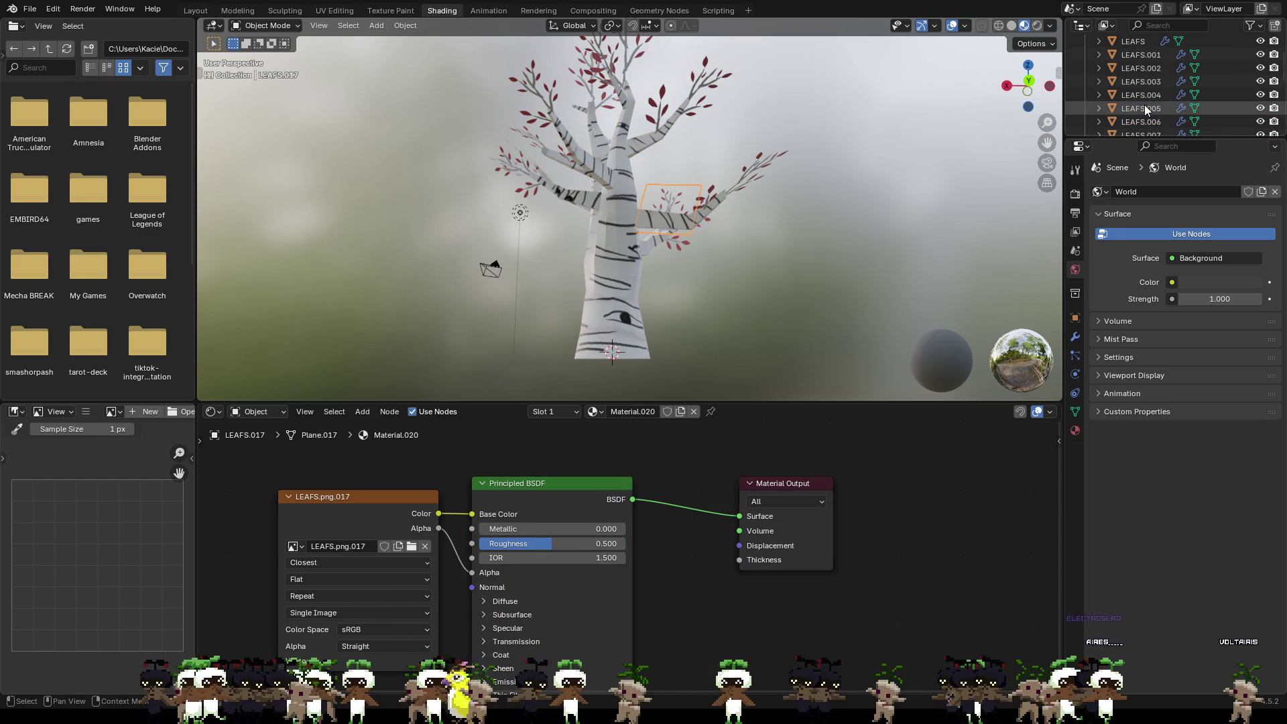
{"action": "scroll", "coordinate": [1144, 104], "scroll_direction": "up", "scroll_amount": 2}
{"action": "scroll", "coordinate": [1145, 101], "scroll_direction": "up", "scroll_amount": 2}
{"action": "left_click", "coordinate": [1145, 96], "text": "shift"}
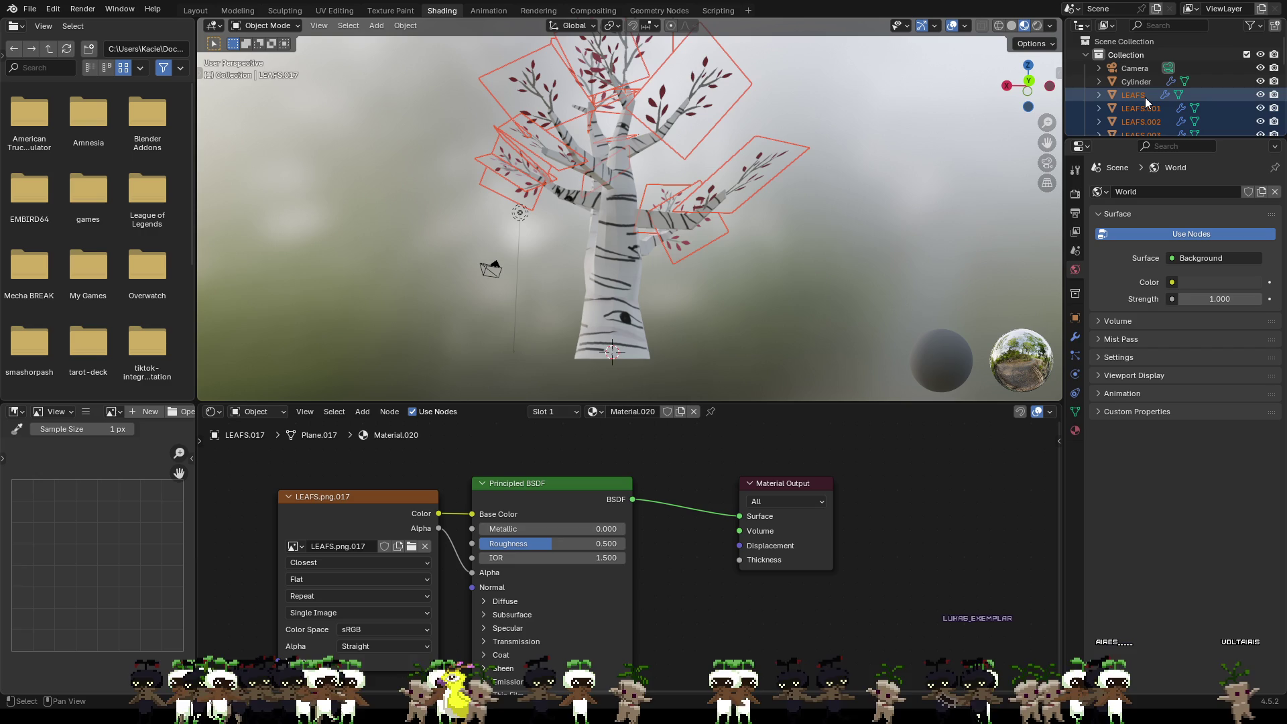
{"action": "right_click", "coordinate": [1146, 98]}
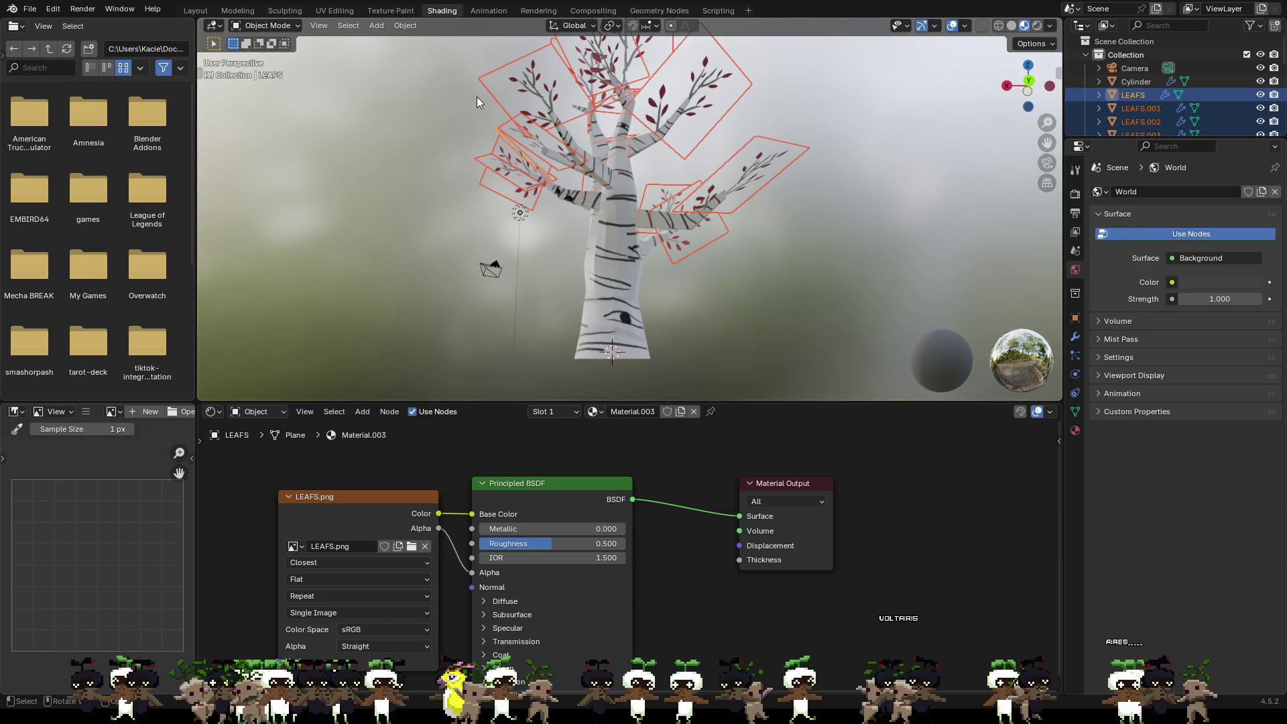
{"action": "left_click", "coordinate": [198, 13]}
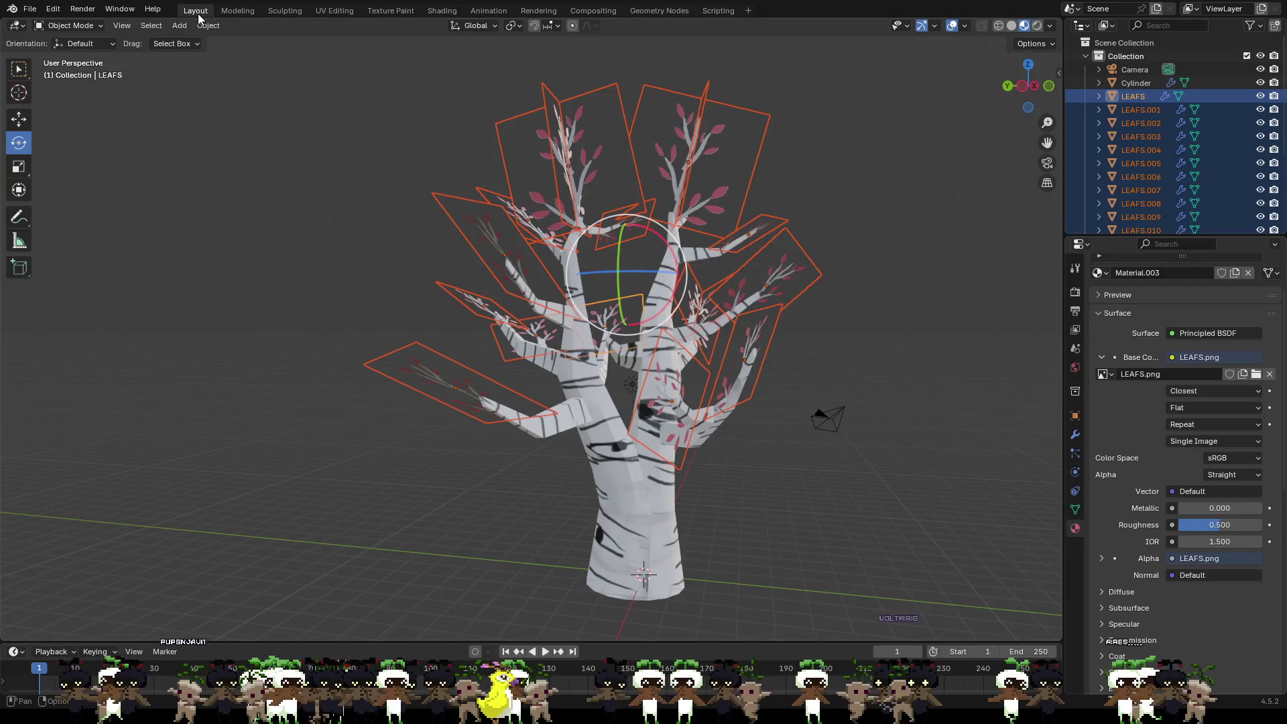
Step: Browse object options and toggle select-all in the 3D view, ending with nothing selected
{"action": "right_click", "coordinate": [1133, 101]}
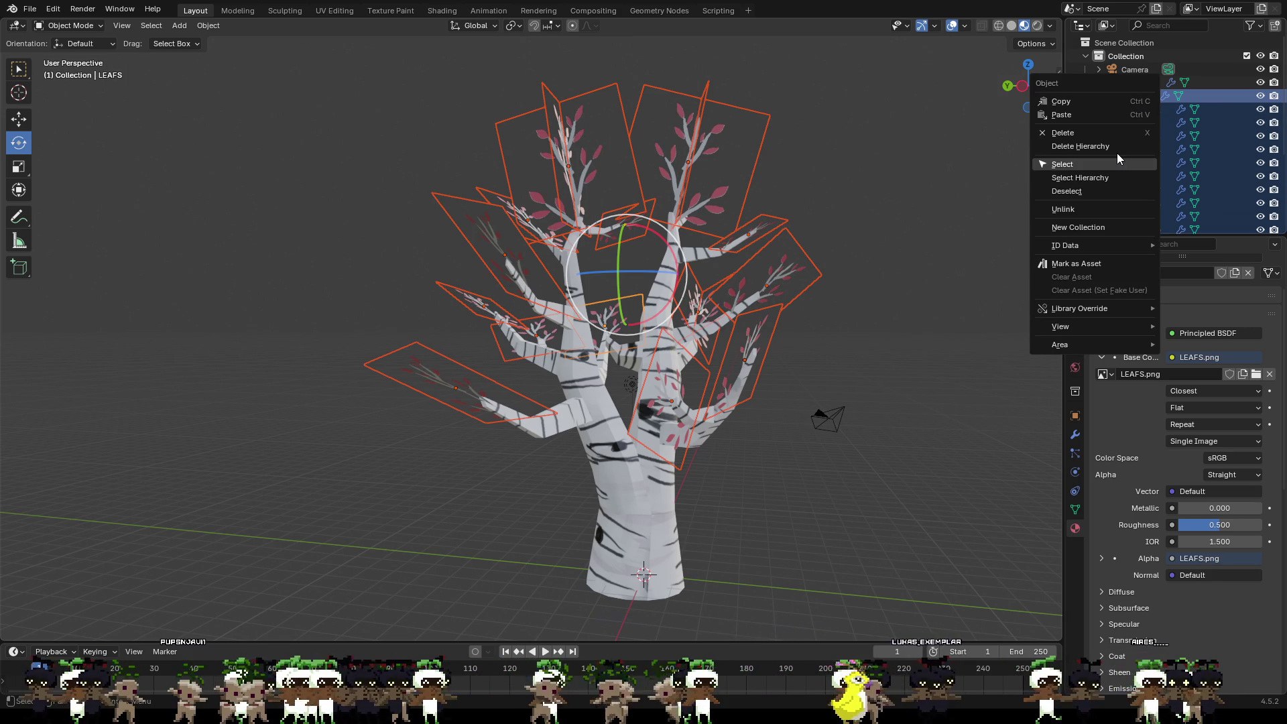
{"action": "right_click", "coordinate": [733, 180]}
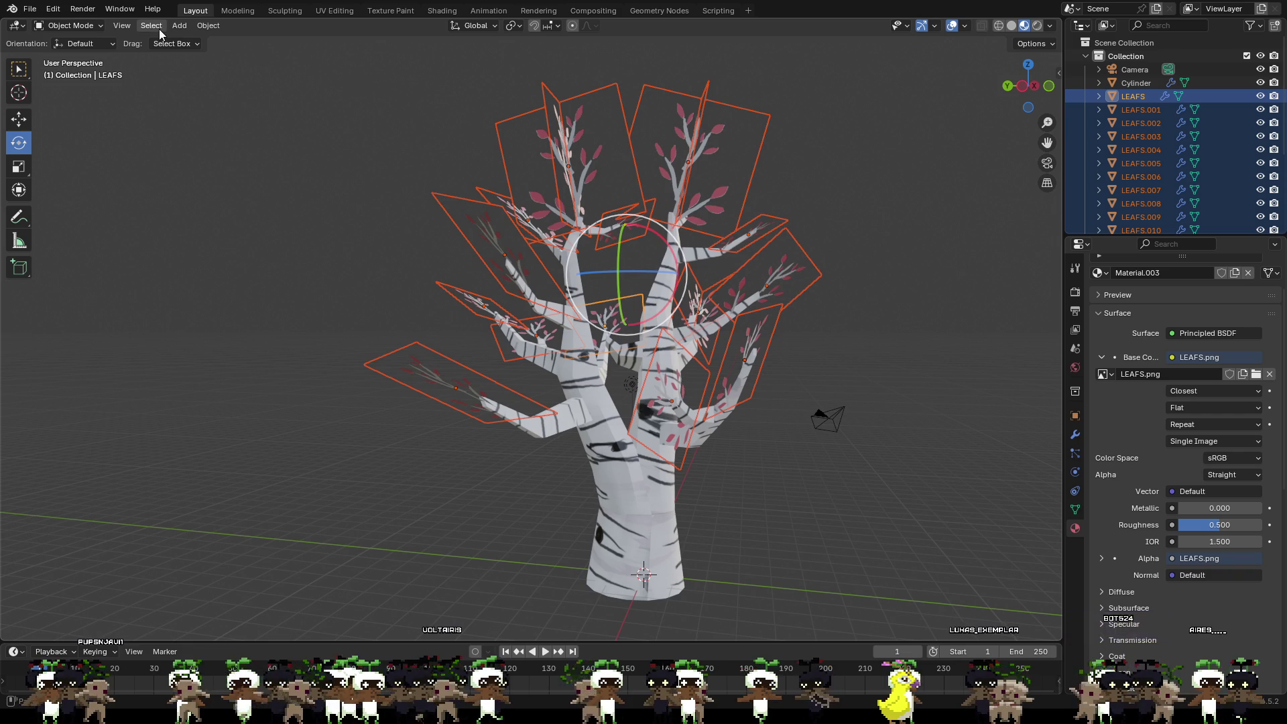
{"action": "right_click", "coordinate": [516, 241]}
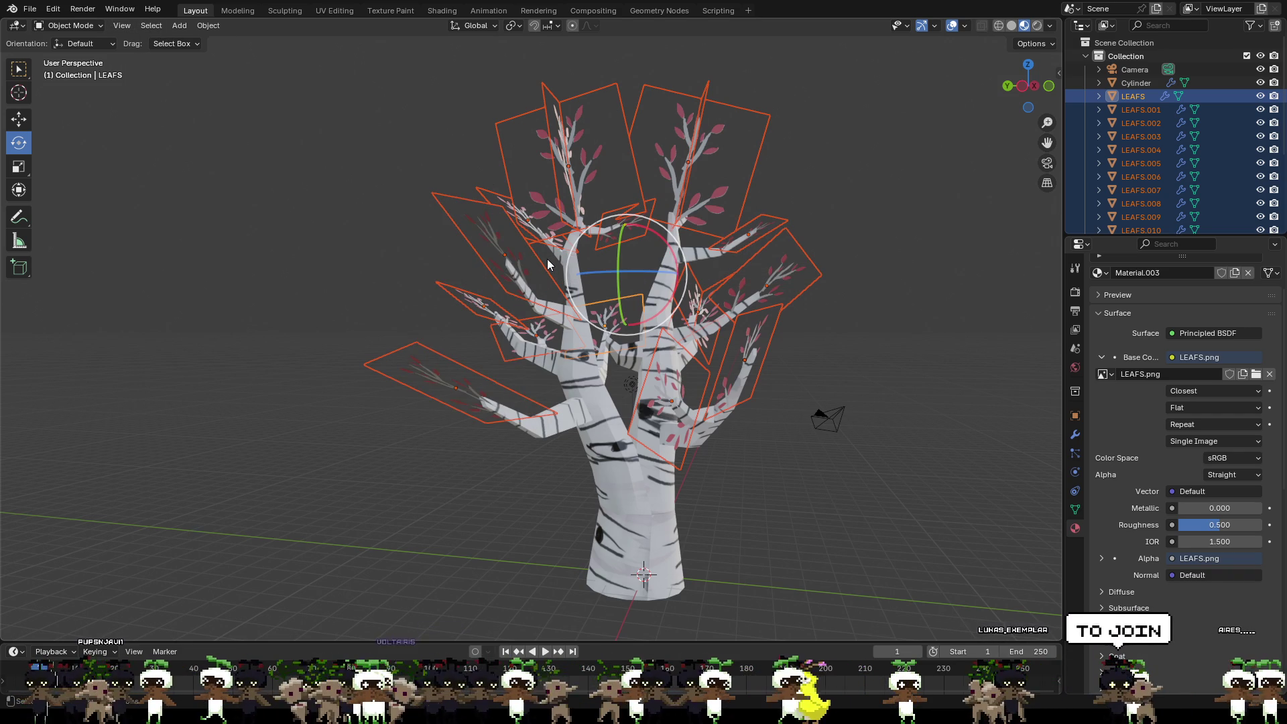
{"action": "key", "text": "a"}
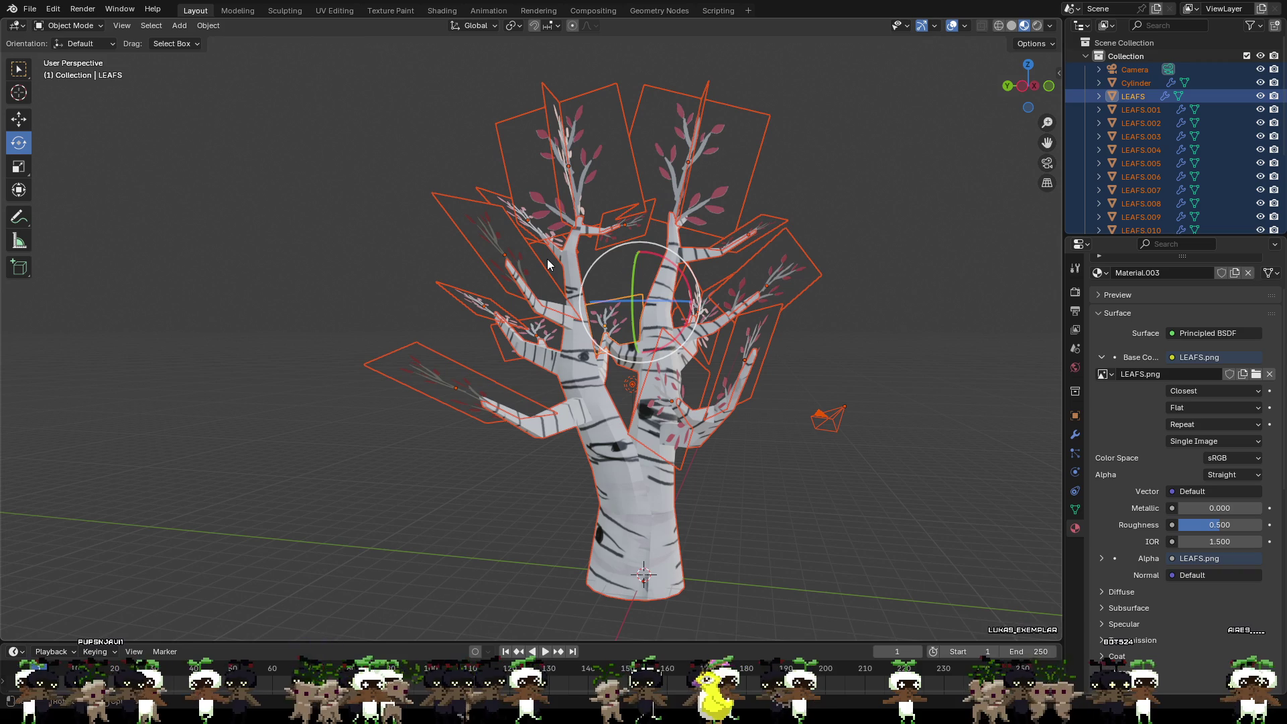
{"action": "left_click", "coordinate": [831, 438]}
{"action": "key", "text": "a"}
{"action": "left_click", "coordinate": [759, 445]}
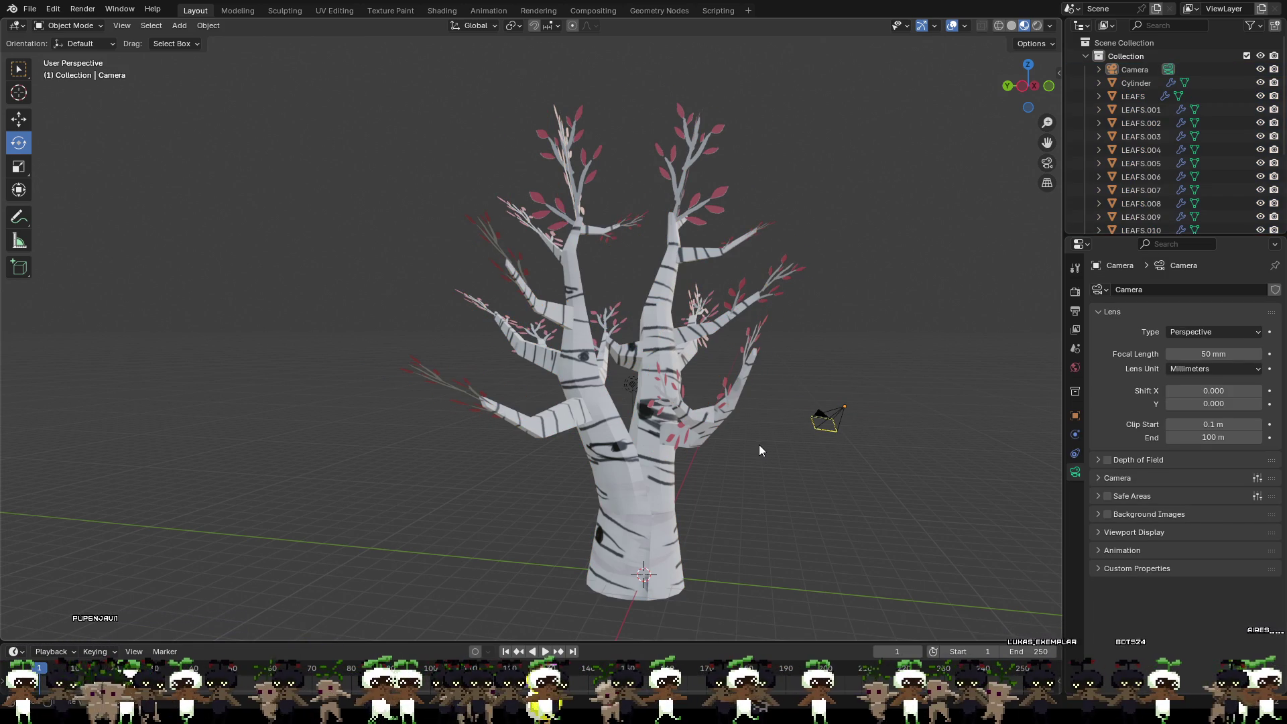
Step: Select LEAFS through LEAFS.017 and join them into a single LEAFS object with Ctrl+J
{"action": "left_click", "coordinate": [1145, 95]}
{"action": "scroll", "coordinate": [1164, 165], "scroll_direction": "down", "scroll_amount": 1}
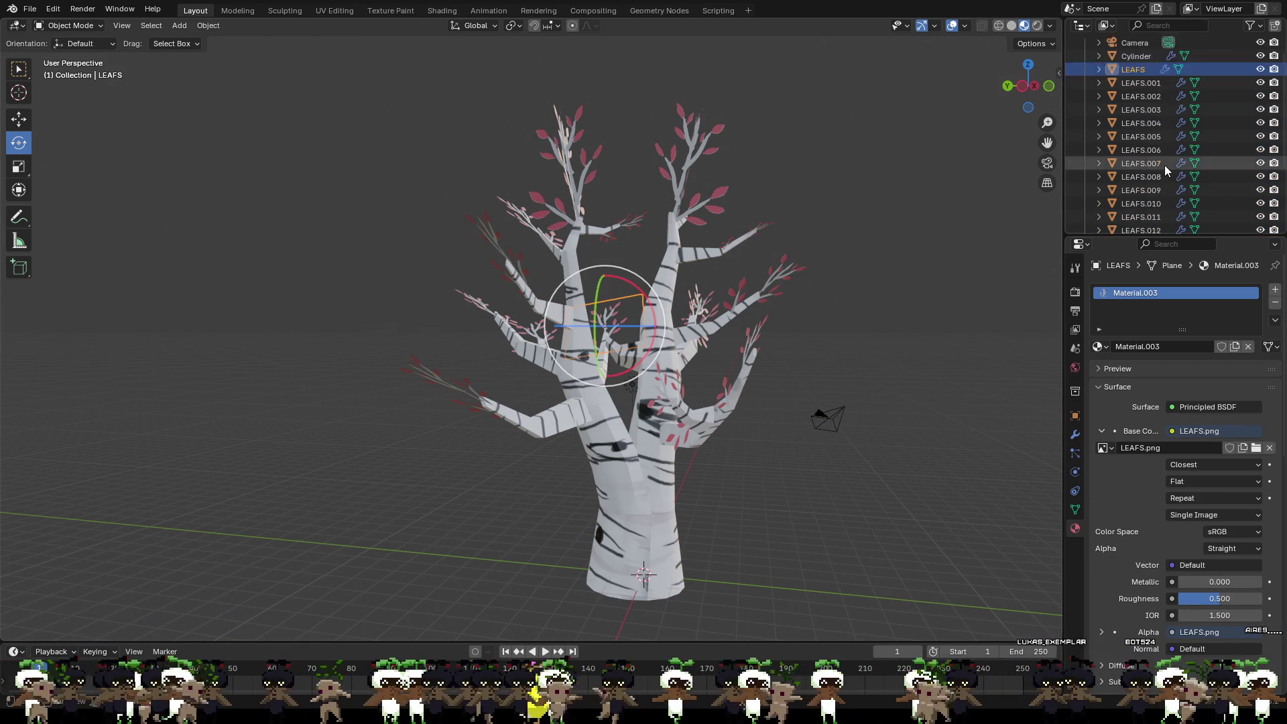
{"action": "scroll", "coordinate": [1164, 169], "scroll_direction": "down", "scroll_amount": 3}
{"action": "left_click", "coordinate": [1154, 204], "text": "shift"}
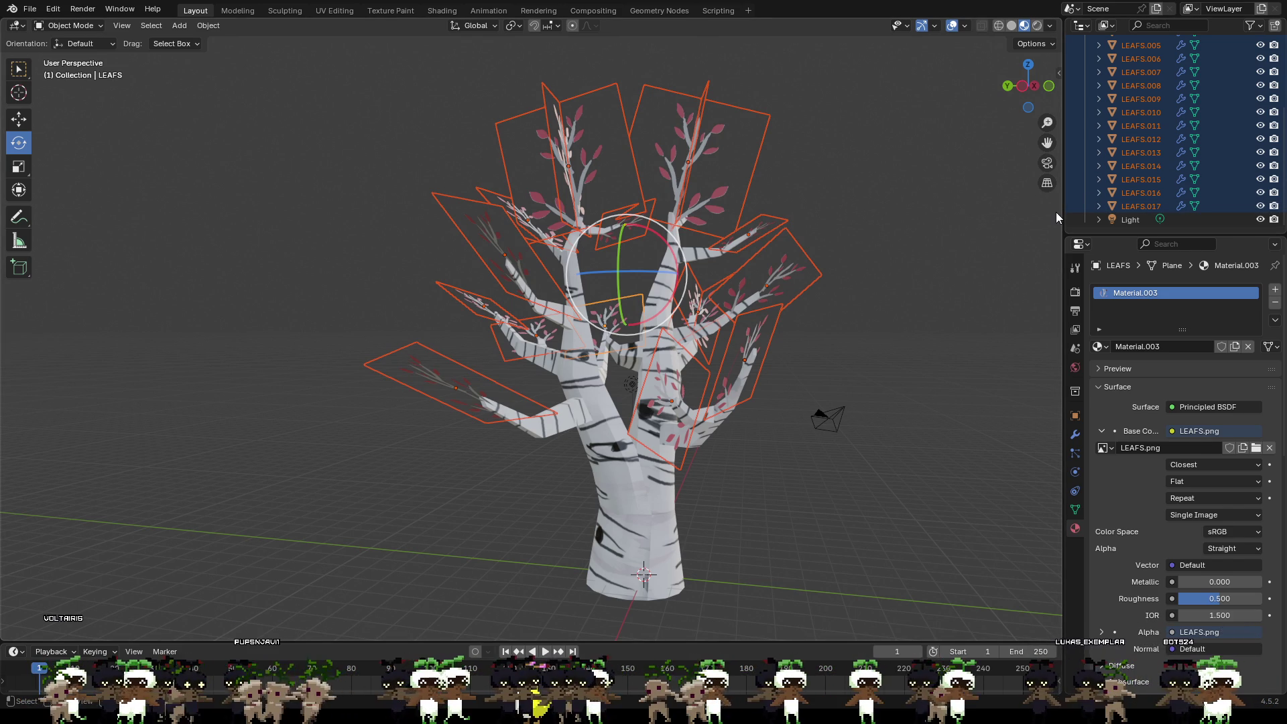
{"action": "key", "text": "ctrl+j"}
Step: Select the merged LEAFS object, keep its image source as Single Image and inspect the material's inputs
{"action": "left_click", "coordinate": [963, 211]}
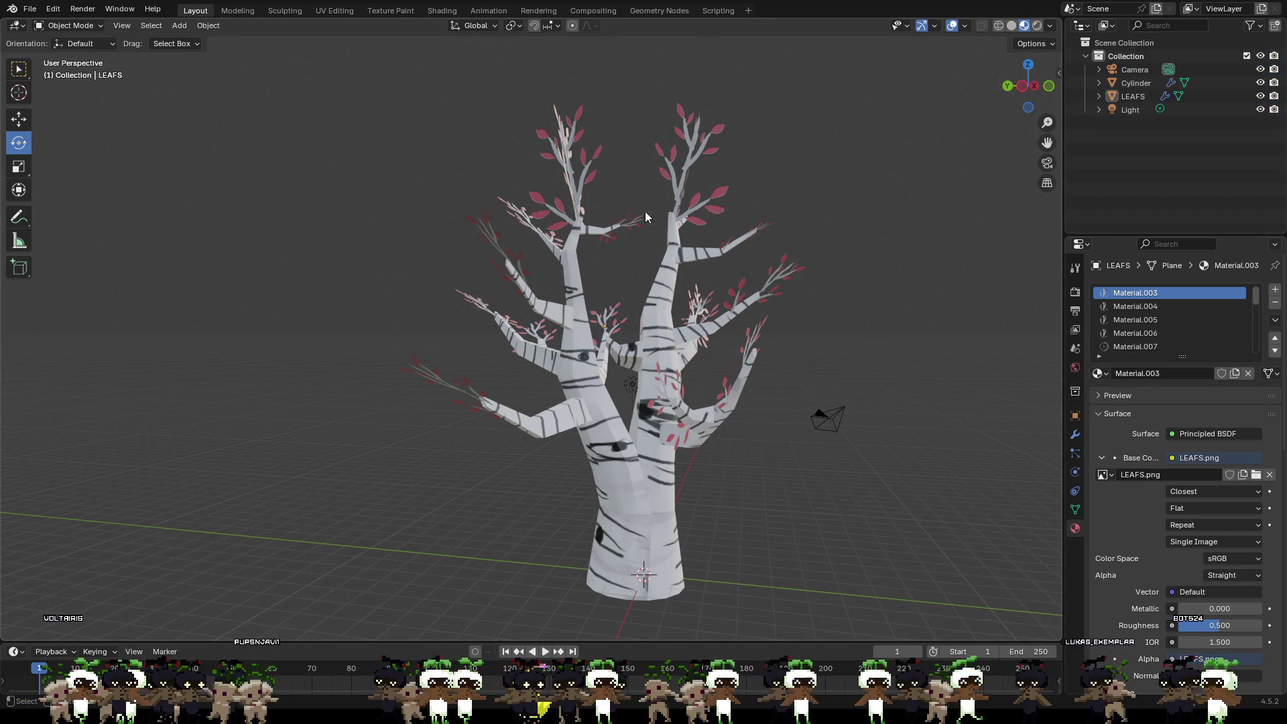
{"action": "left_click", "coordinate": [598, 146]}
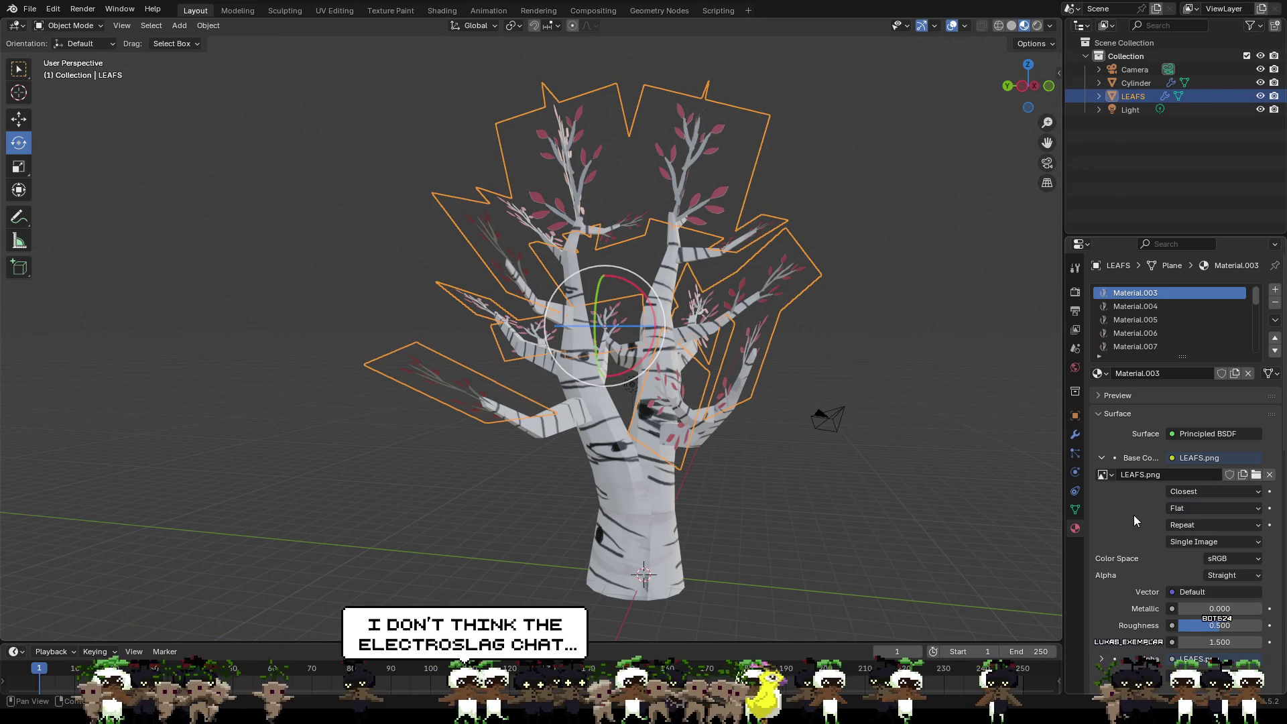
{"action": "left_click", "coordinate": [1218, 541]}
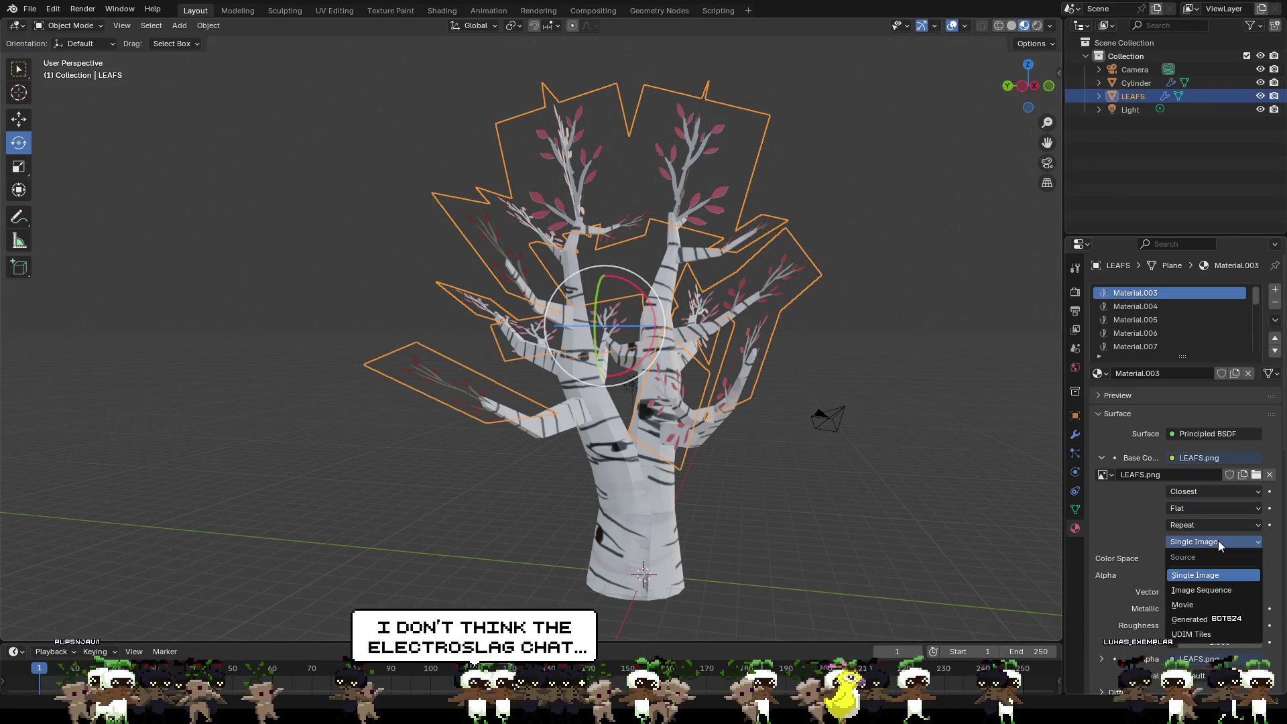
{"action": "left_click", "coordinate": [1218, 540]}
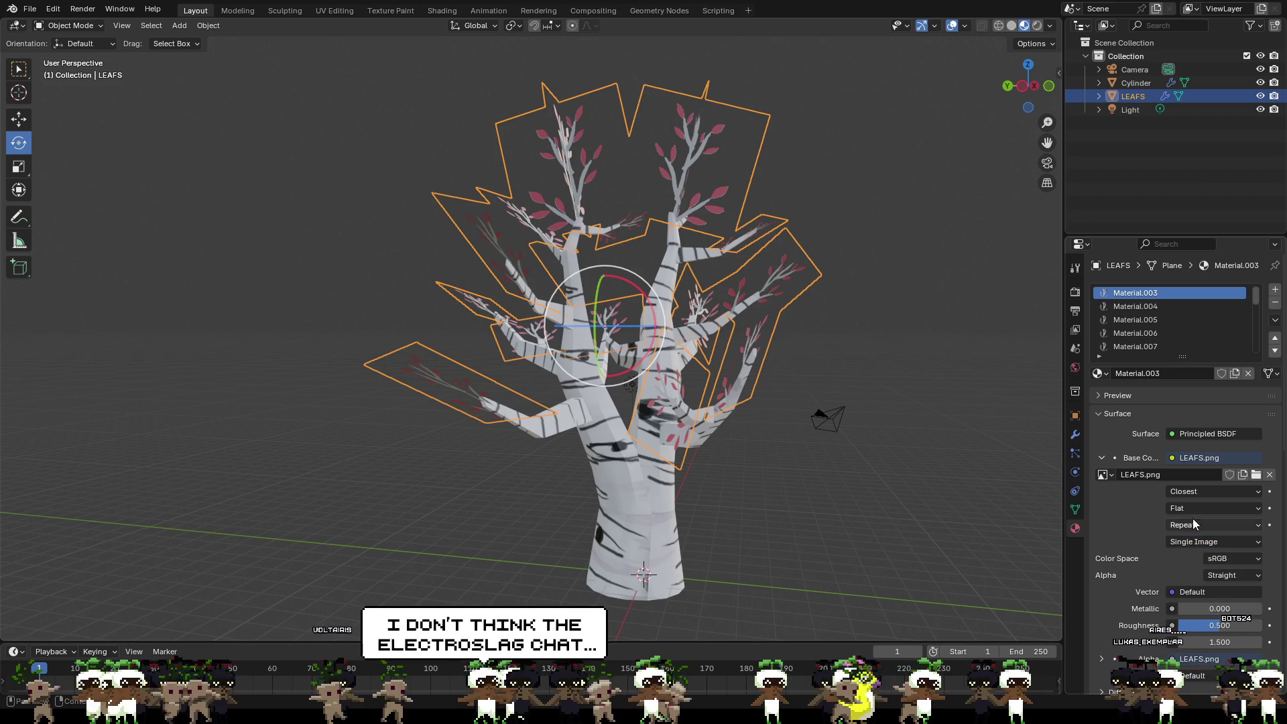
{"action": "scroll", "coordinate": [1192, 518], "scroll_direction": "down", "scroll_amount": 2}
{"action": "scroll", "coordinate": [1206, 511], "scroll_direction": "down", "scroll_amount": 2}
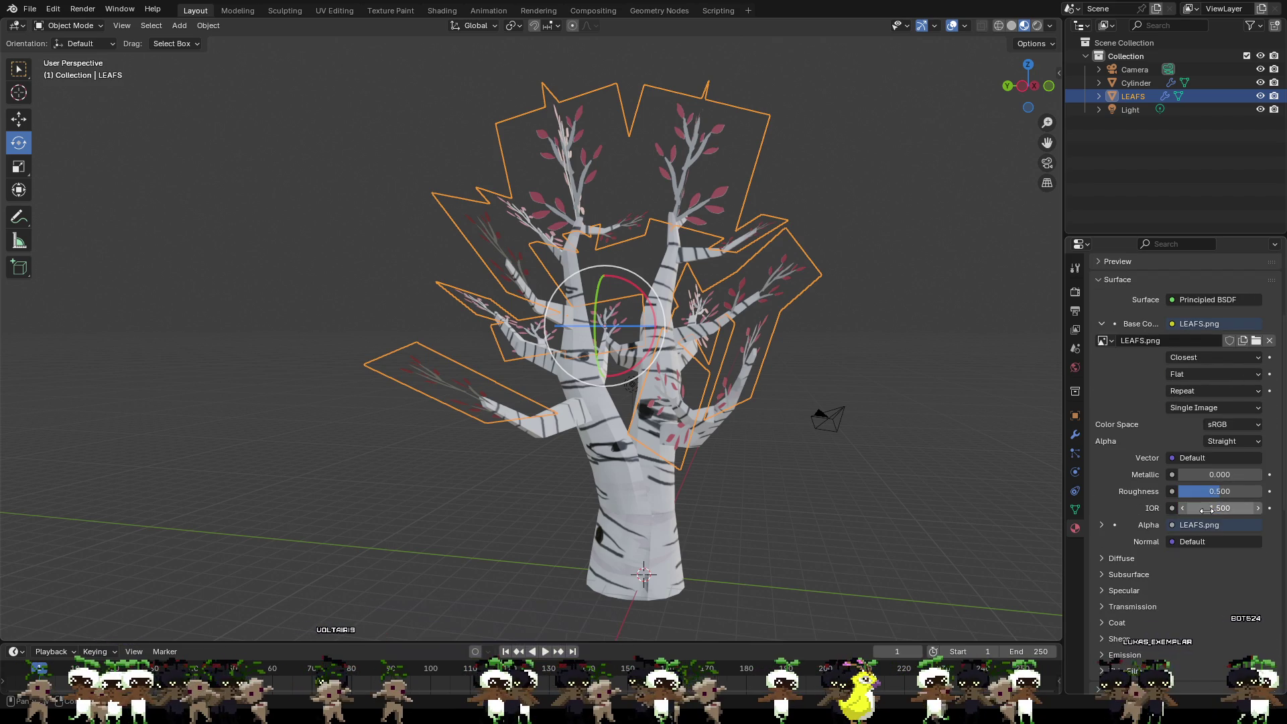
{"action": "scroll", "coordinate": [1206, 512], "scroll_direction": "down", "scroll_amount": 1}
{"action": "scroll", "coordinate": [1207, 511], "scroll_direction": "down", "scroll_amount": 1}
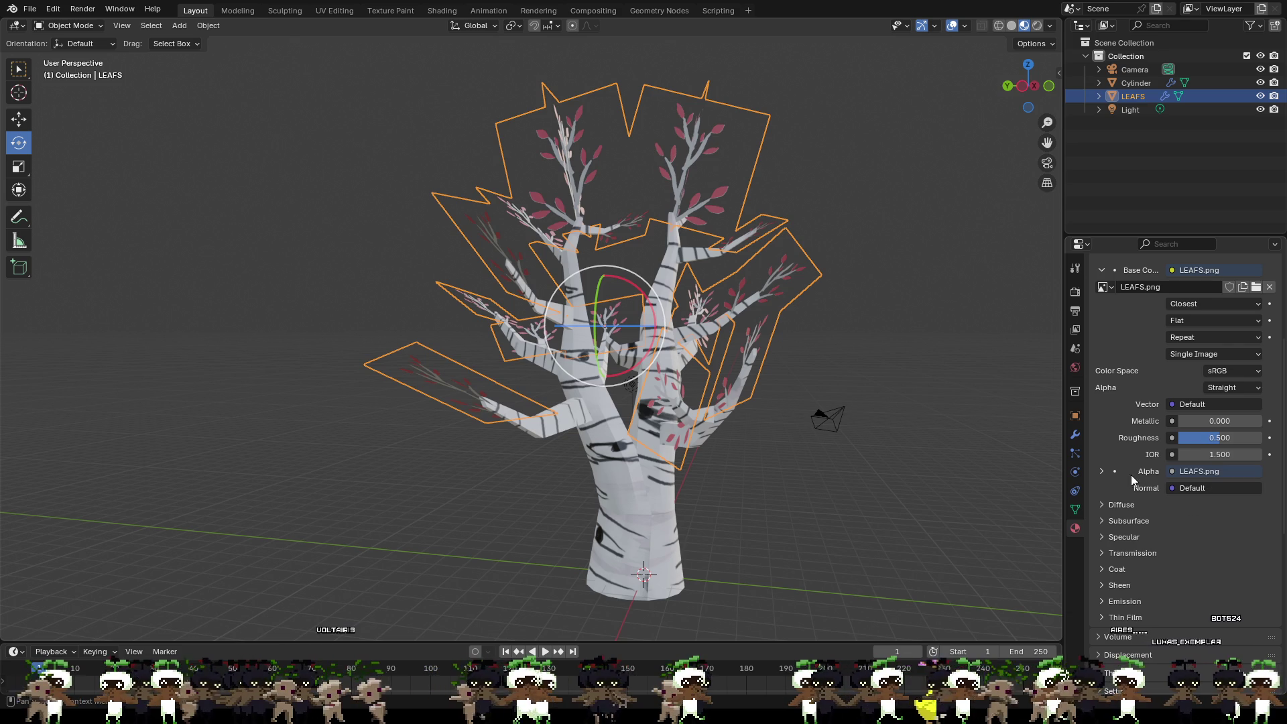
{"action": "left_click", "coordinate": [1205, 490]}
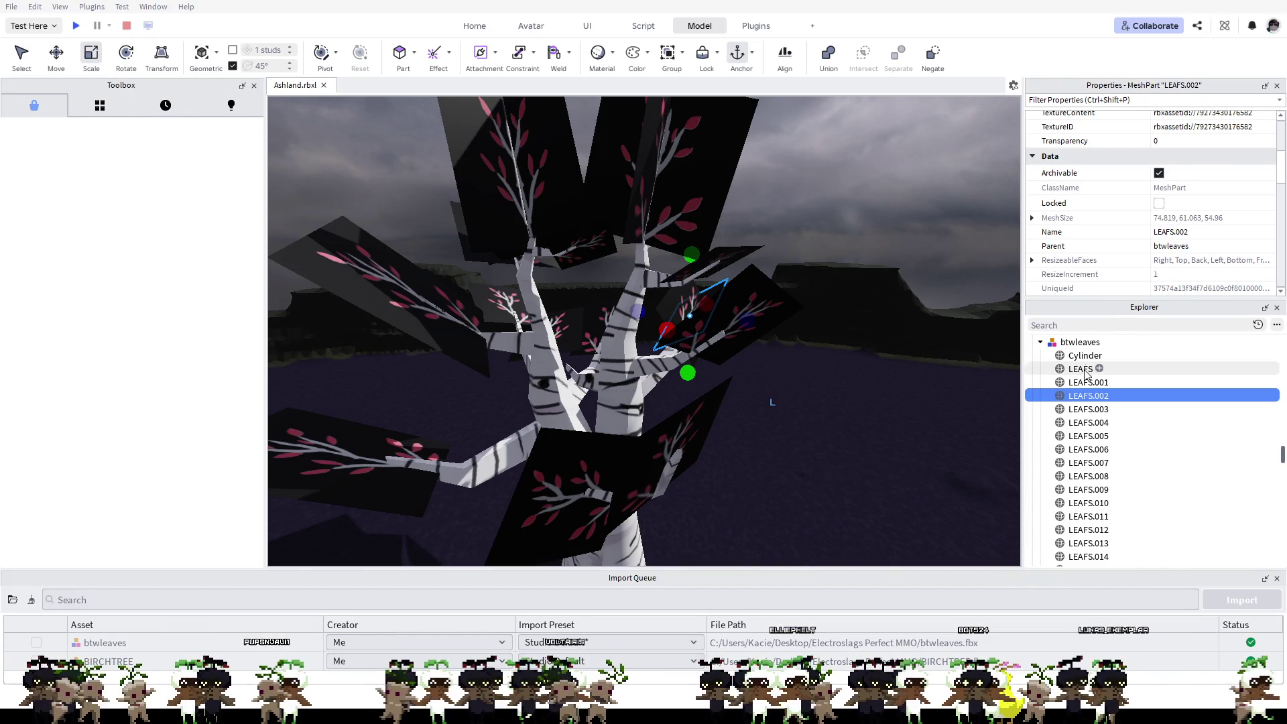
{"action": "scroll", "coordinate": [1115, 273], "scroll_direction": "up", "scroll_amount": 2}
{"action": "scroll", "coordinate": [1115, 277], "scroll_direction": "up", "scroll_amount": 2}
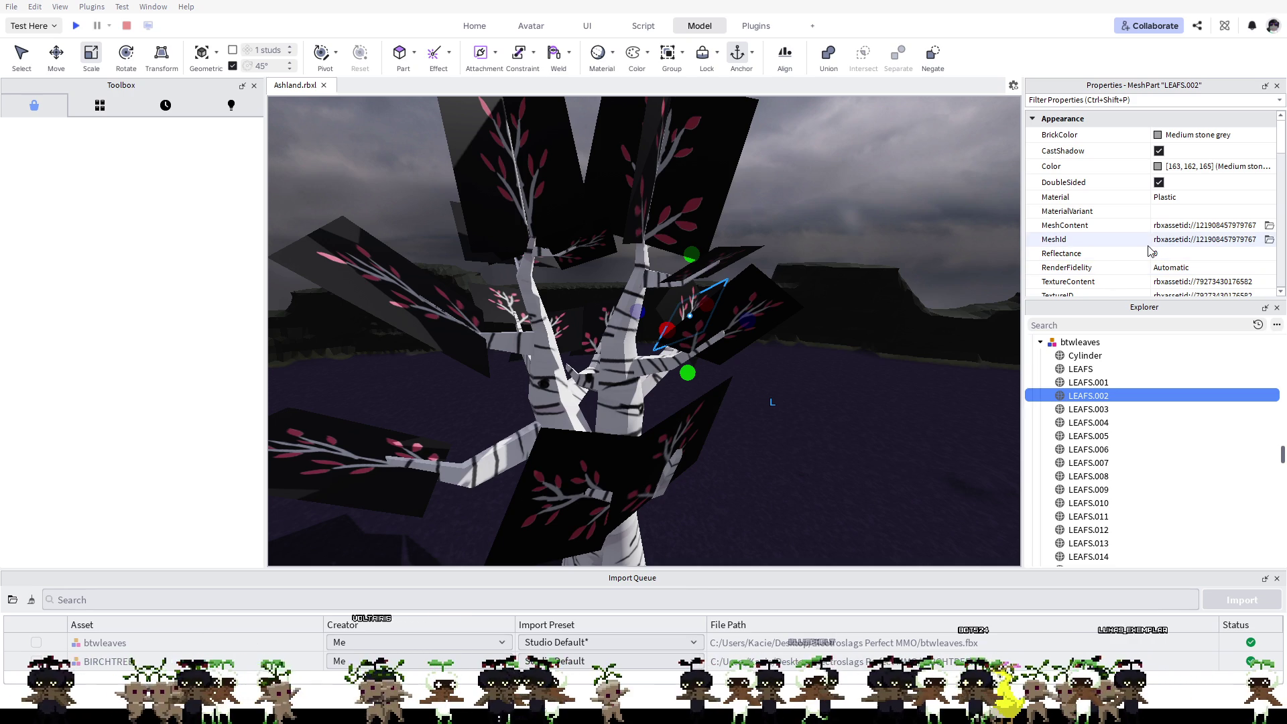
{"action": "scroll", "coordinate": [1088, 152], "scroll_direction": "down", "scroll_amount": 2}
{"action": "scroll", "coordinate": [1086, 164], "scroll_direction": "down", "scroll_amount": 1}
{"action": "scroll", "coordinate": [1087, 164], "scroll_direction": "down", "scroll_amount": 1}
{"action": "scroll", "coordinate": [1086, 165], "scroll_direction": "down", "scroll_amount": 1}
{"action": "scroll", "coordinate": [1086, 165], "scroll_direction": "down", "scroll_amount": 1}
{"action": "scroll", "coordinate": [1085, 168], "scroll_direction": "down", "scroll_amount": 1}
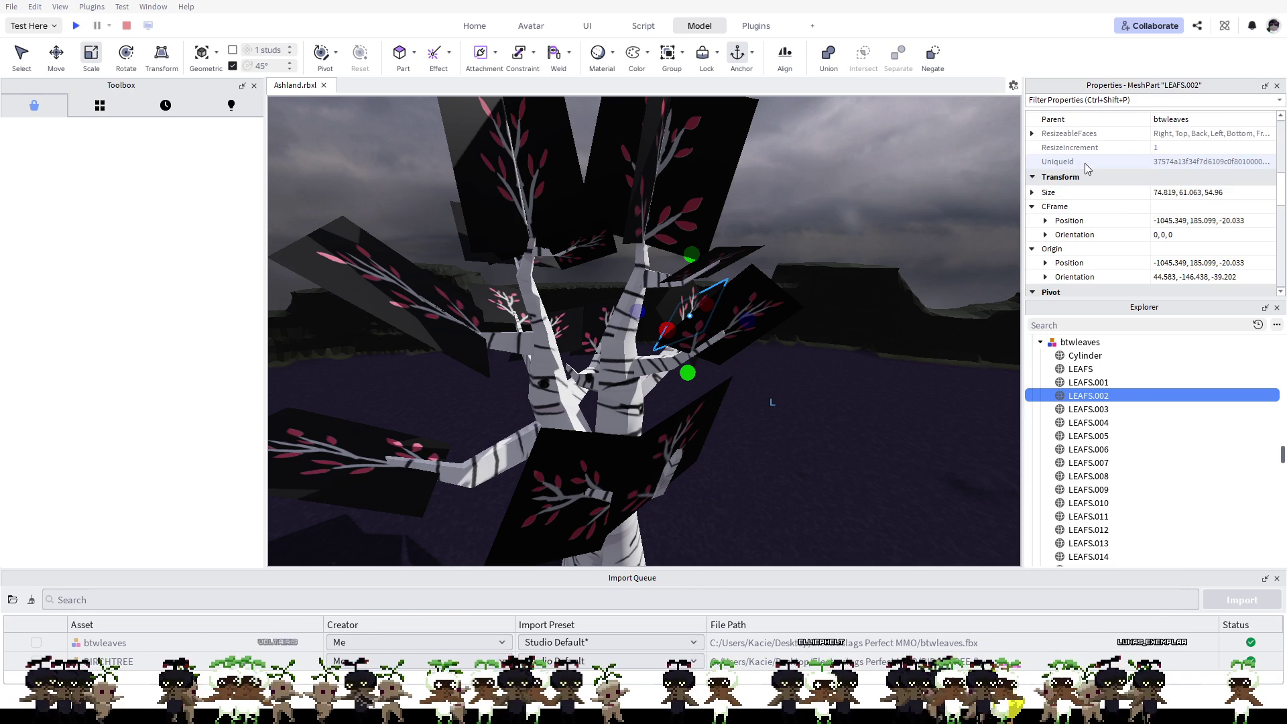
{"action": "scroll", "coordinate": [1087, 167], "scroll_direction": "down", "scroll_amount": 1}
{"action": "scroll", "coordinate": [1086, 167], "scroll_direction": "down", "scroll_amount": 1}
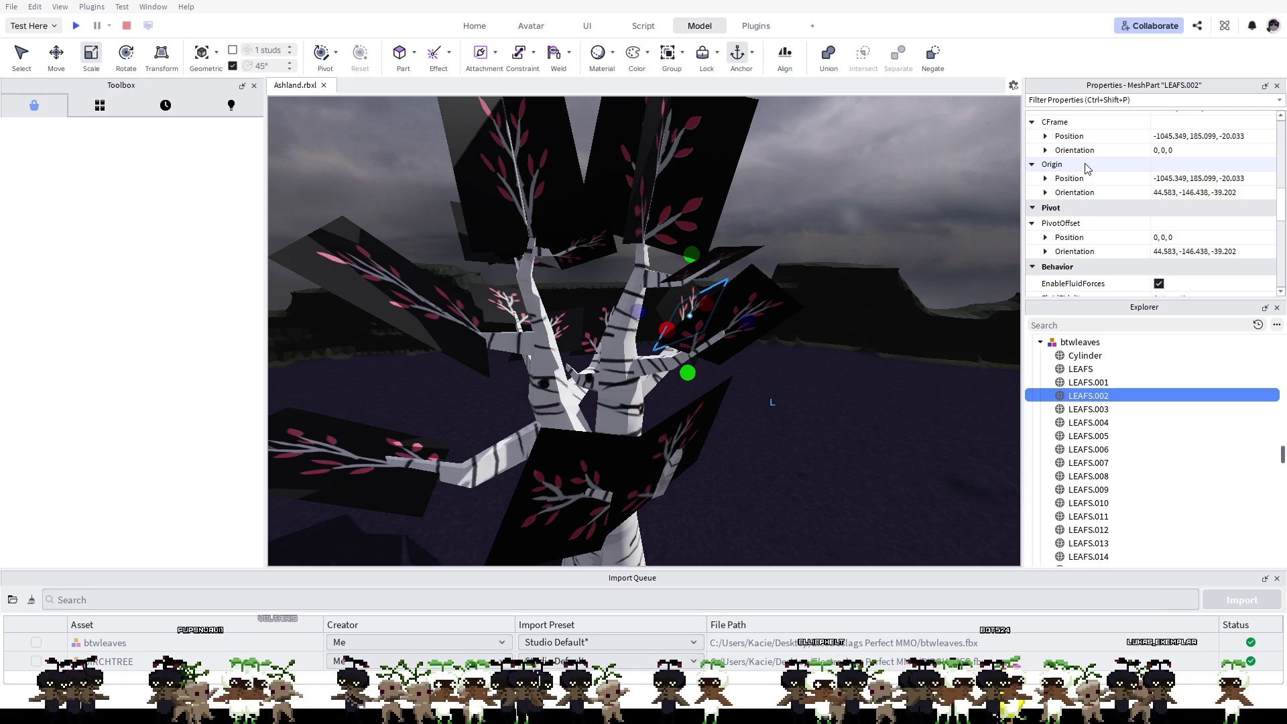
{"action": "scroll", "coordinate": [1086, 167], "scroll_direction": "down", "scroll_amount": 2}
{"action": "scroll", "coordinate": [1090, 201], "scroll_direction": "down", "scroll_amount": 2}
{"action": "scroll", "coordinate": [1093, 238], "scroll_direction": "down", "scroll_amount": 1}
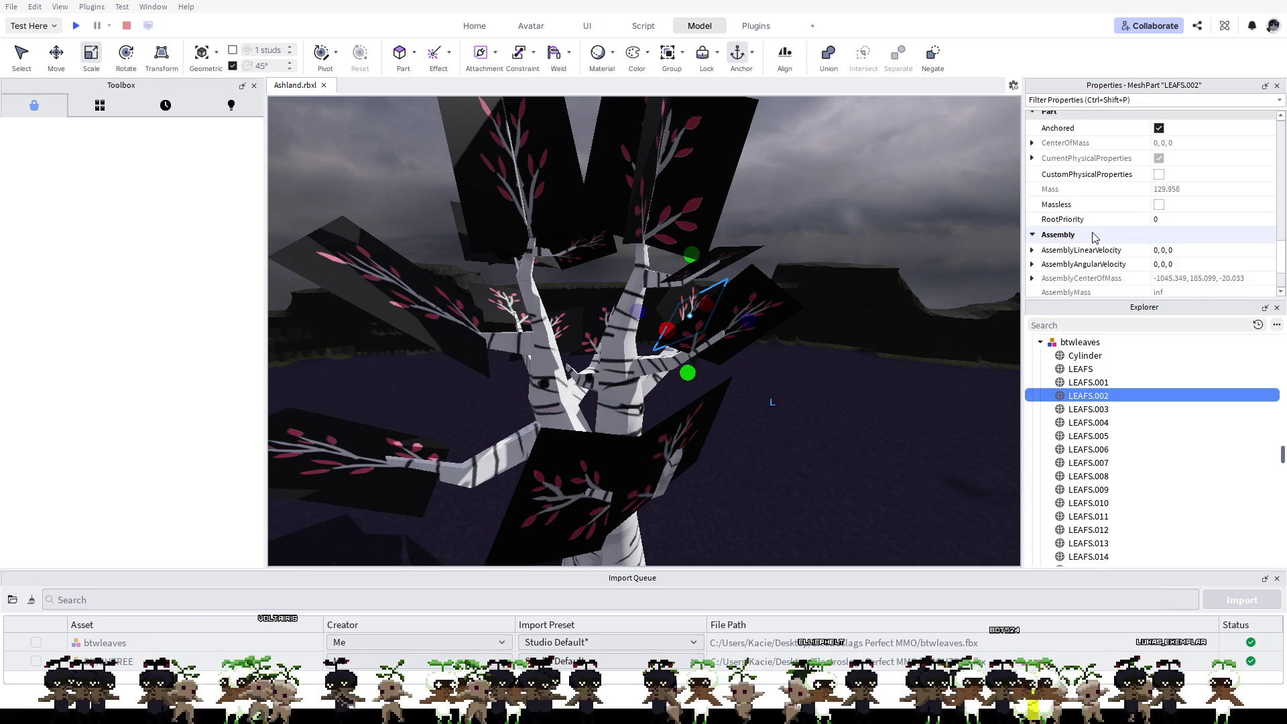
{"action": "scroll", "coordinate": [1093, 237], "scroll_direction": "down", "scroll_amount": 1}
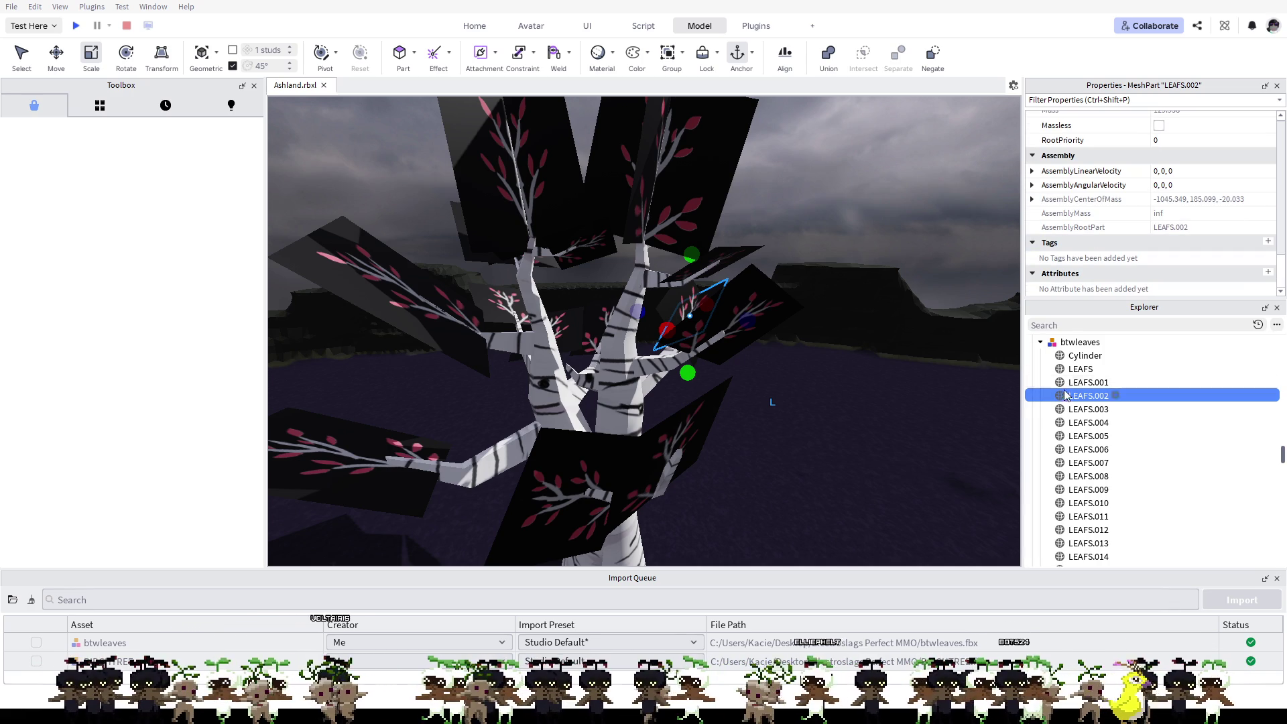
{"action": "left_click", "coordinate": [1088, 381]}
{"action": "left_click", "coordinate": [1076, 344]}
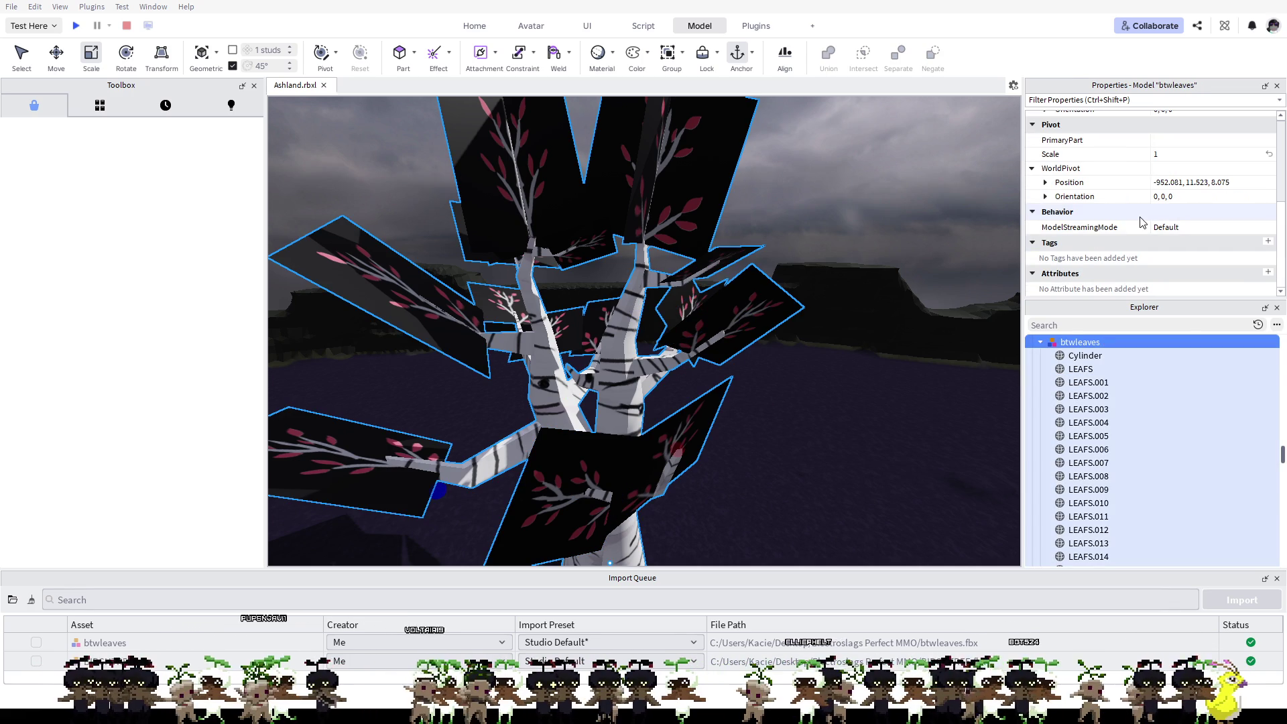
{"action": "scroll", "coordinate": [1141, 221], "scroll_direction": "up", "scroll_amount": 2}
{"action": "scroll", "coordinate": [1141, 221], "scroll_direction": "up", "scroll_amount": 2}
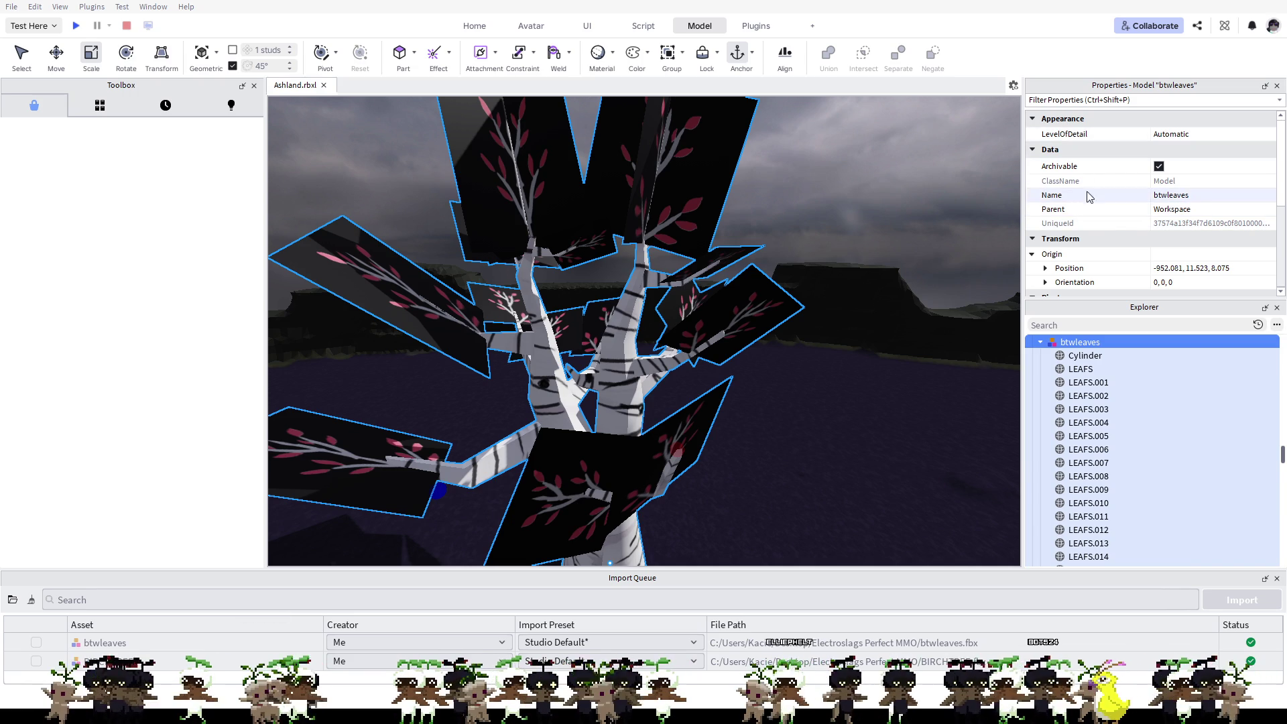
{"action": "scroll", "coordinate": [1102, 256], "scroll_direction": "down", "scroll_amount": 1}
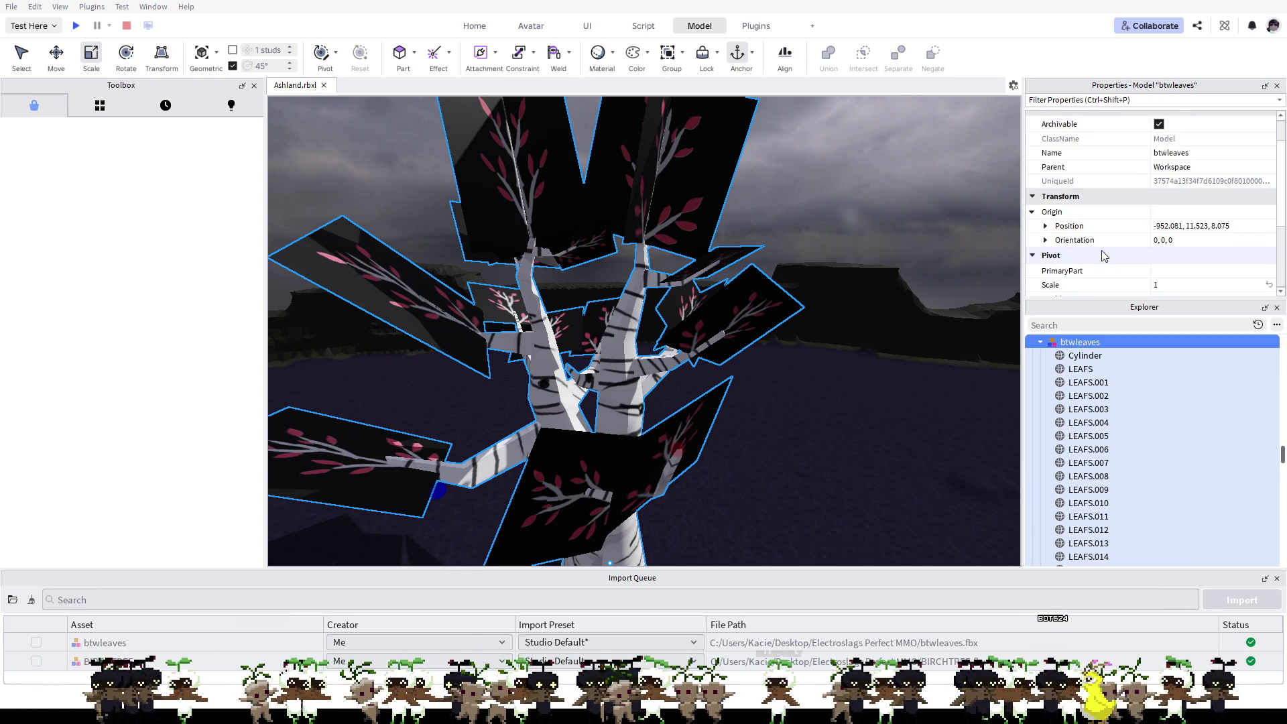
{"action": "scroll", "coordinate": [1103, 255], "scroll_direction": "down", "scroll_amount": 1}
{"action": "scroll", "coordinate": [1101, 255], "scroll_direction": "down", "scroll_amount": 1}
{"action": "scroll", "coordinate": [1051, 237], "scroll_direction": "down", "scroll_amount": 1}
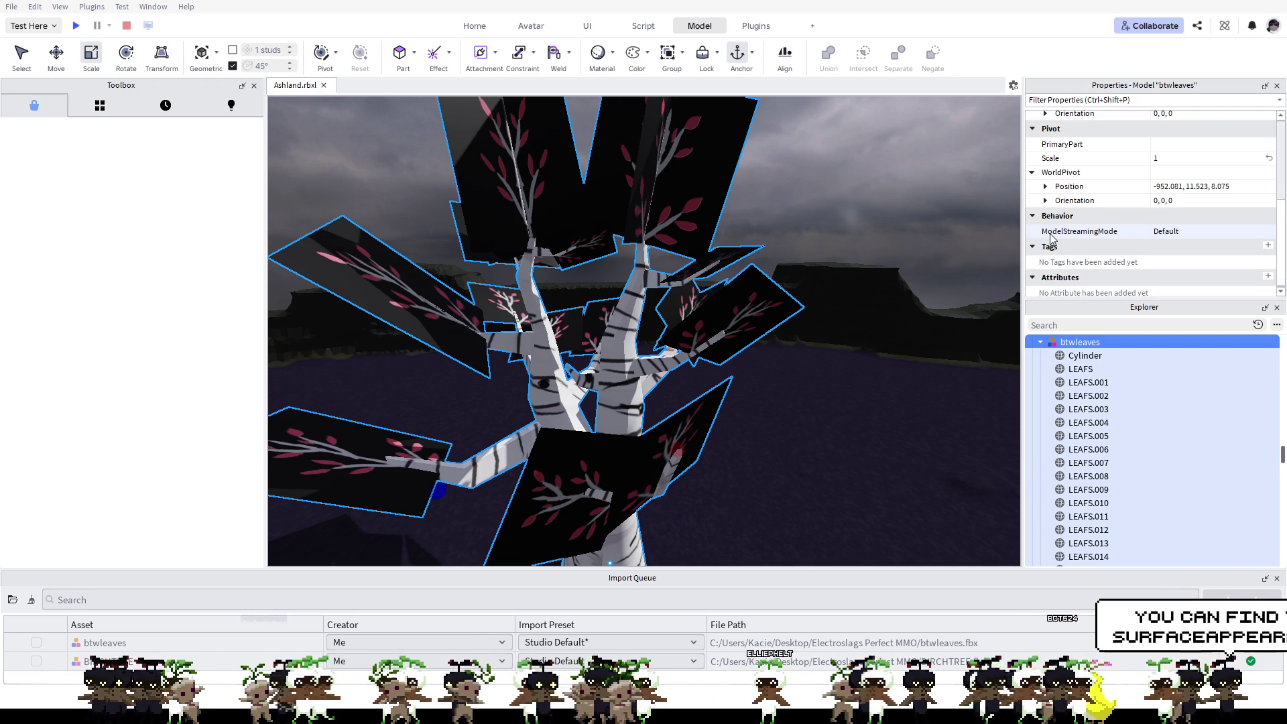
{"action": "scroll", "coordinate": [1051, 237], "scroll_direction": "down", "scroll_amount": 1}
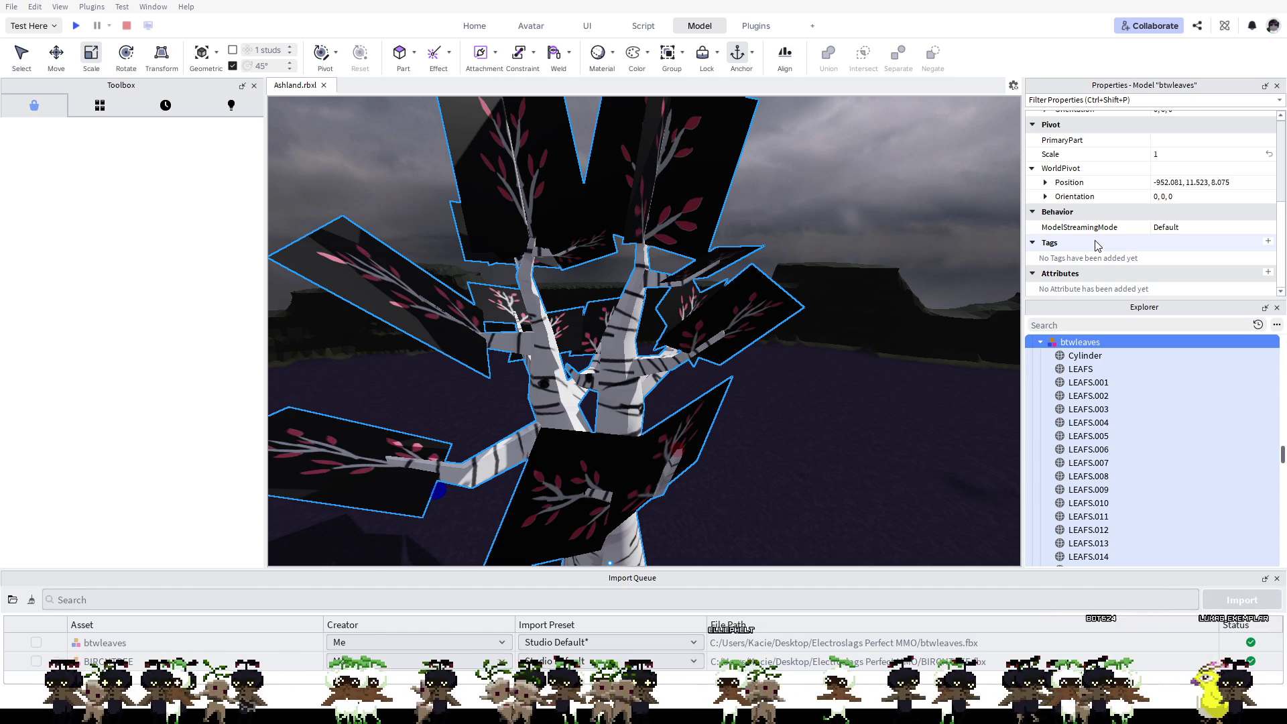
{"action": "mouse_move", "coordinate": [1079, 342]}
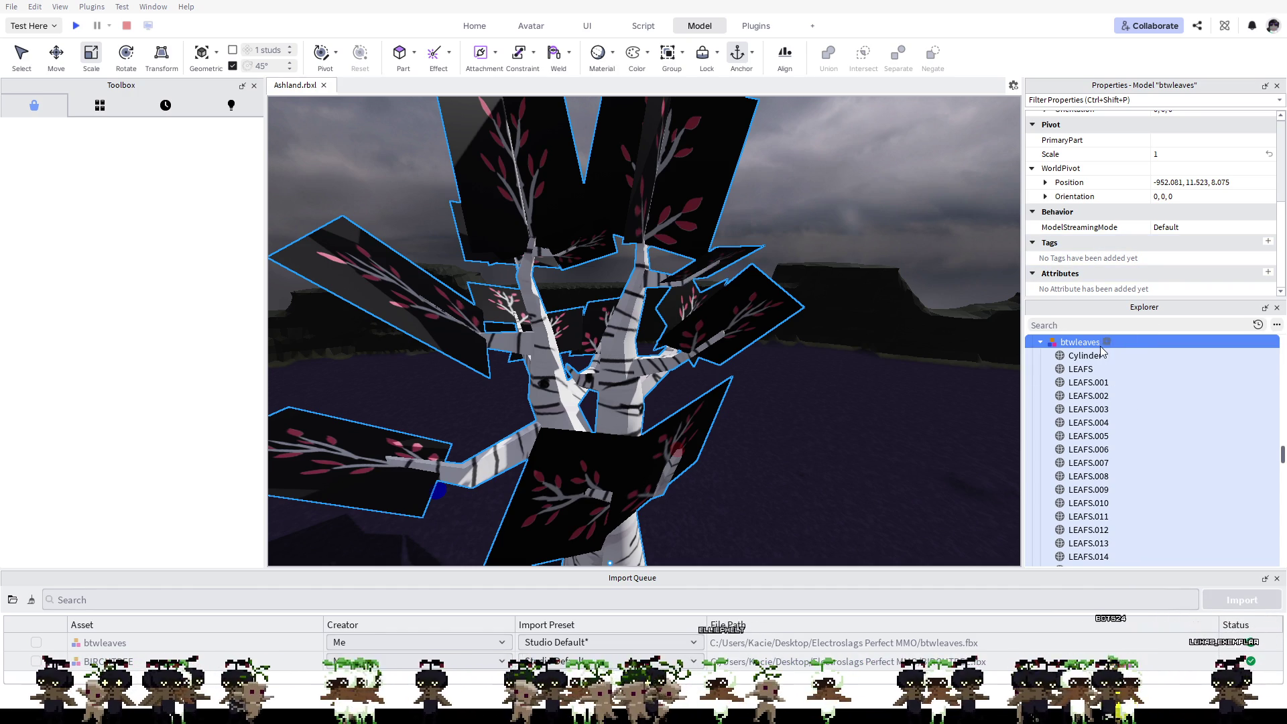
{"action": "scroll", "coordinate": [1103, 388], "scroll_direction": "down", "scroll_amount": 2}
{"action": "scroll", "coordinate": [1104, 388], "scroll_direction": "down", "scroll_amount": 3}
{"action": "scroll", "coordinate": [1103, 388], "scroll_direction": "up", "scroll_amount": 6}
{"action": "left_click", "coordinate": [1104, 386]}
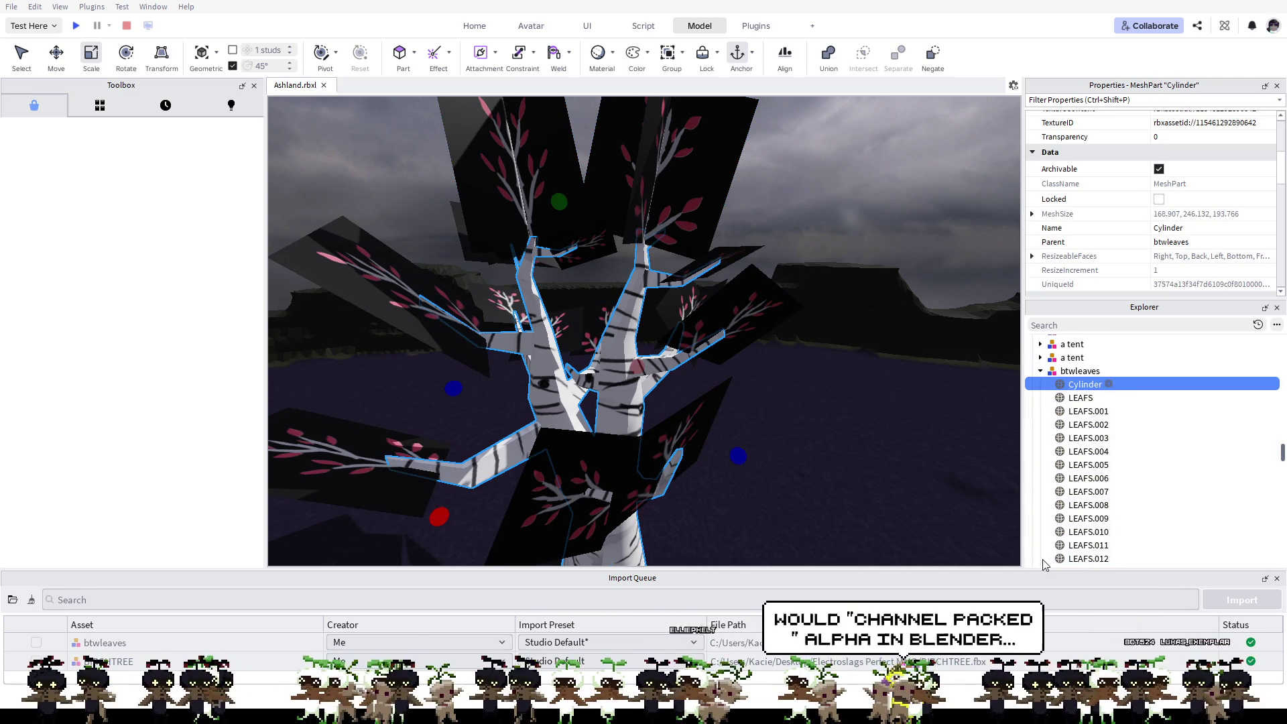
Step: Add a trial SurfaceAppearance to the trunk Cylinder and delete it again
{"action": "key", "text": "ctrl+shift+v"}
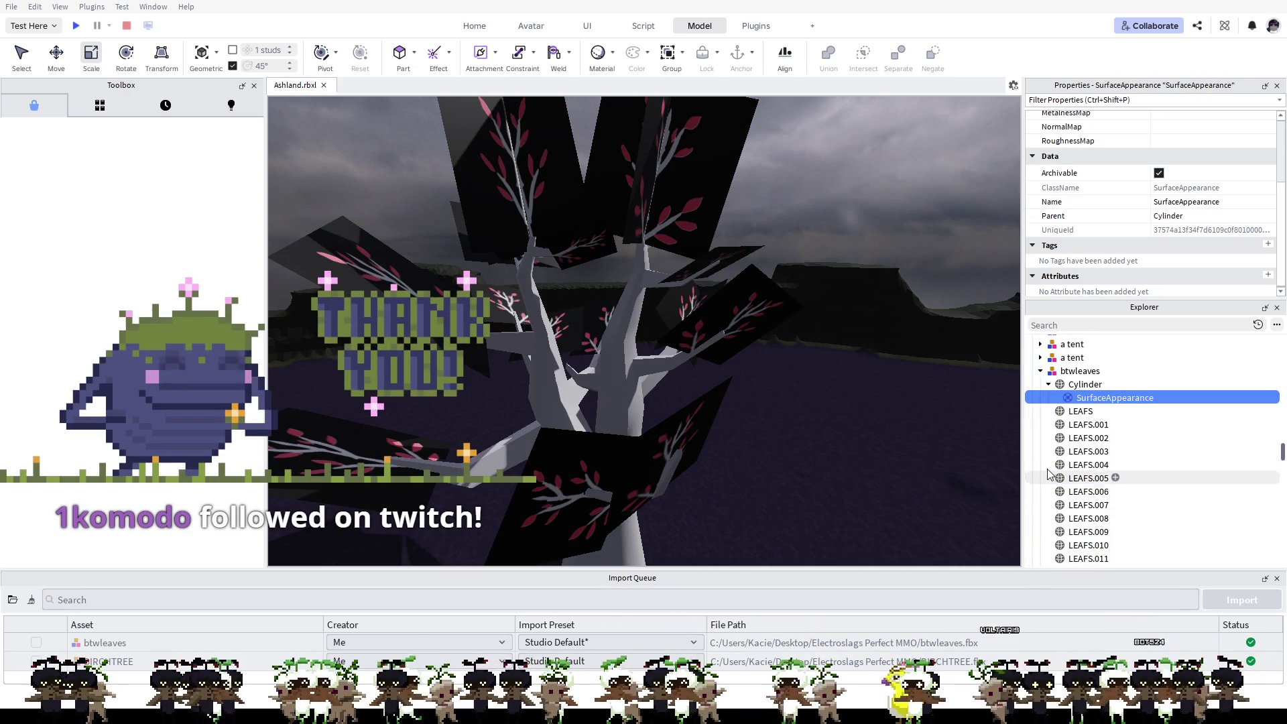
{"action": "left_click", "coordinate": [1084, 399]}
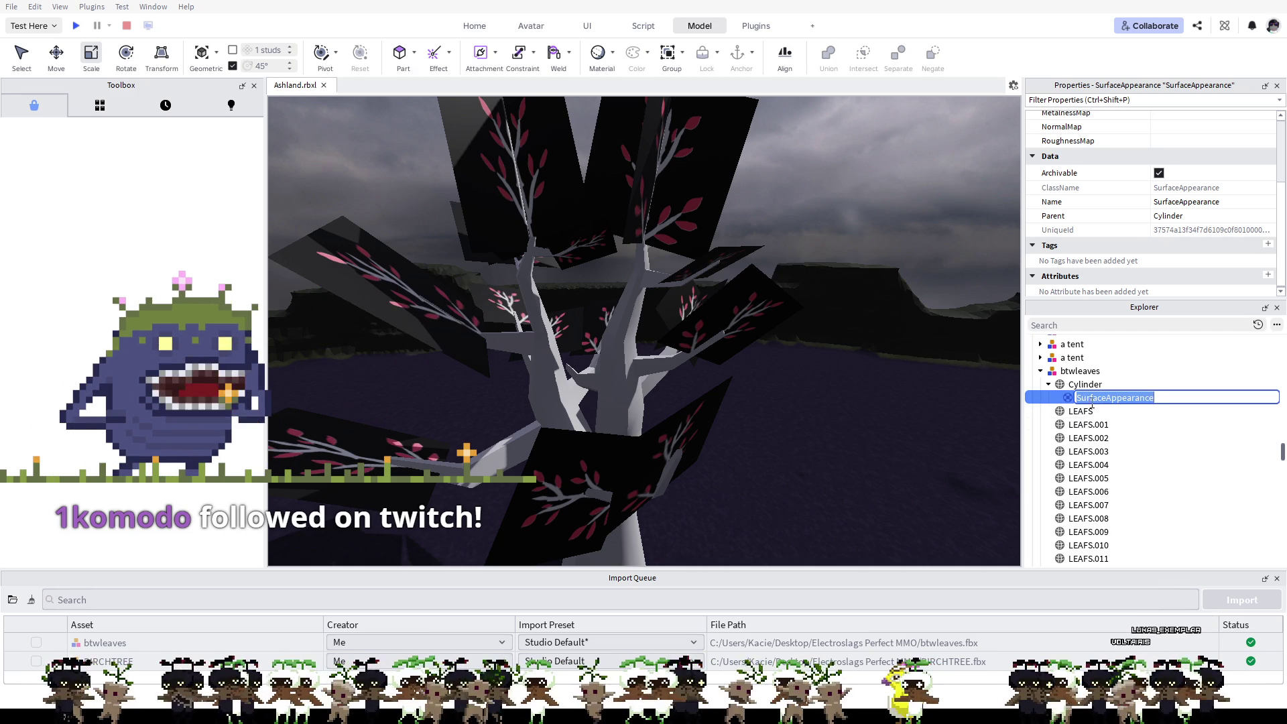
{"action": "left_click", "coordinate": [1109, 415]}
{"action": "left_click", "coordinate": [1178, 400]}
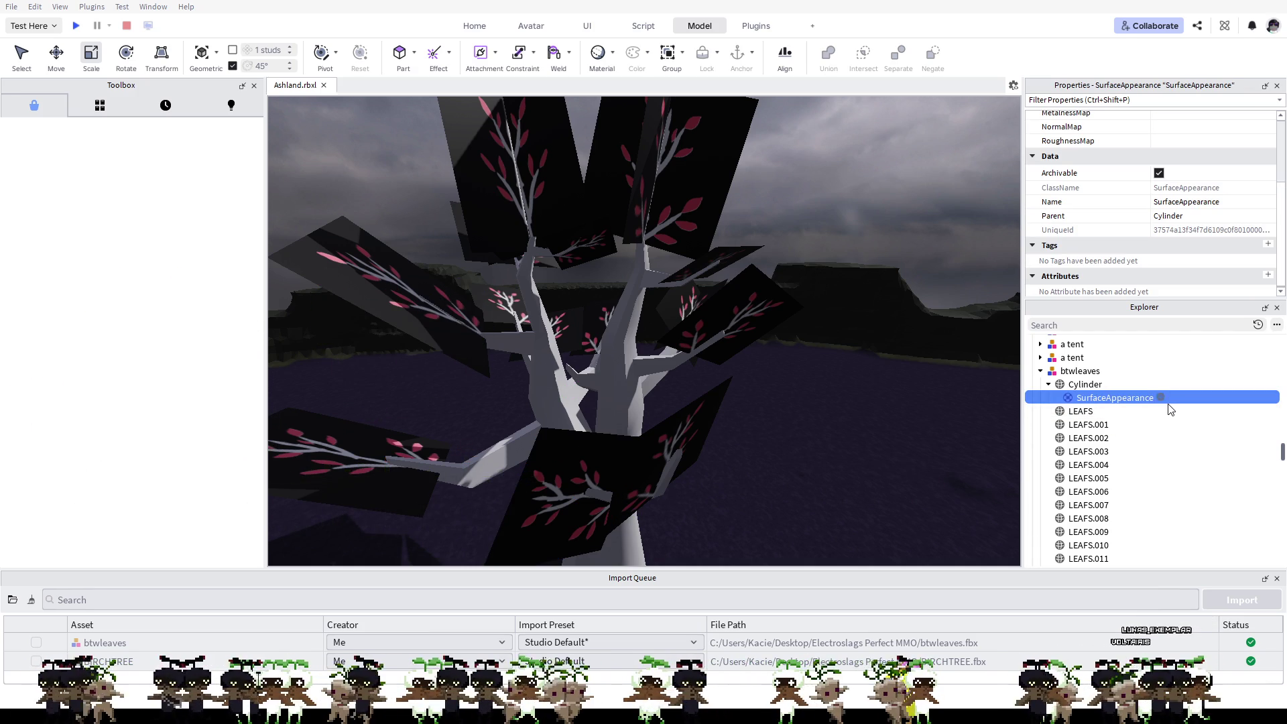
{"action": "key", "text": "Delete"}
Step: Delete the imported btwleaves tree model from the scene
{"action": "key", "text": "Up"}
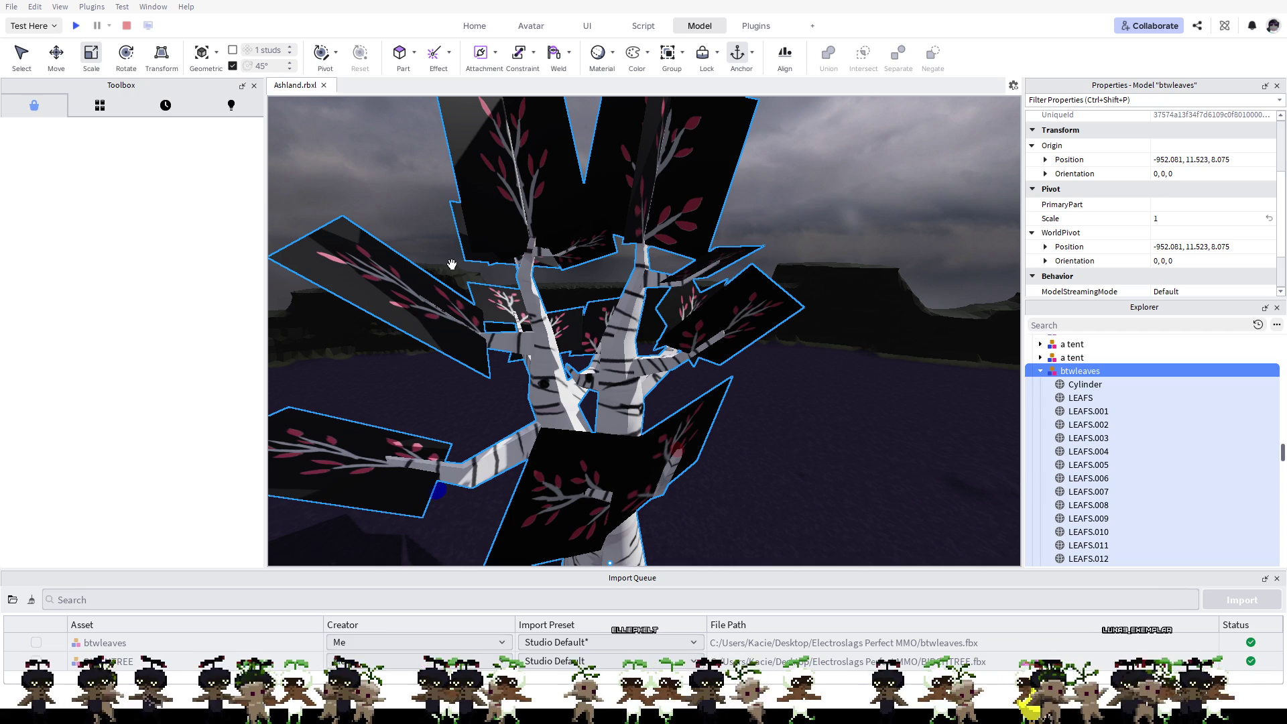
{"action": "key", "text": "Delete"}
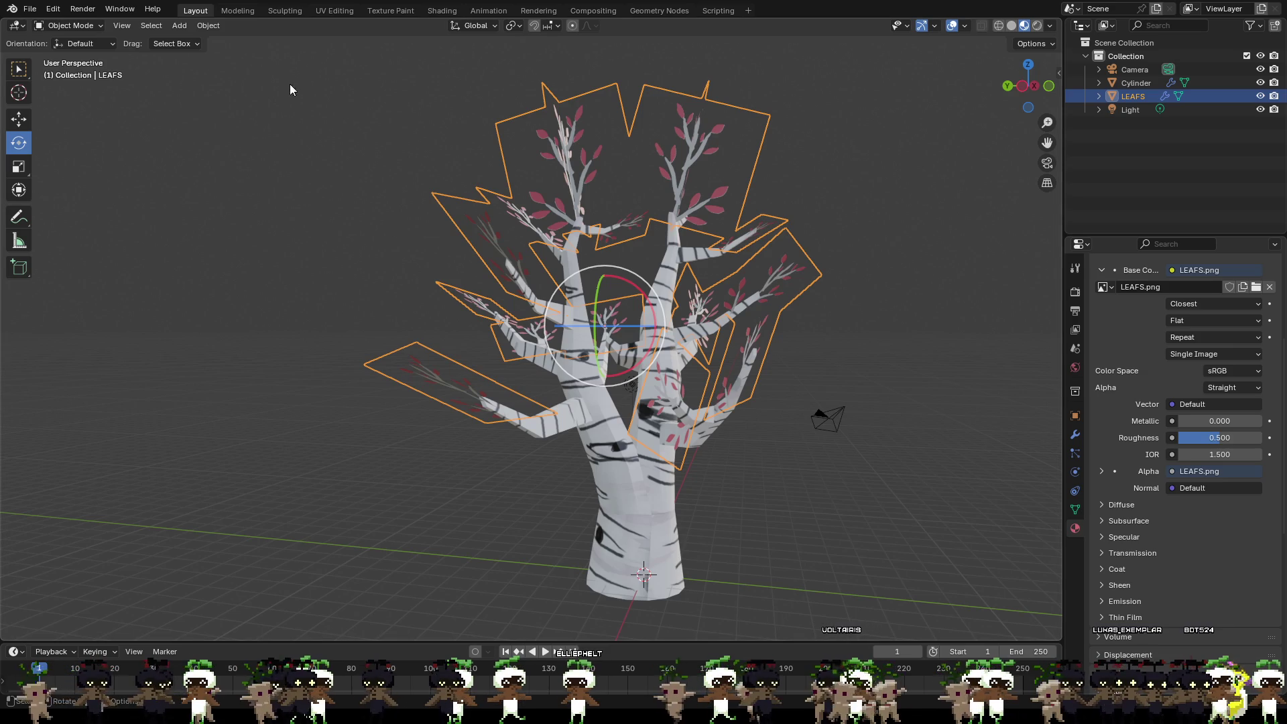
Step: Deselect LEAFS and start exporting the birch tree from Blender's File menu as btwleaves.fbx
{"action": "left_click", "coordinate": [175, 90]}
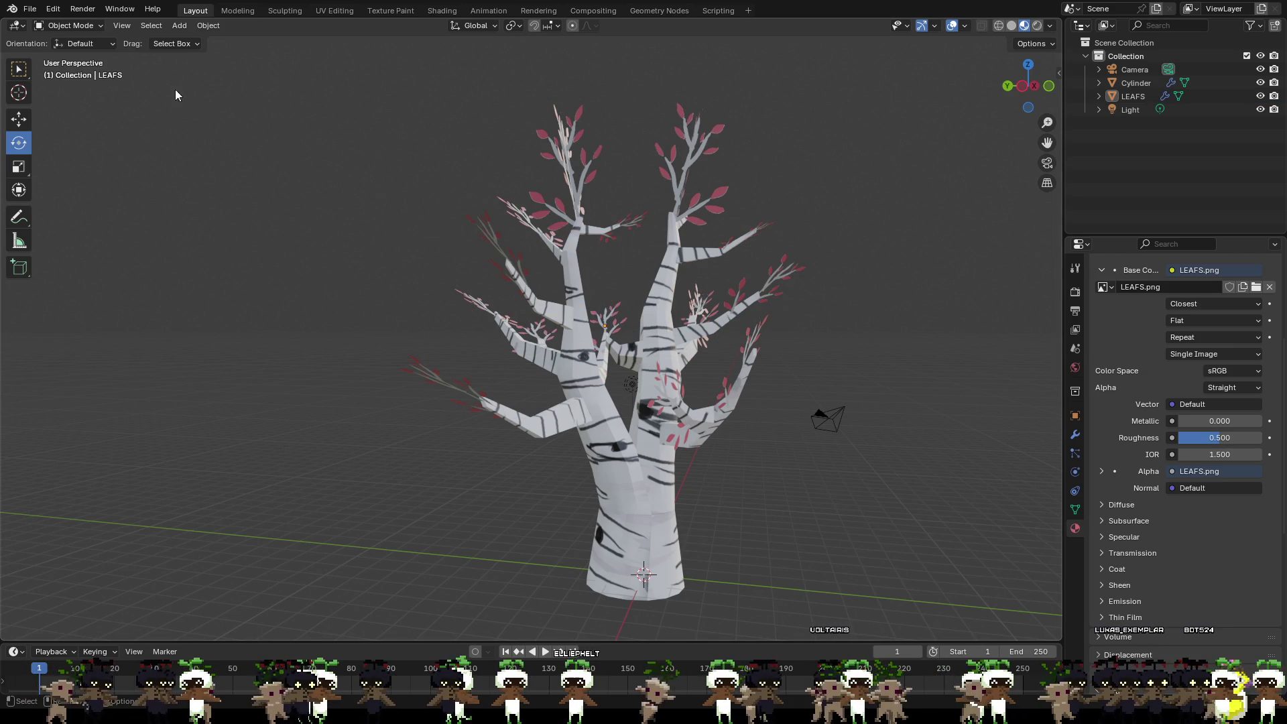
{"action": "left_click", "coordinate": [30, 10]}
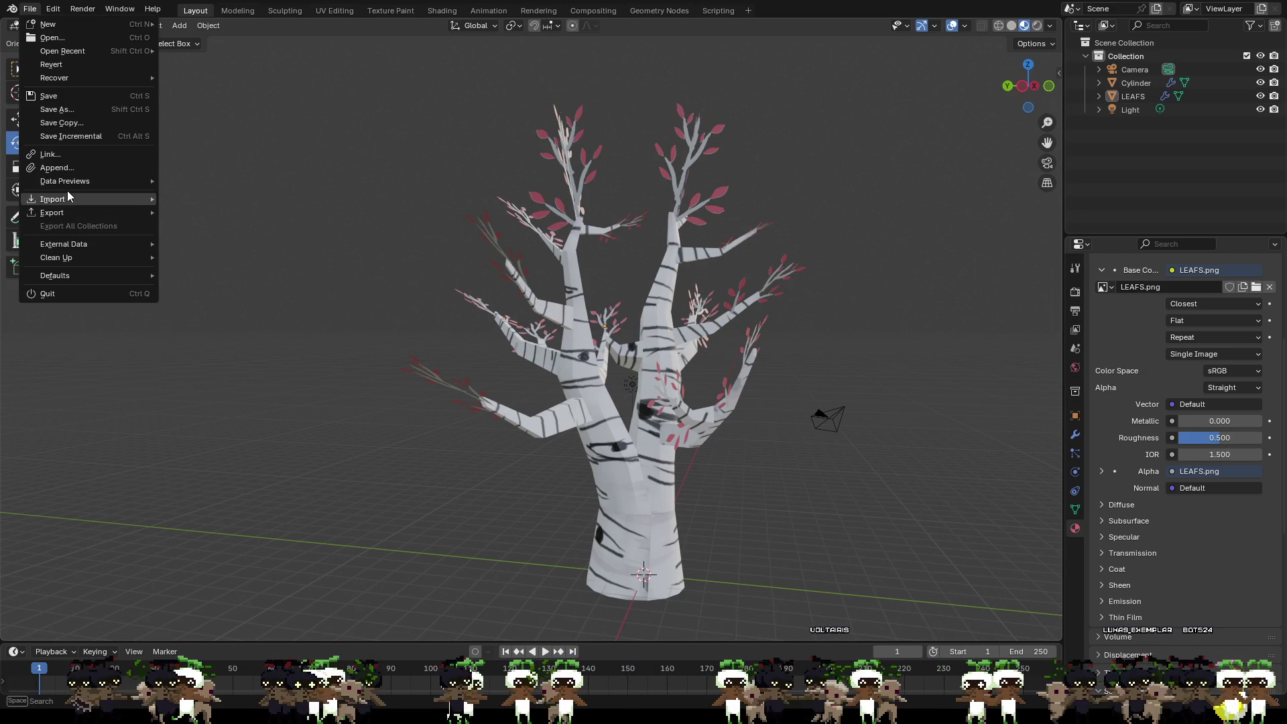
{"action": "mouse_move", "coordinate": [53, 212]}
{"action": "left_click", "coordinate": [216, 336]}
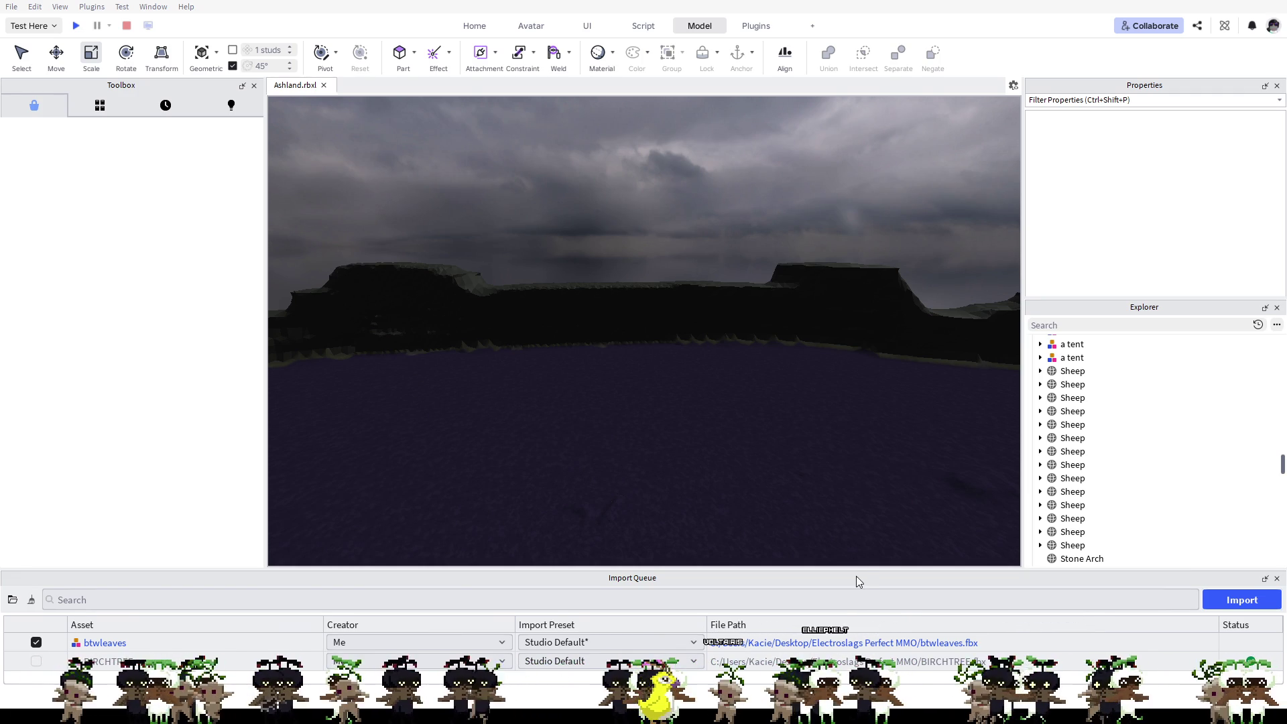
Step: Import the queued btwleaves file and drag the new tree into position beside the lake
{"action": "key", "text": "Return"}
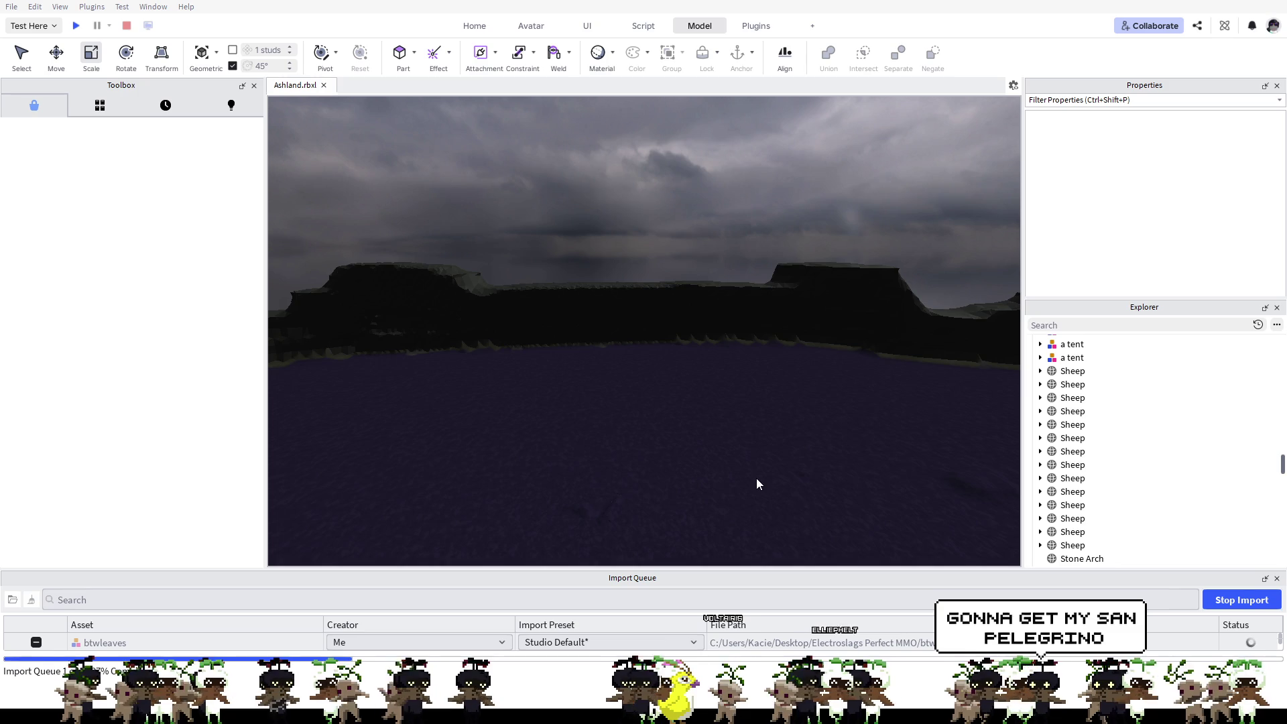
{"action": "key", "text": "e"}
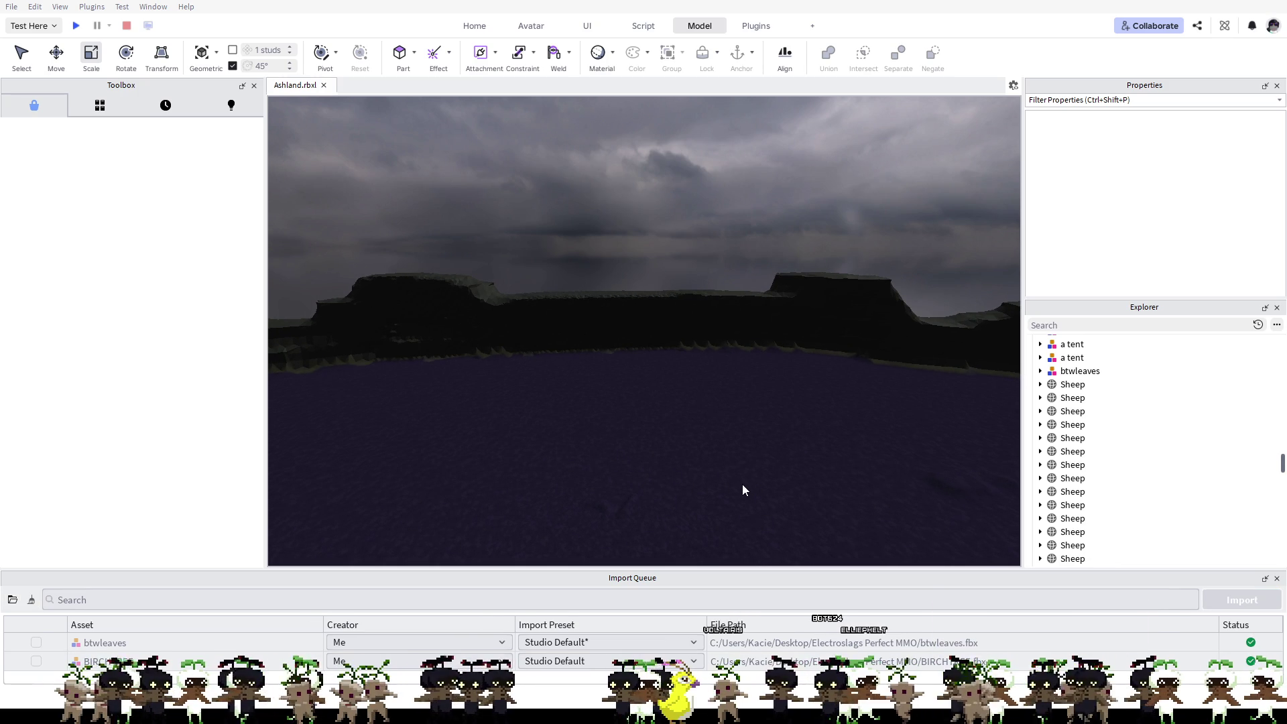
{"action": "key", "text": "e"}
{"action": "left_click", "coordinate": [1080, 370]}
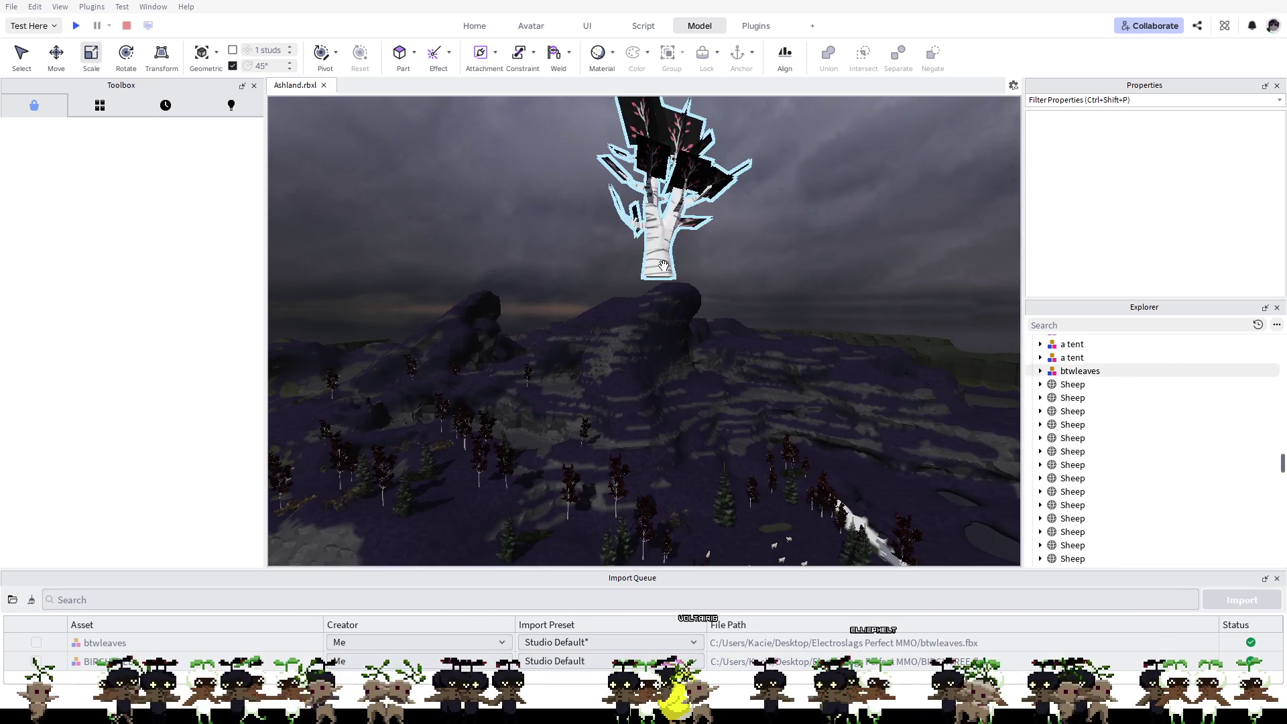
{"action": "right_click", "coordinate": [875, 446]}
{"action": "key", "text": "Escape"}
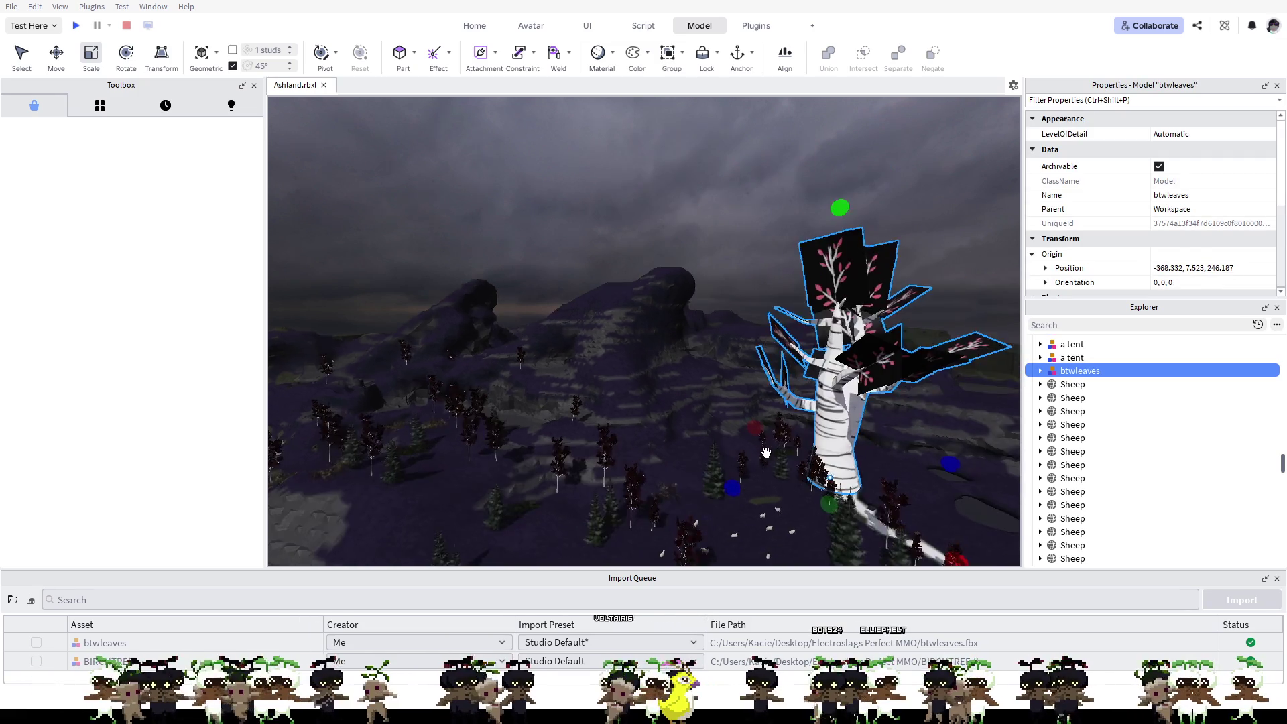
{"action": "mouse_move", "coordinate": [777, 469]}
{"action": "left_mouse_down"}
{"action": "mouse_move", "coordinate": [587, 453]}
{"action": "mouse_move", "coordinate": [790, 481]}
{"action": "mouse_move", "coordinate": [802, 524]}
{"action": "mouse_move", "coordinate": [812, 488]}
{"action": "left_mouse_up"}
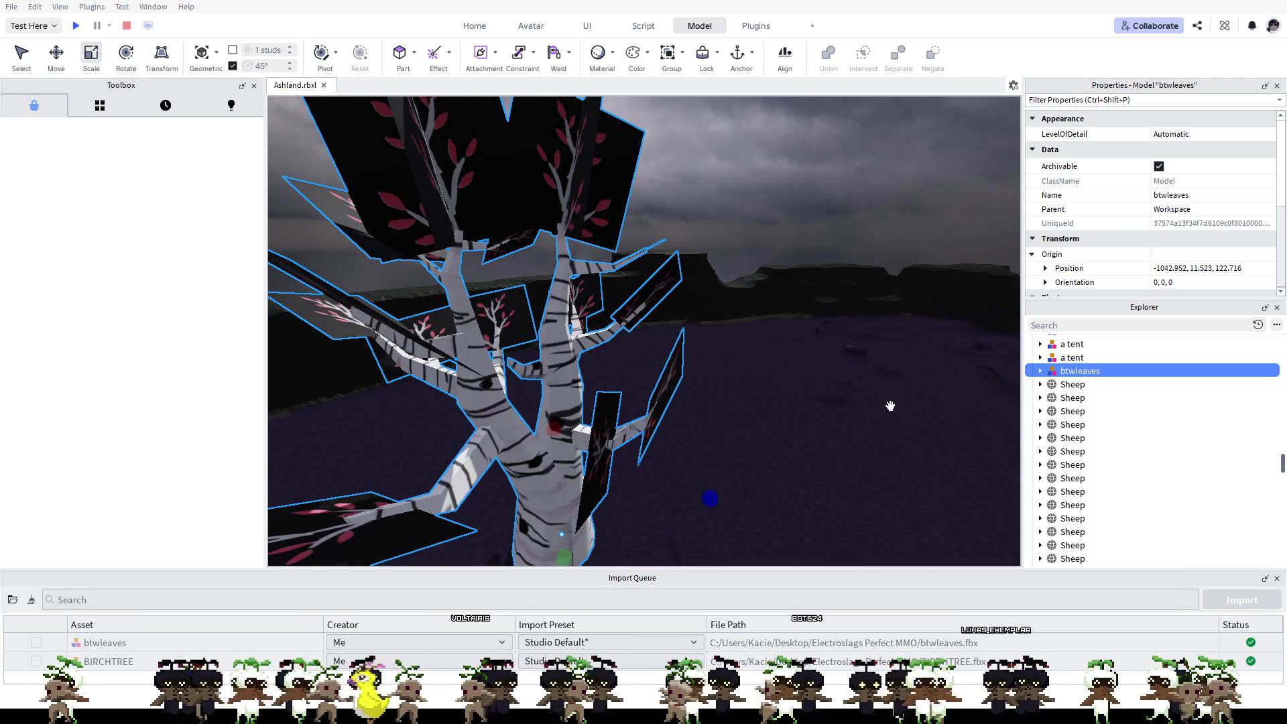
Step: Expand the btwleaves model and select its single LEAFS leaf mesh
{"action": "left_click", "coordinate": [1039, 370]}
{"action": "left_click", "coordinate": [1081, 399]}
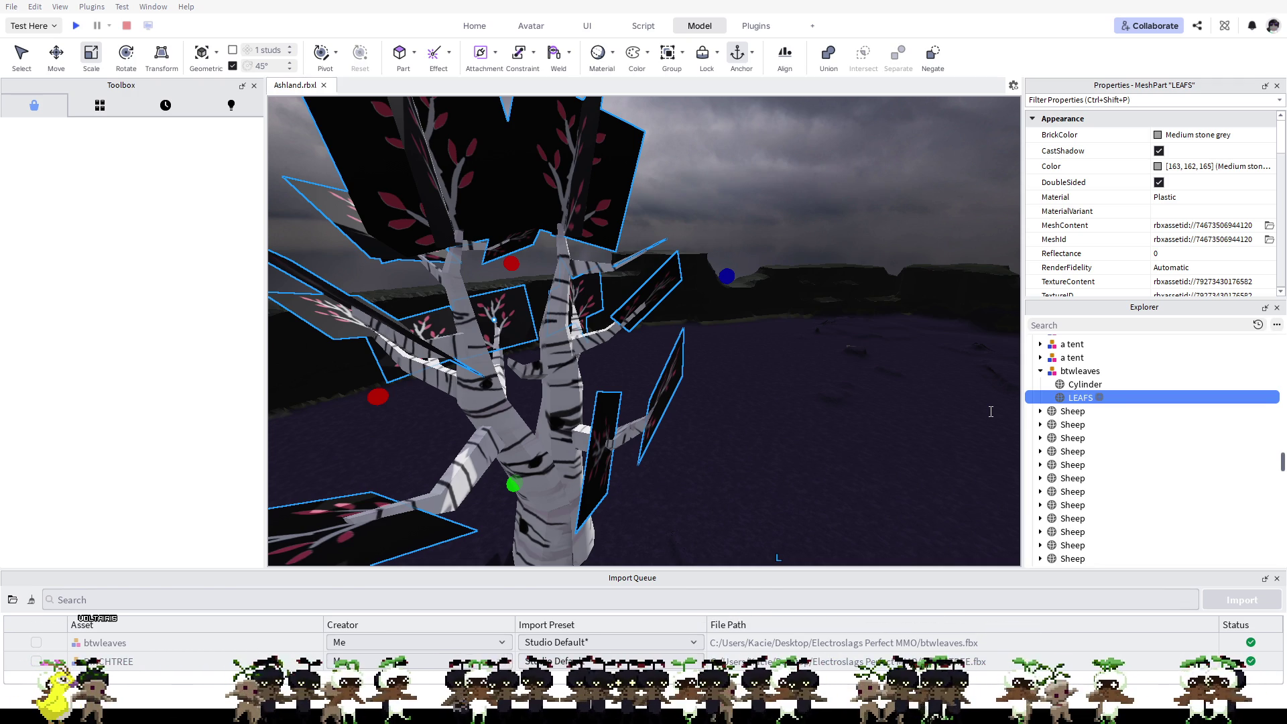
Step: Add a trial Texture to the LEAFS mesh, then delete it and reselect LEAFS
{"action": "key", "text": "ctrl+shift+v"}
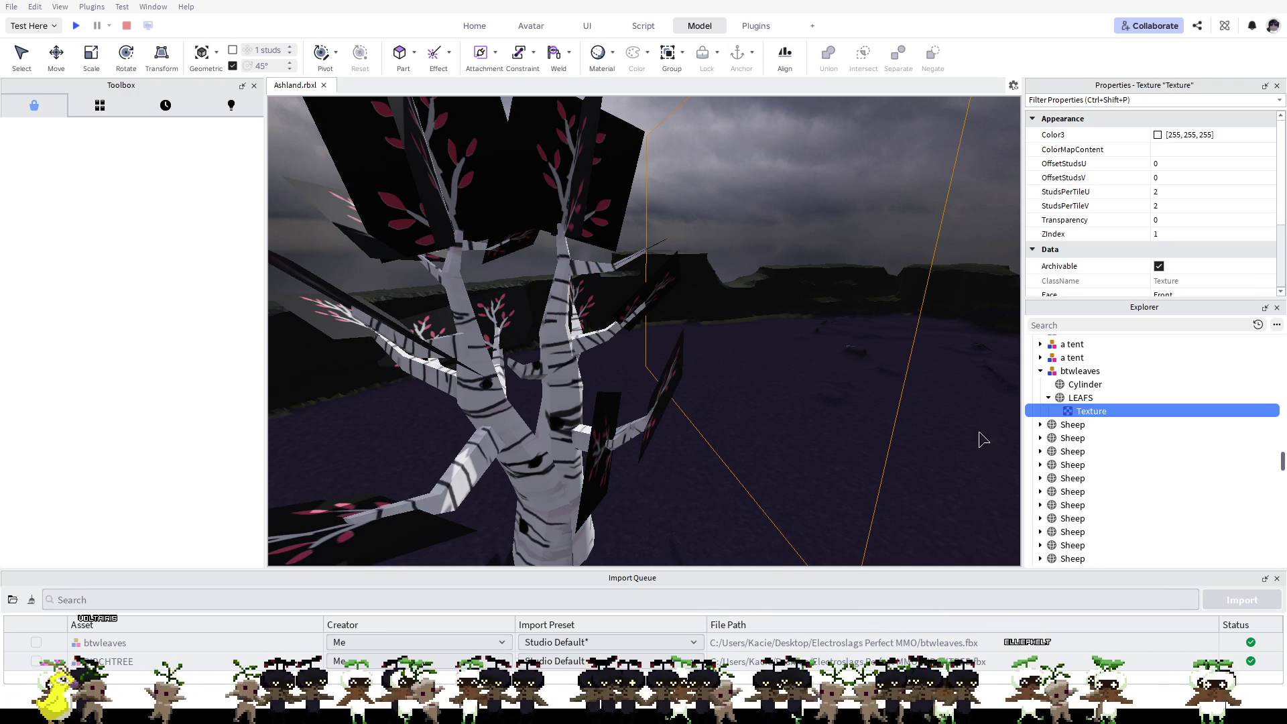
{"action": "left_click", "coordinate": [1155, 223]}
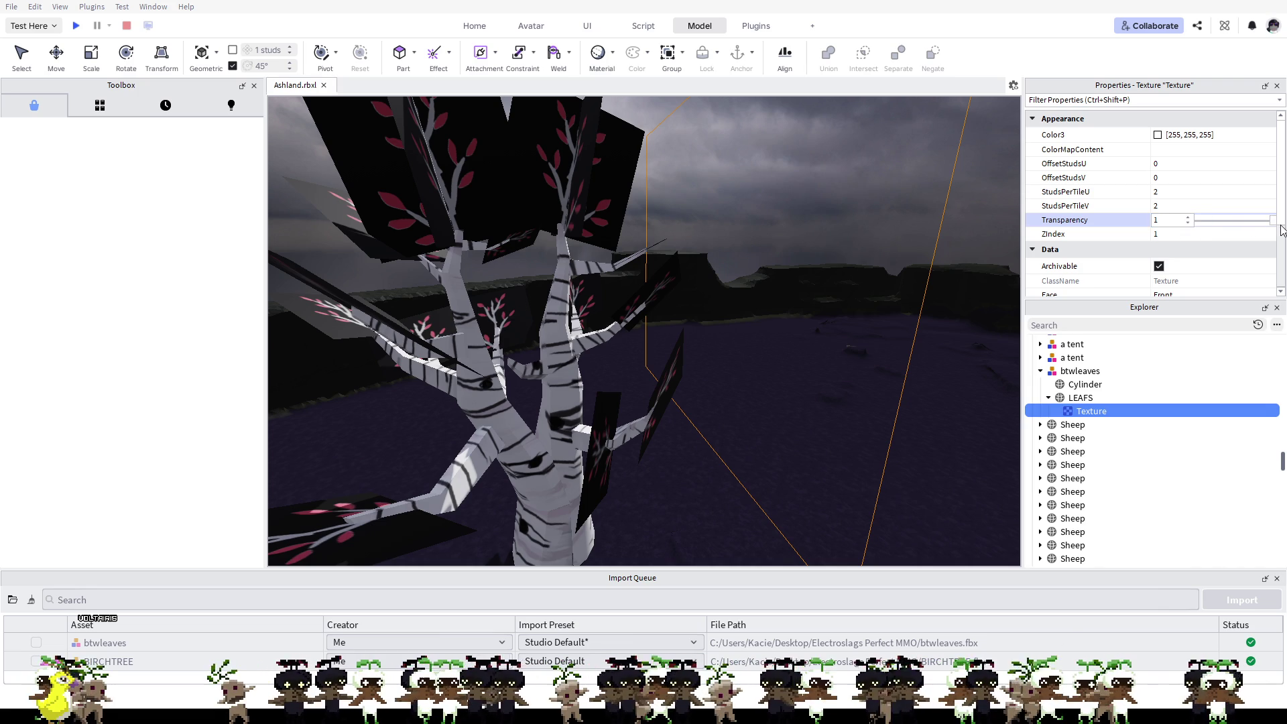
{"action": "left_click", "coordinate": [1092, 413]}
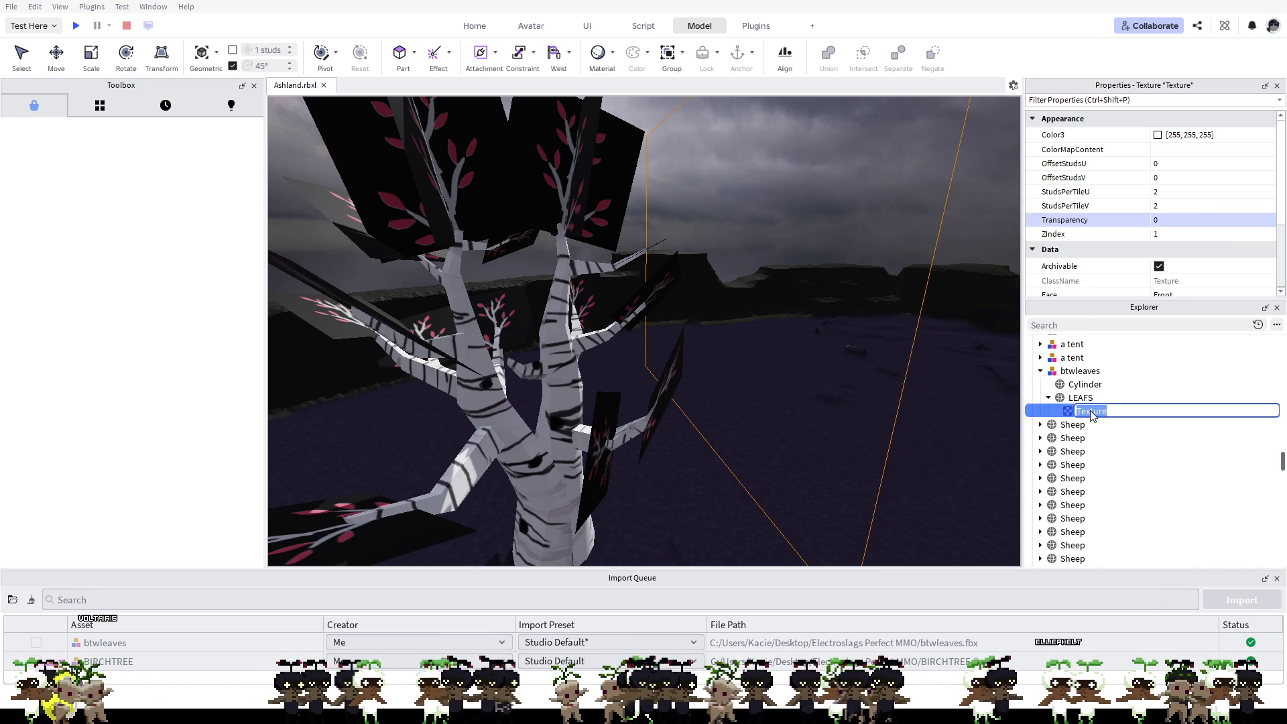
{"action": "left_click", "coordinate": [1068, 399]}
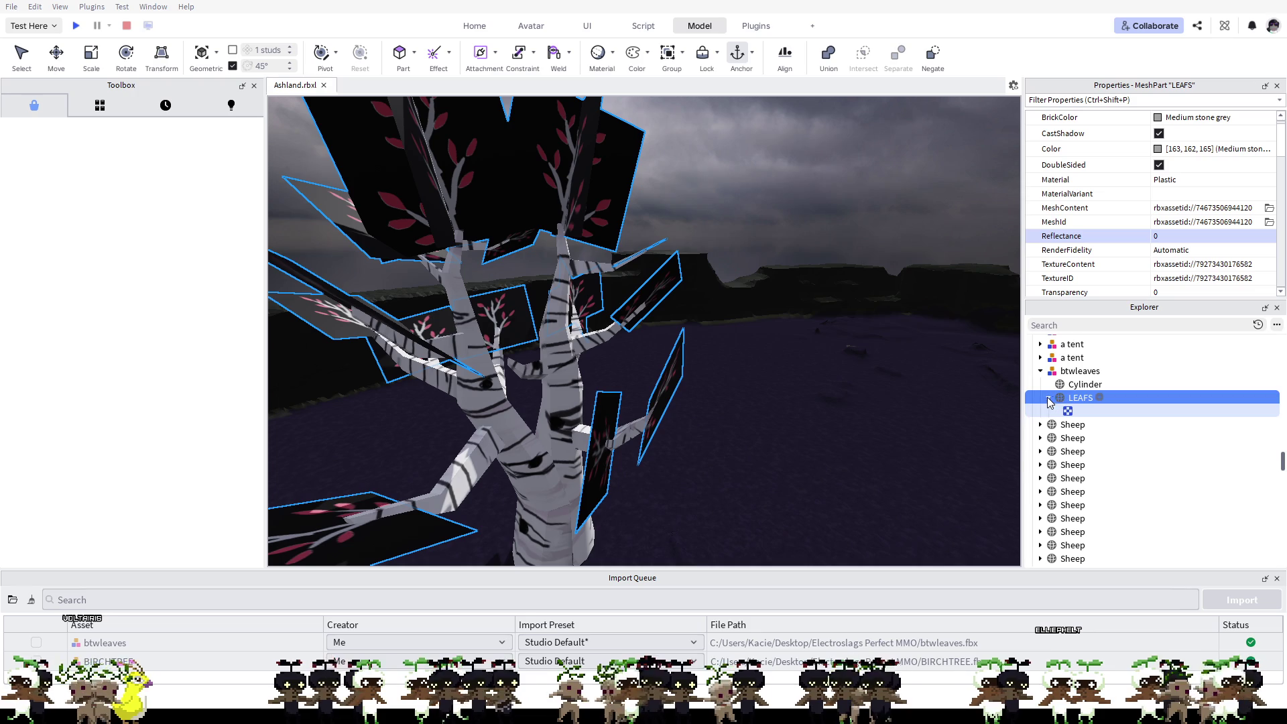
{"action": "left_click", "coordinate": [1070, 410]}
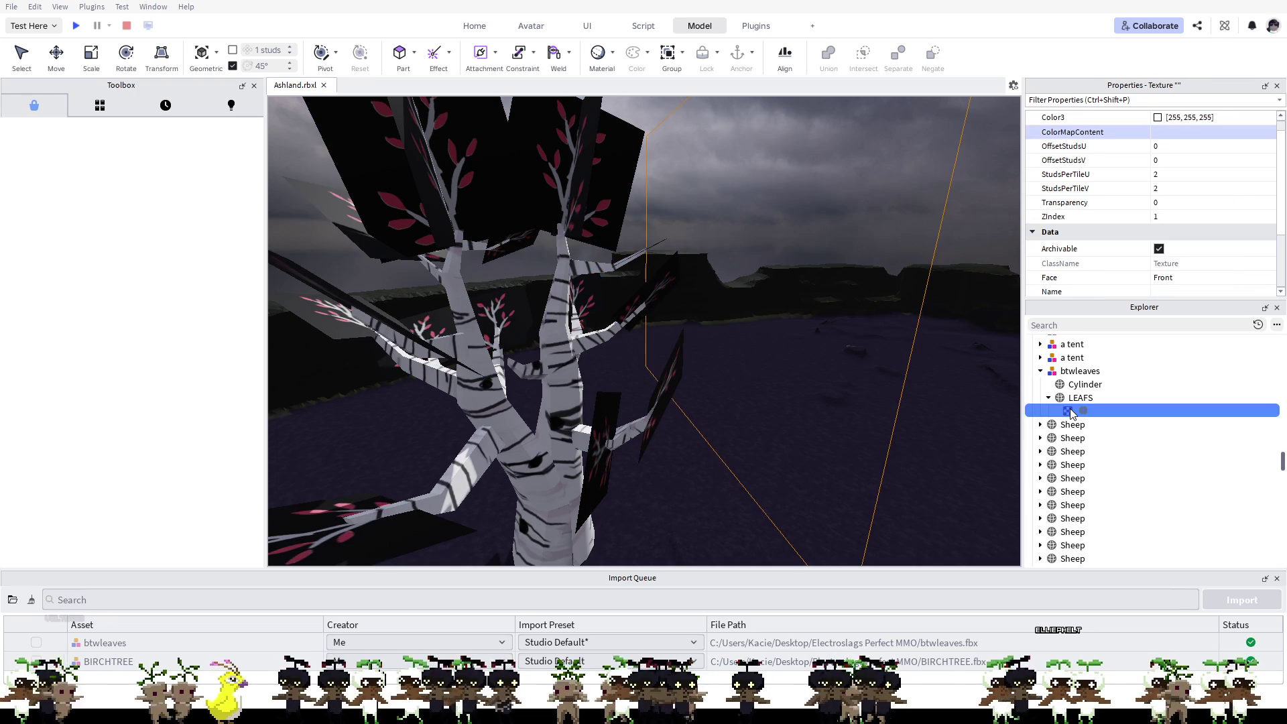
{"action": "key", "text": "Delete"}
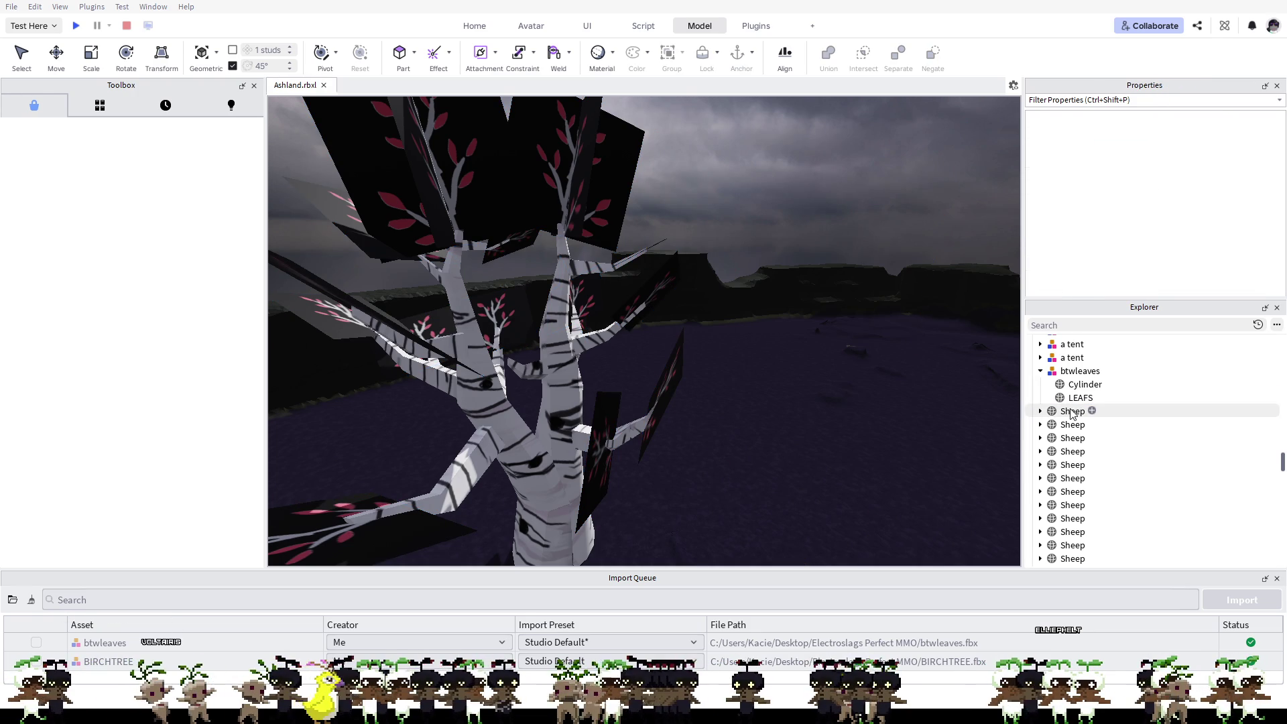
{"action": "left_click", "coordinate": [1079, 399]}
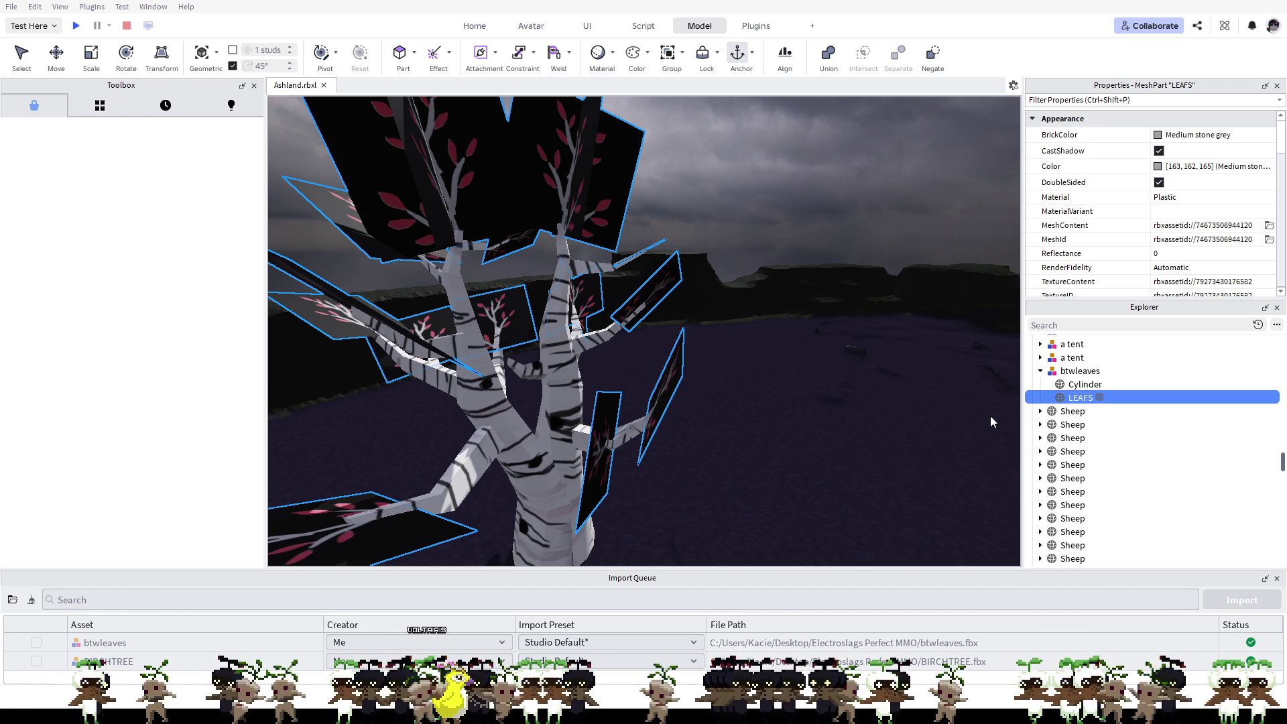
Step: Insert a SurfaceAppearance into LEAFS and set its AlphaMode to Transparency
{"action": "key", "text": "ctrl+shift+v"}
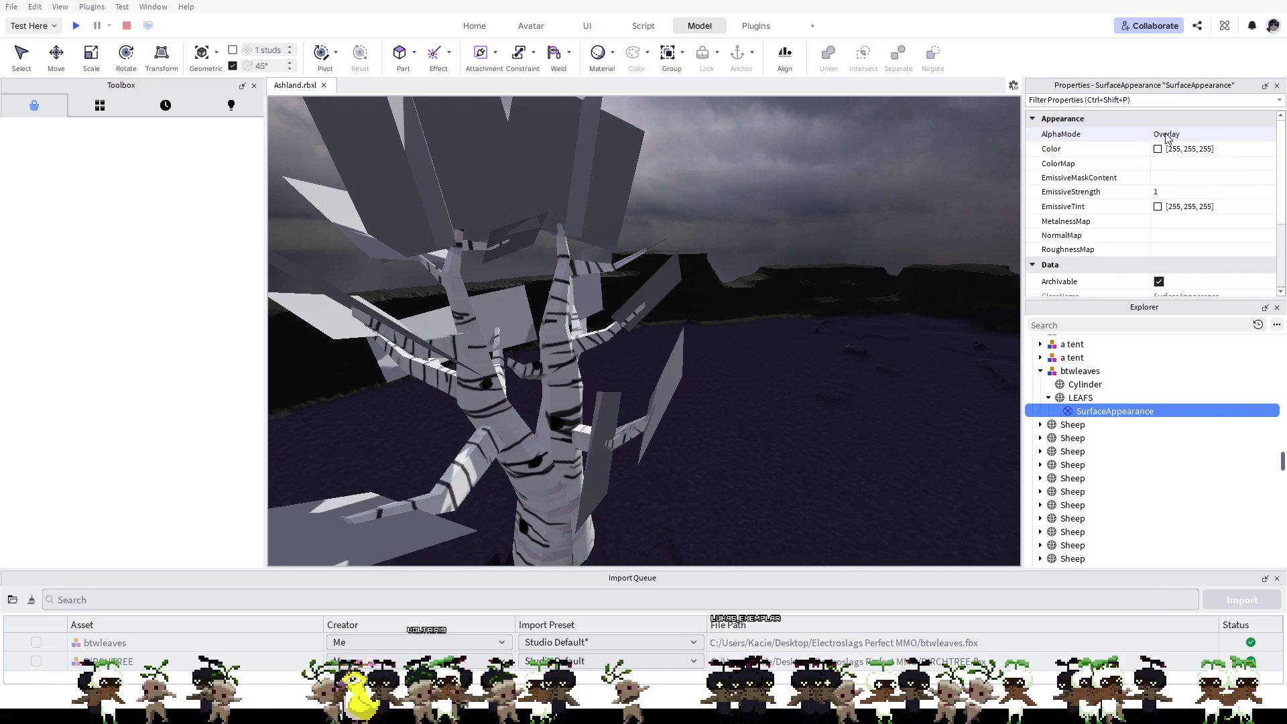
{"action": "left_click", "coordinate": [1269, 139]}
{"action": "left_click", "coordinate": [1221, 172]}
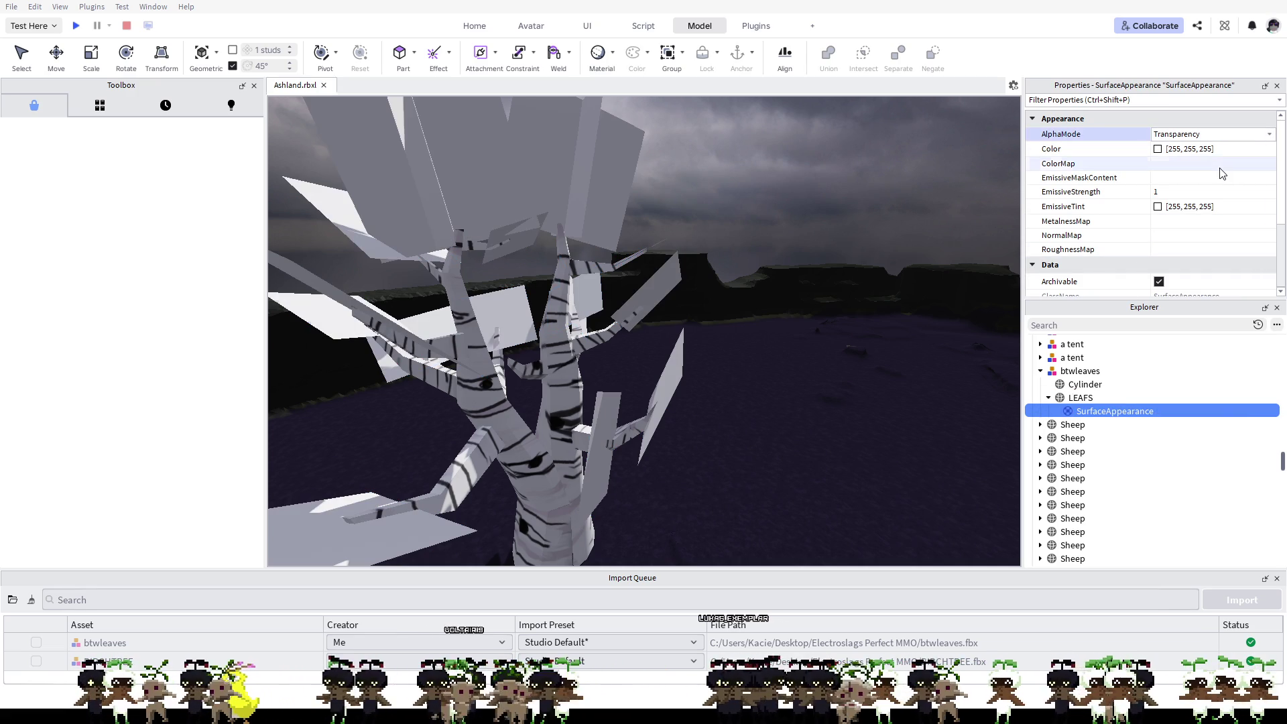
{"action": "left_click", "coordinate": [1159, 151]}
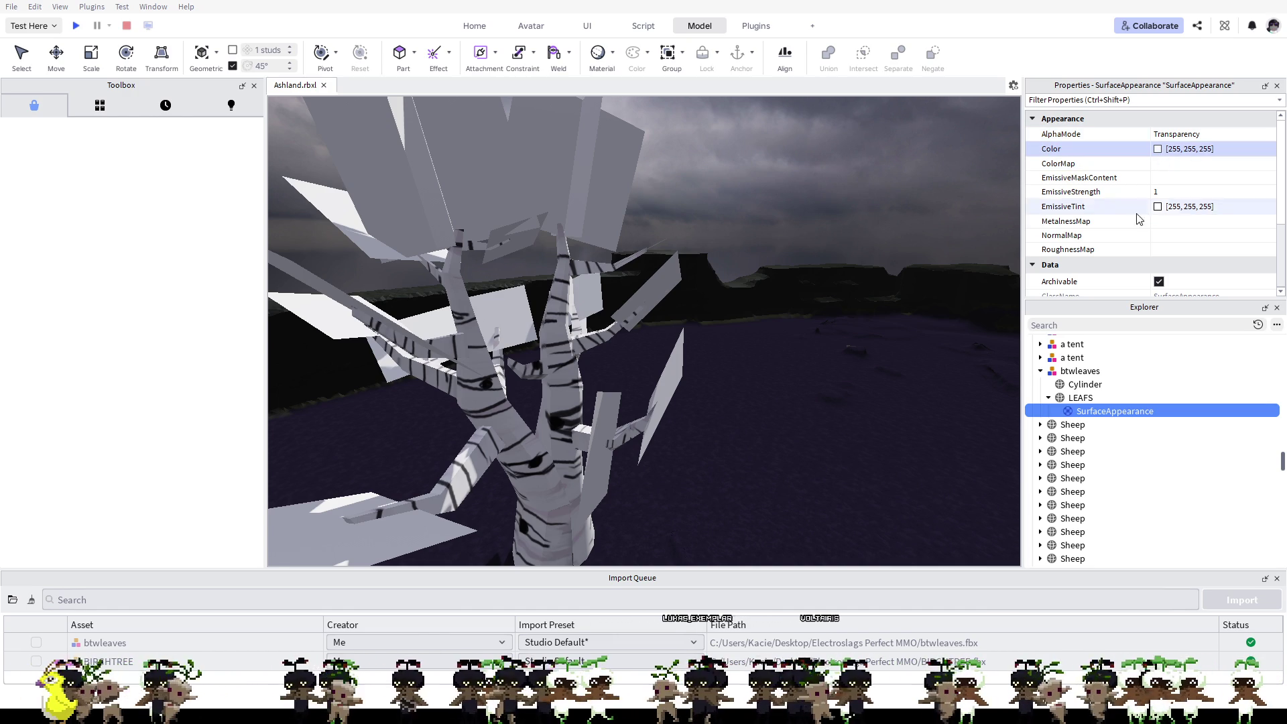
{"action": "left_click", "coordinate": [1048, 398]}
{"action": "scroll", "coordinate": [1152, 195], "scroll_direction": "down", "scroll_amount": 1}
{"action": "scroll", "coordinate": [1156, 216], "scroll_direction": "down", "scroll_amount": 2}
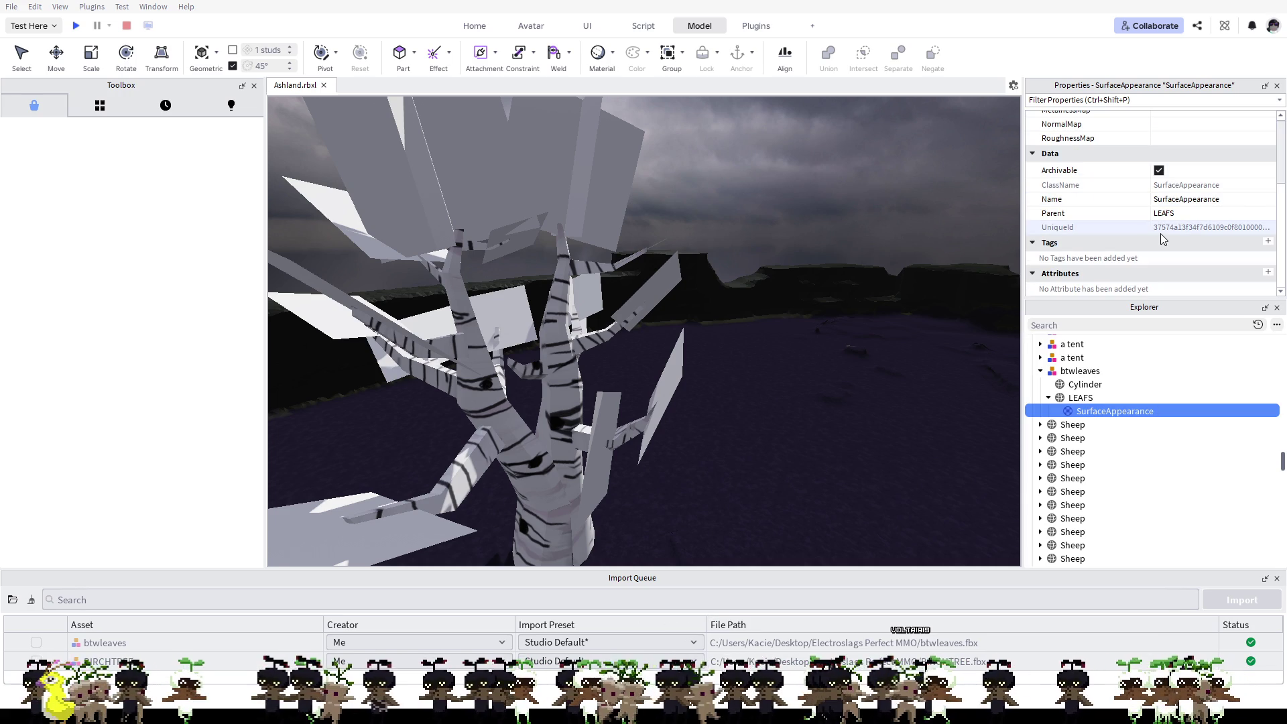
{"action": "scroll", "coordinate": [1160, 241], "scroll_direction": "up", "scroll_amount": 2}
{"action": "scroll", "coordinate": [1158, 253], "scroll_direction": "up", "scroll_amount": 1}
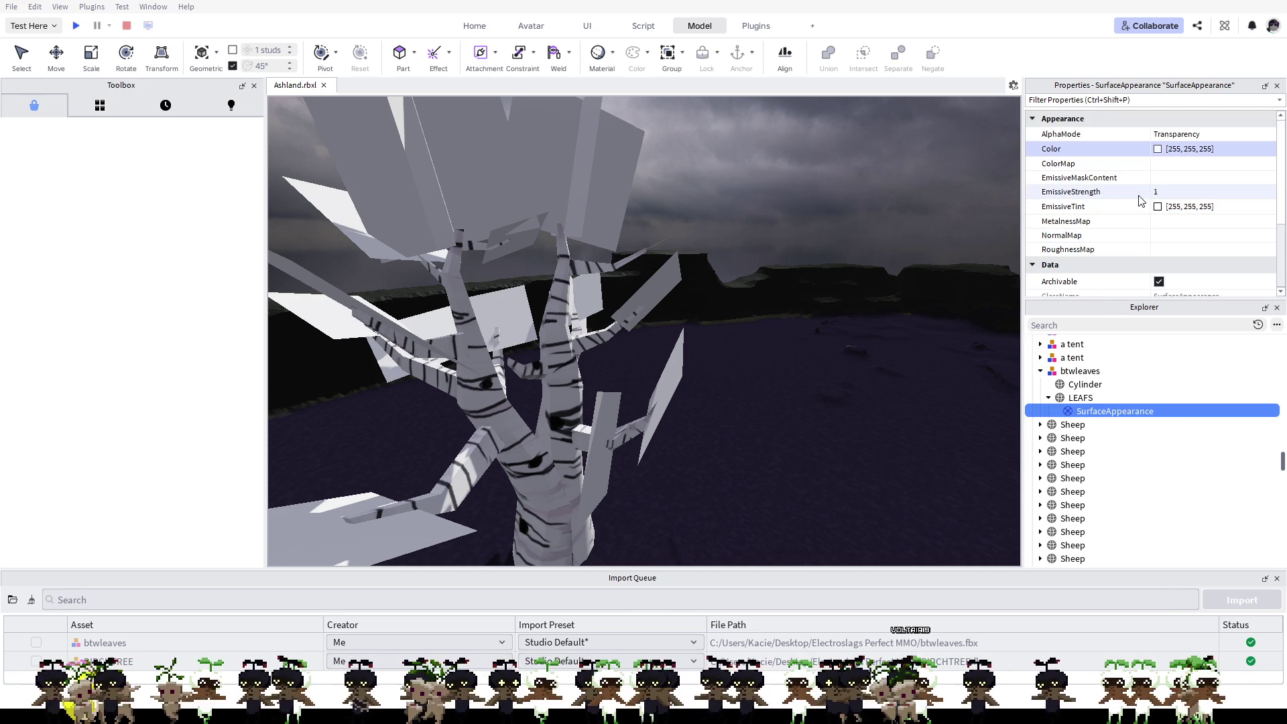
Step: Drag the SurfaceAppearance out of LEAFS in the Explorer, then return it under LEAFS
{"action": "left_click", "coordinate": [1168, 138]}
{"action": "left_click", "coordinate": [1097, 399]}
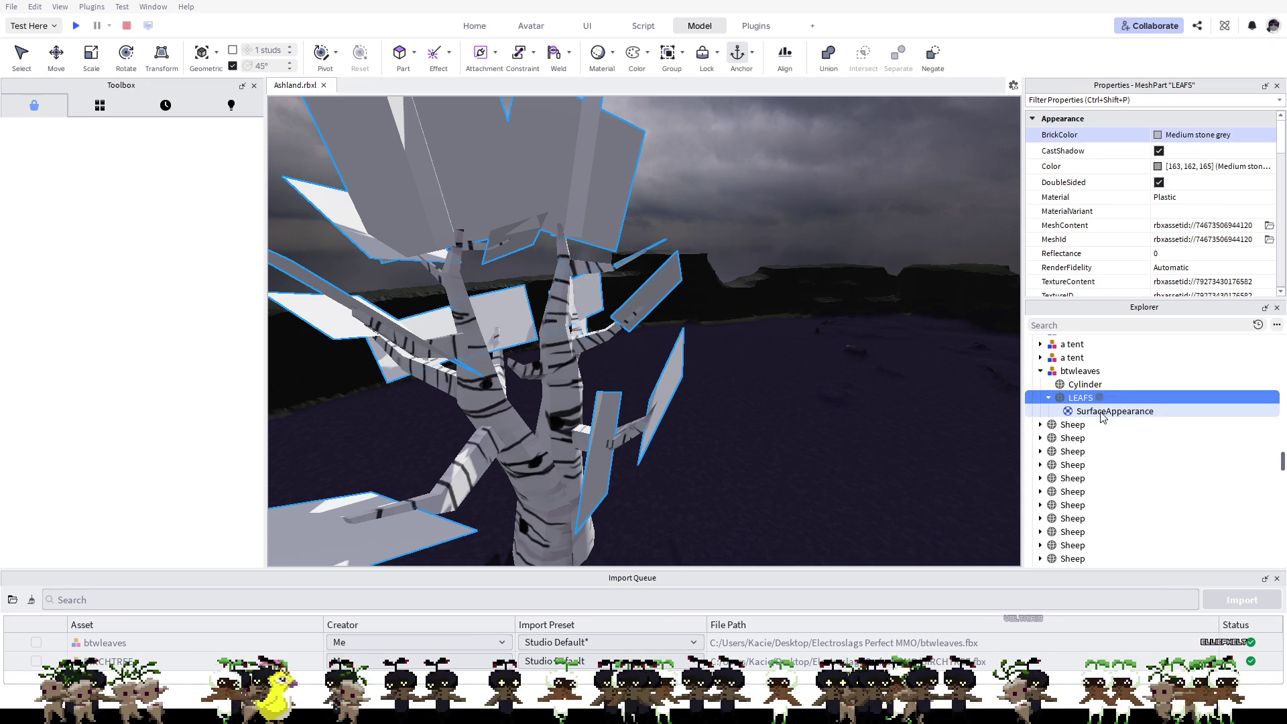
{"action": "left_click_drag", "start_coordinate": [1101, 410], "coordinate": [1121, 382]}
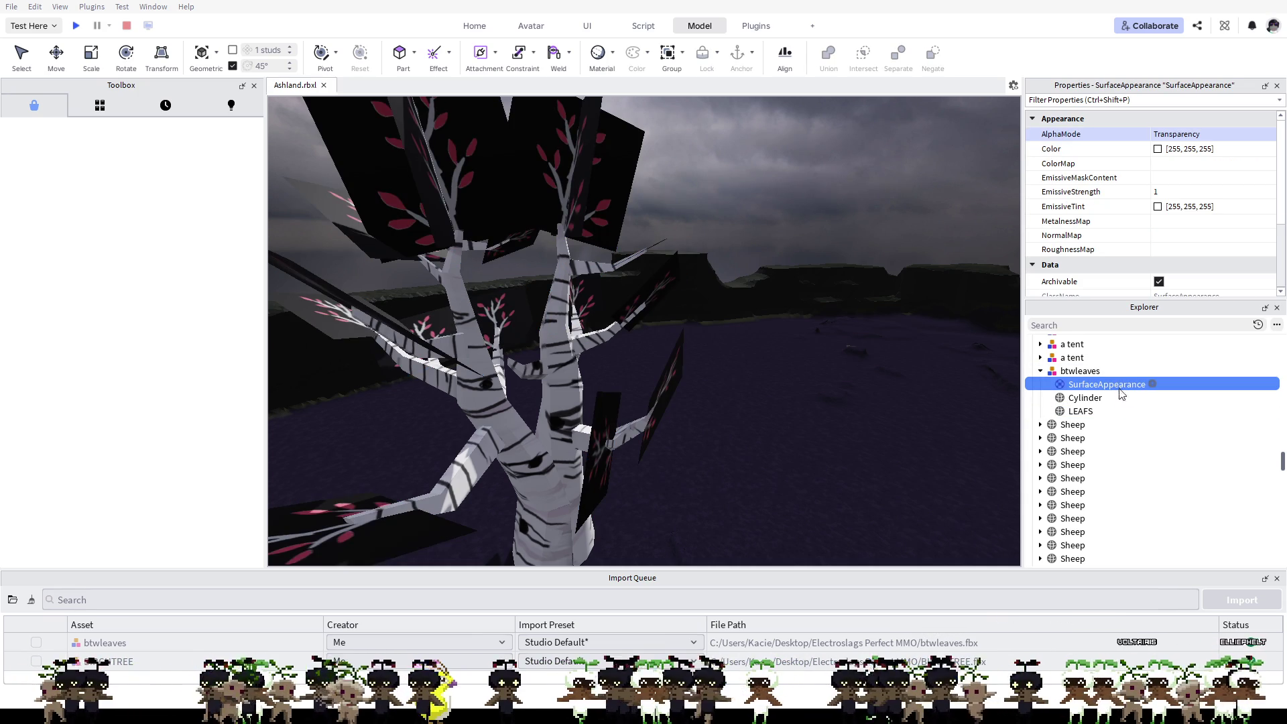
{"action": "mouse_move", "coordinate": [1119, 409]}
{"action": "left_mouse_down"}
{"action": "mouse_move", "coordinate": [1118, 399]}
{"action": "mouse_move", "coordinate": [1142, 413]}
{"action": "left_mouse_up"}
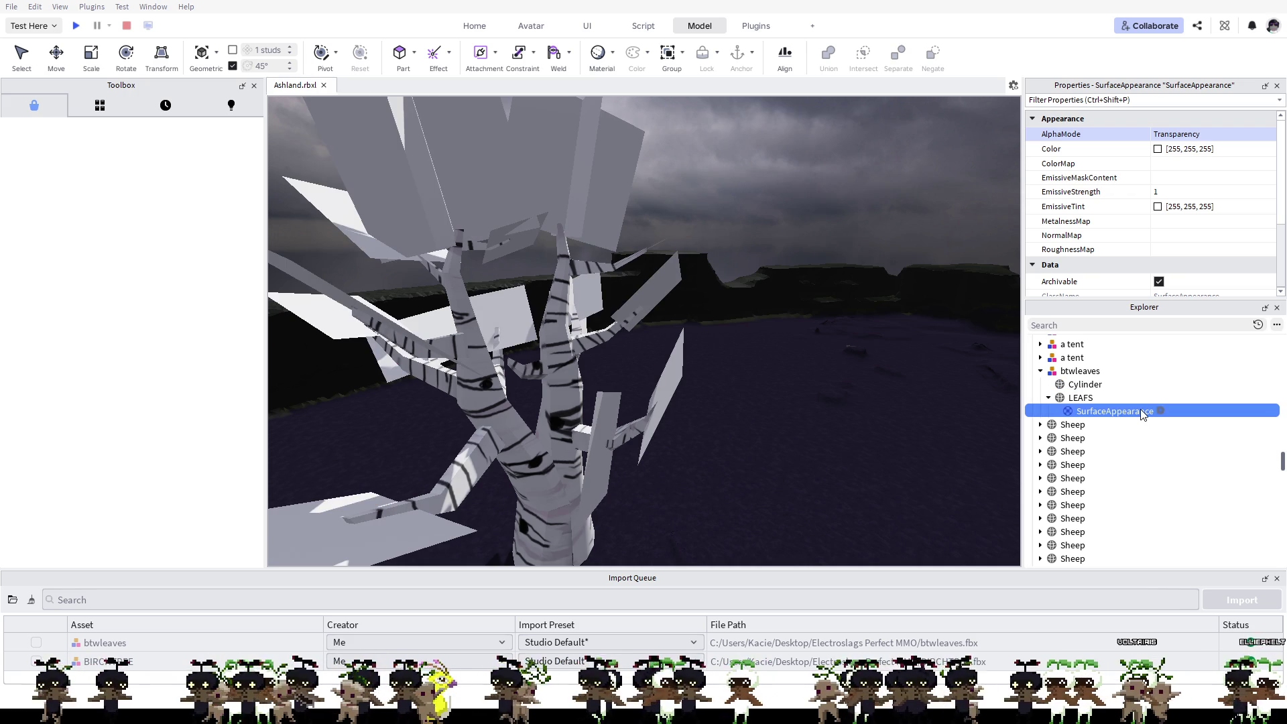
Step: Rename the SurfaceAppearance to an empty name
{"action": "left_click", "coordinate": [1159, 150]}
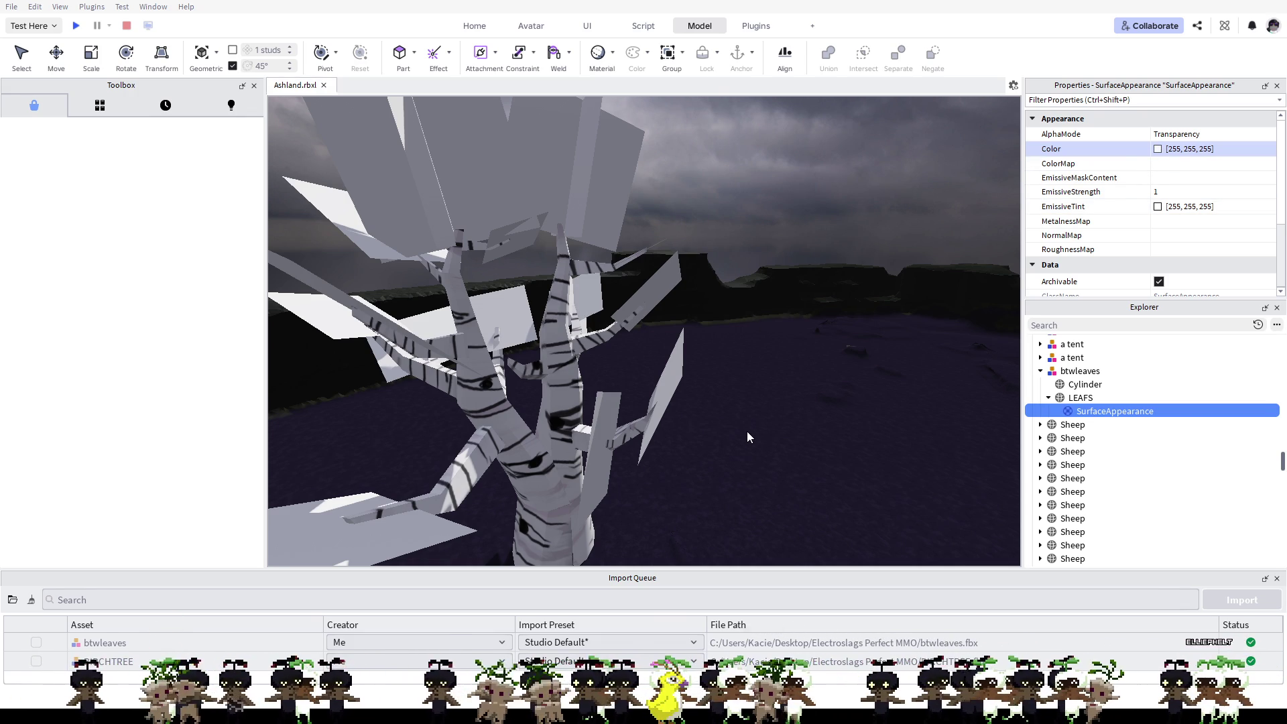
{"action": "mouse_move", "coordinate": [1081, 397]}
{"action": "left_click", "coordinate": [1111, 413]}
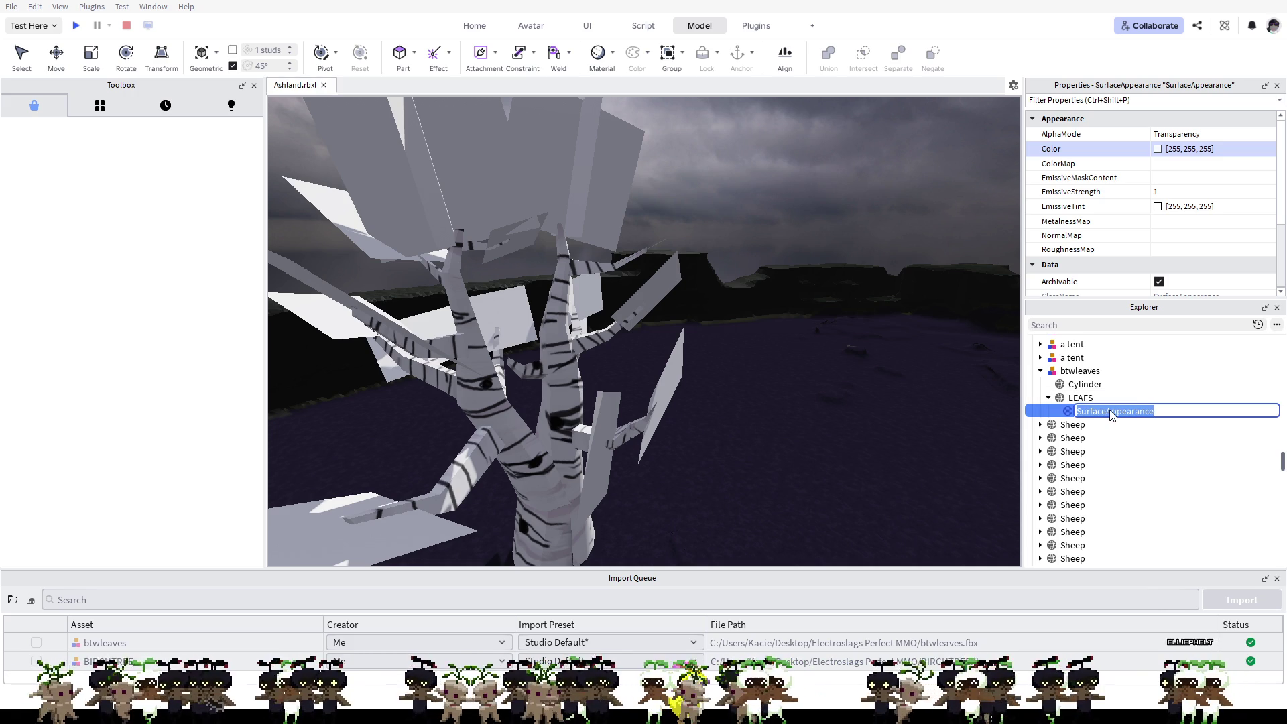
{"action": "left_click", "coordinate": [1094, 426]}
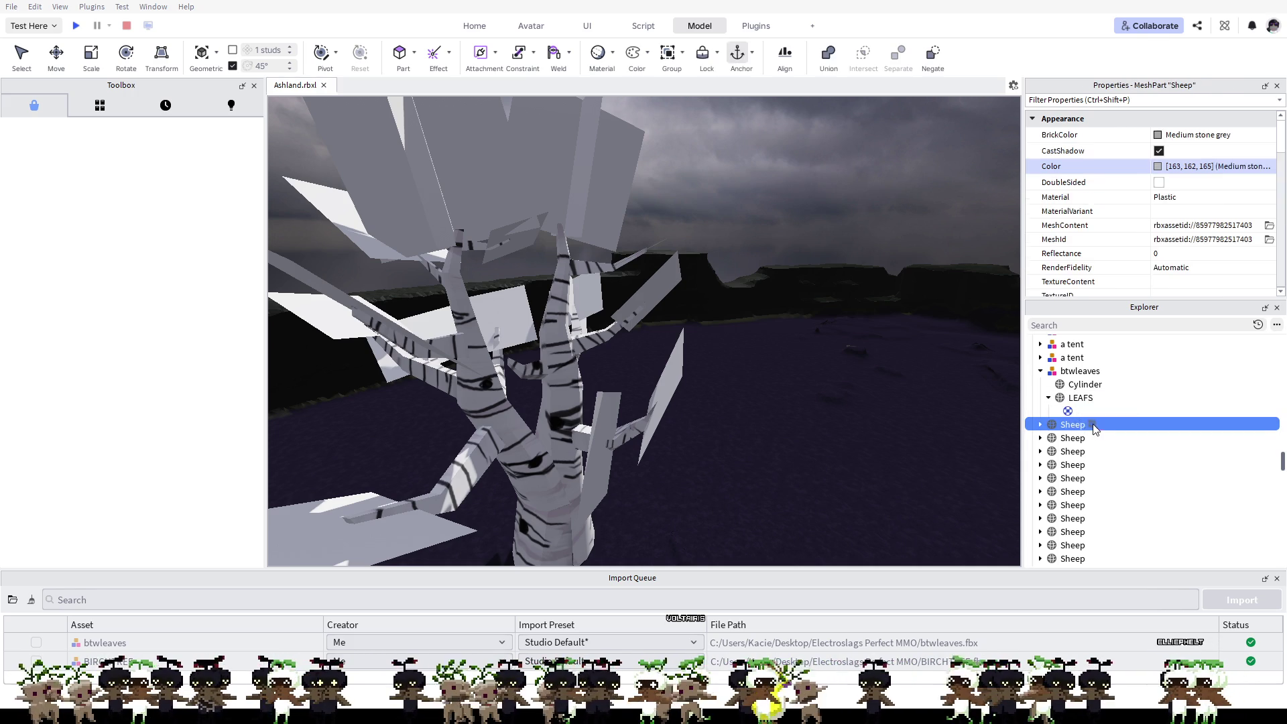
Step: Delete the unnamed SurfaceAppearance and select the LEAFS mesh part
{"action": "left_click", "coordinate": [1125, 413]}
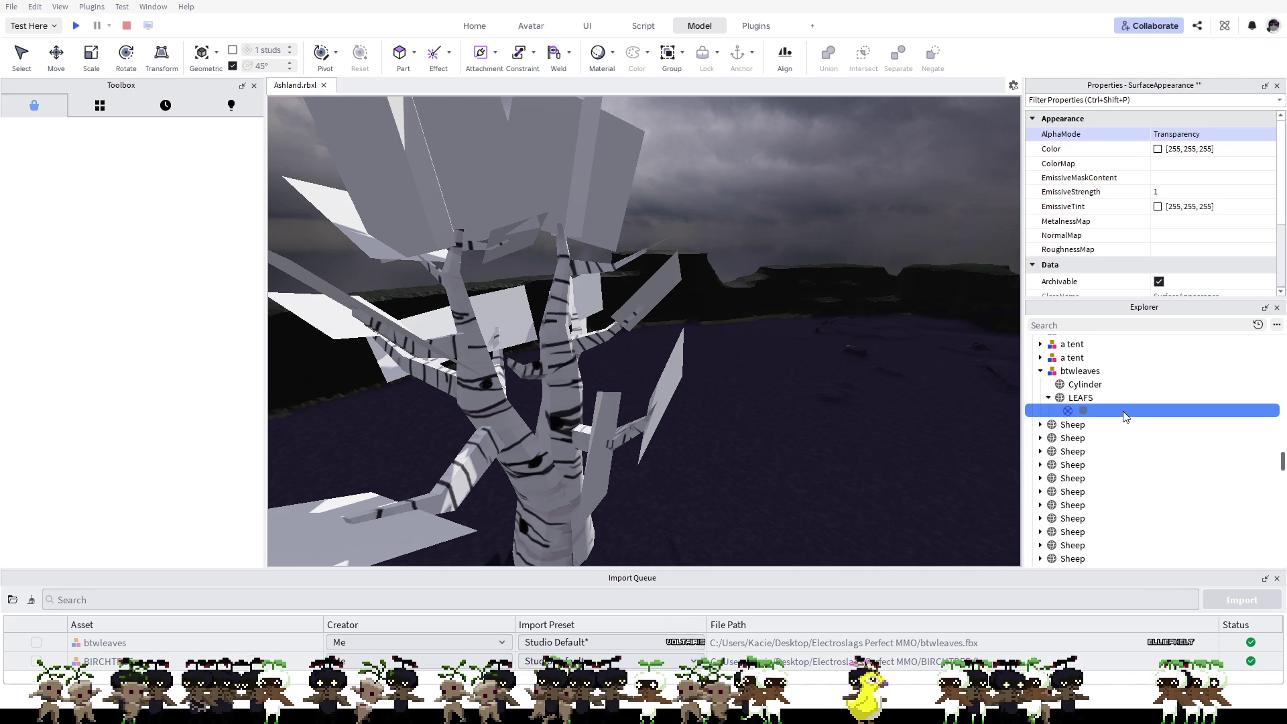
{"action": "key", "text": "Delete"}
{"action": "left_click", "coordinate": [1094, 400]}
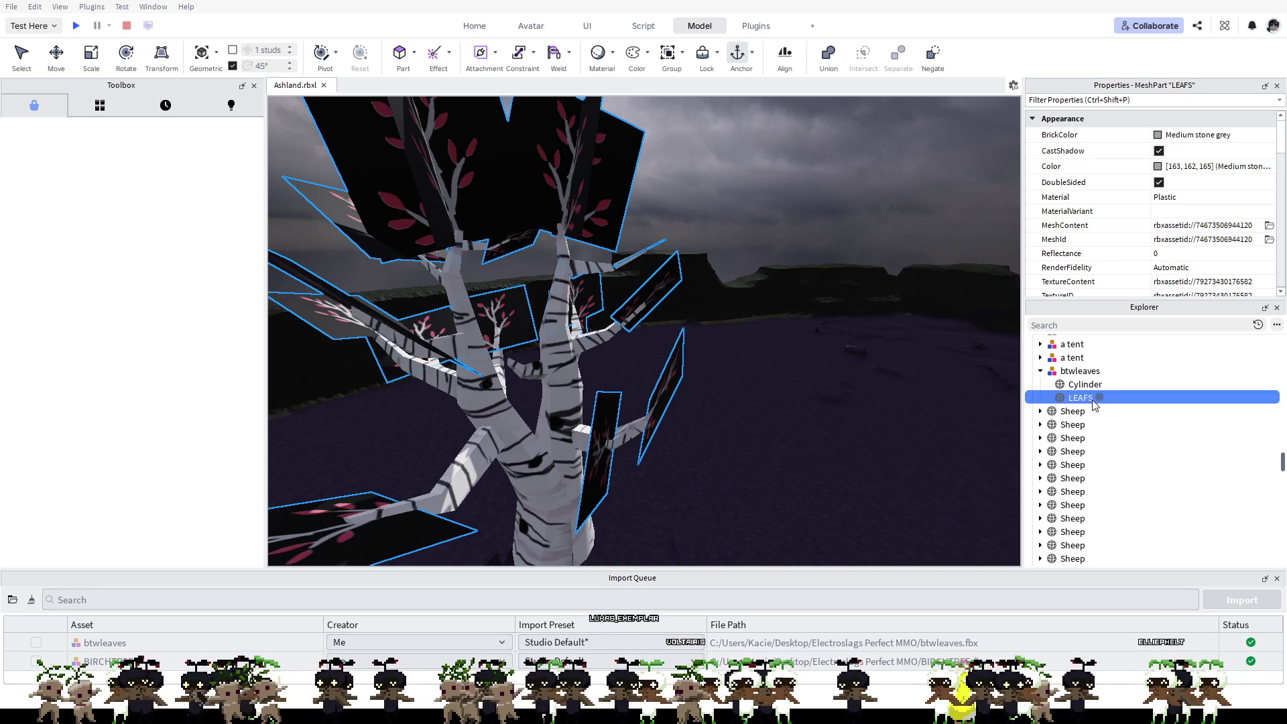
{"action": "left_click", "coordinate": [1128, 231]}
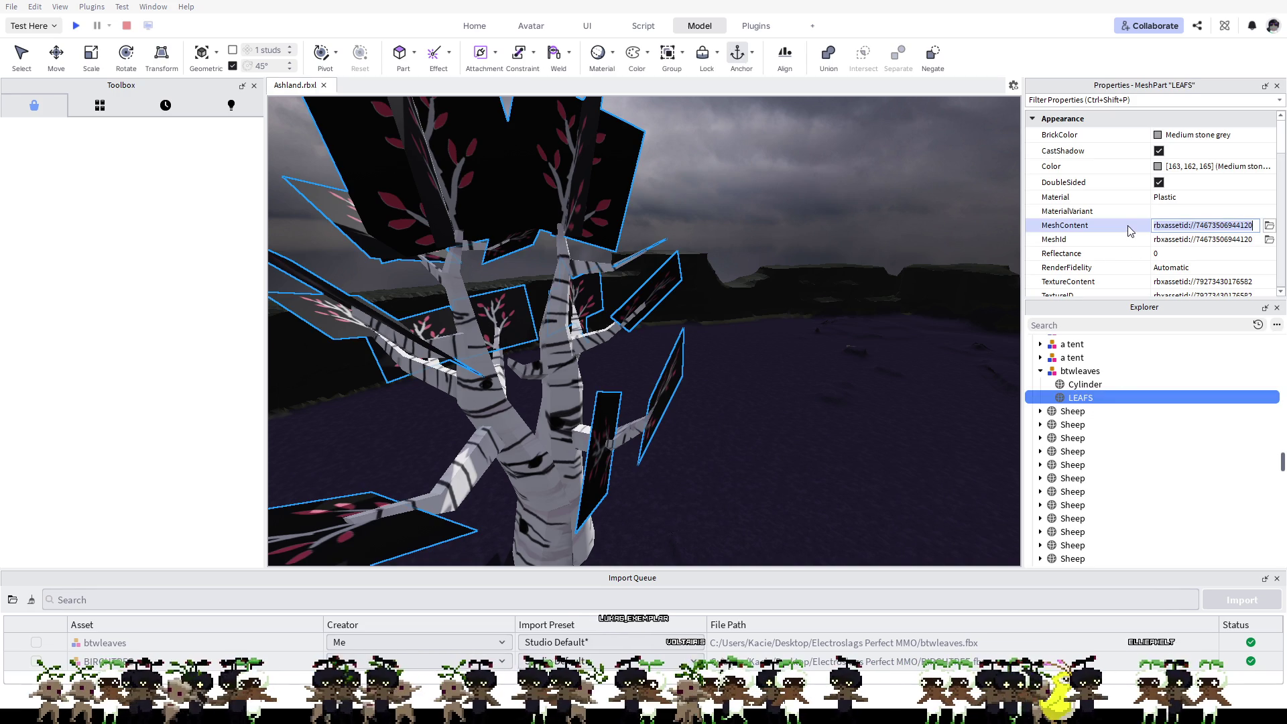
Step: Inspect the LEAFS MeshId and MaterialVariant, then focus its Material field
{"action": "left_click", "coordinate": [1239, 230]}
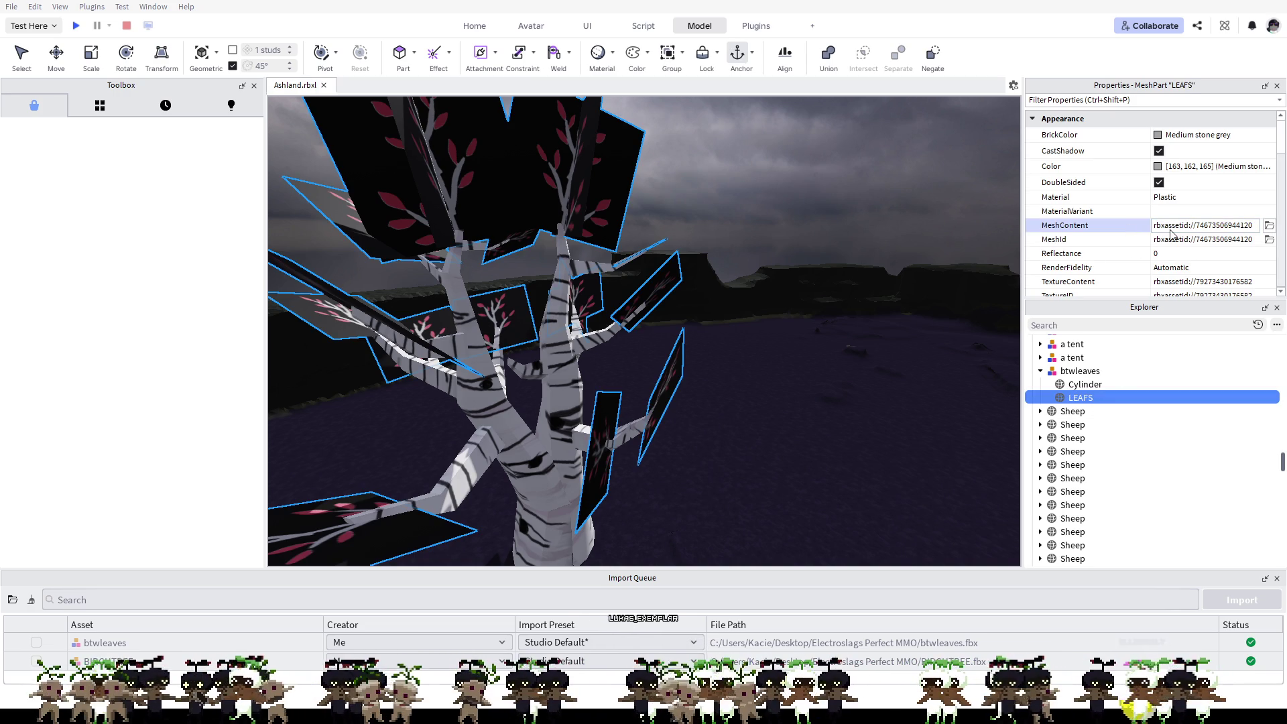
{"action": "left_click", "coordinate": [1094, 239]}
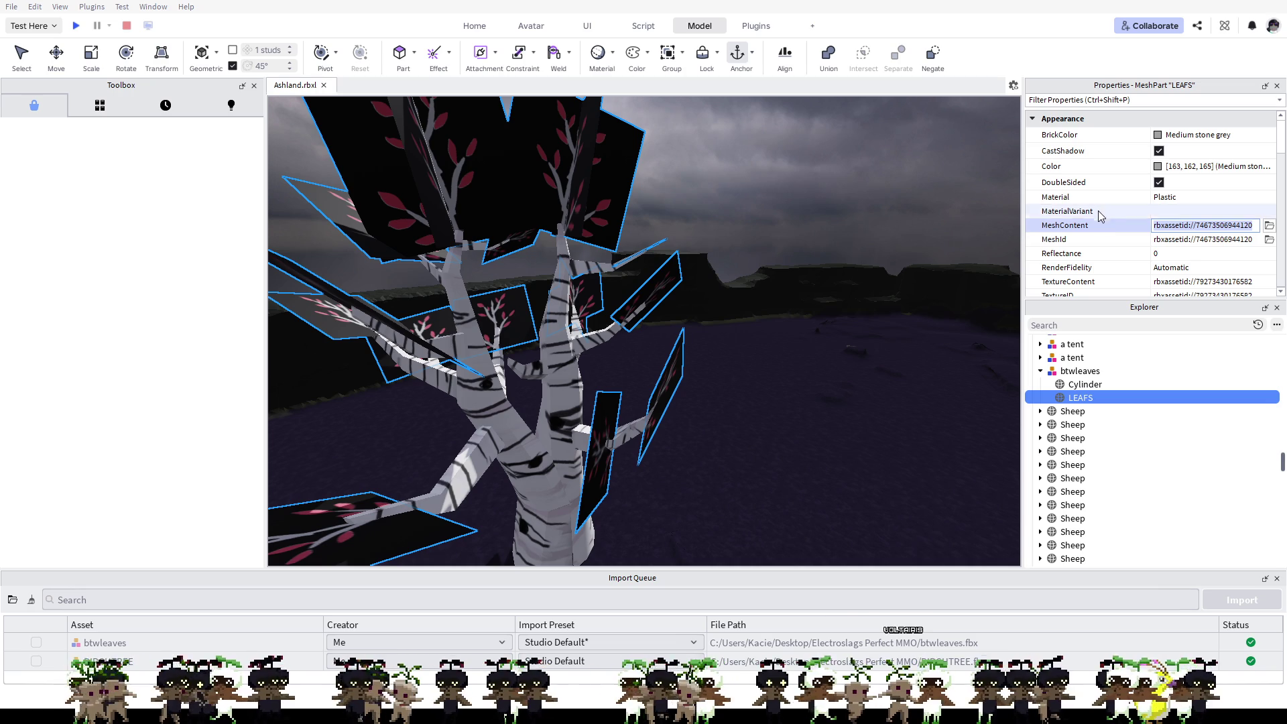
{"action": "left_click", "coordinate": [1101, 211]}
{"action": "left_click", "coordinate": [1157, 199]}
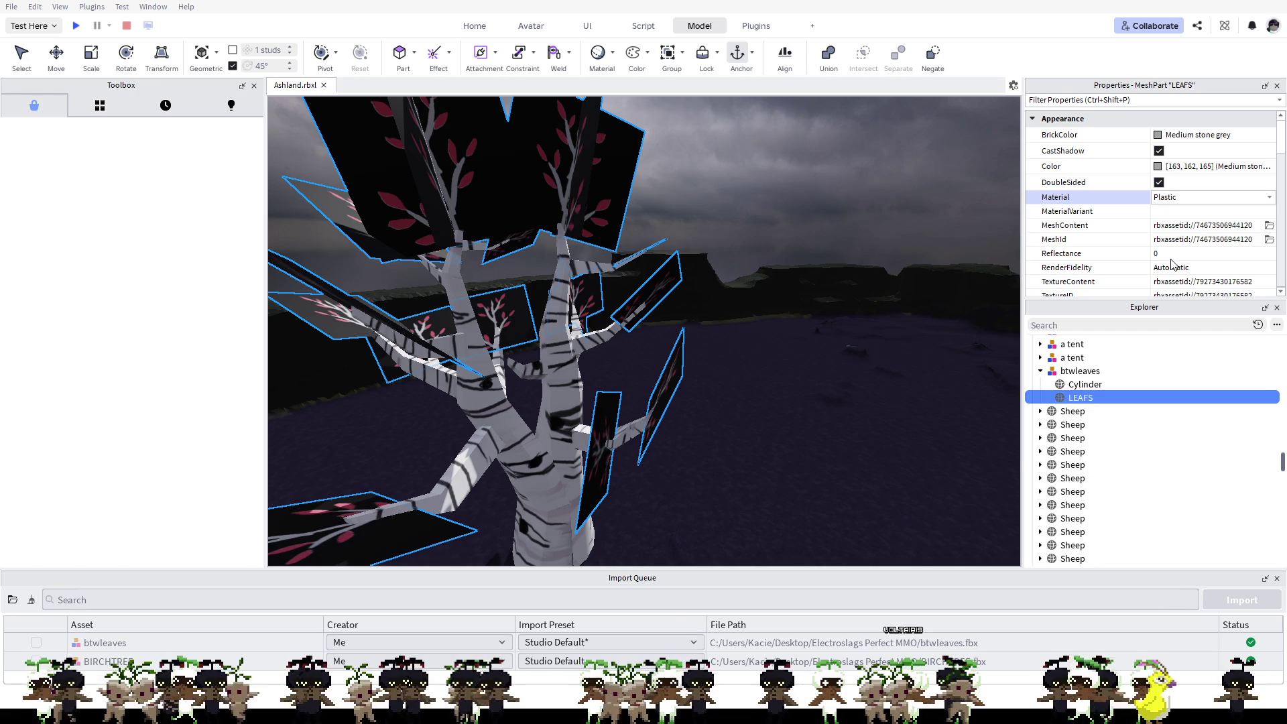
Step: Cycle the LEAFS Material through the list until it reads SmoothPlastic
{"action": "left_click", "coordinate": [1174, 200]}
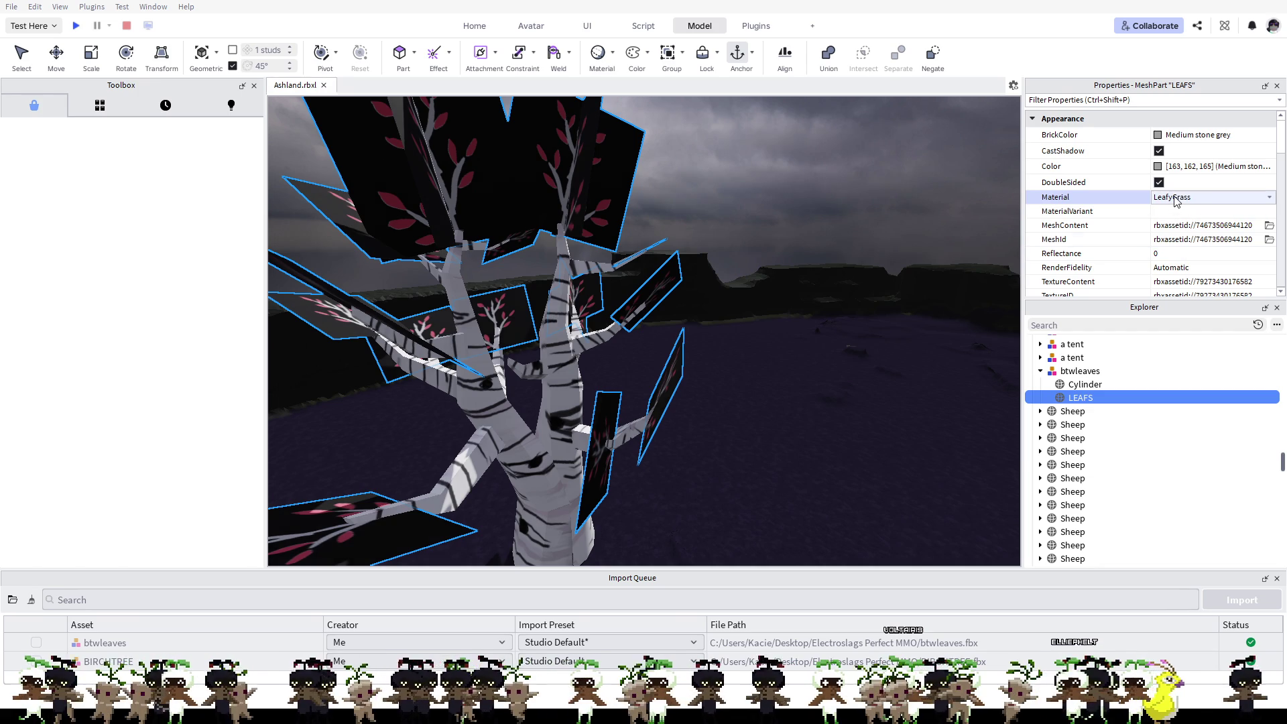
{"action": "key", "text": "Up"}
{"action": "key", "text": "Up"}
{"action": "key", "text": "Up"}
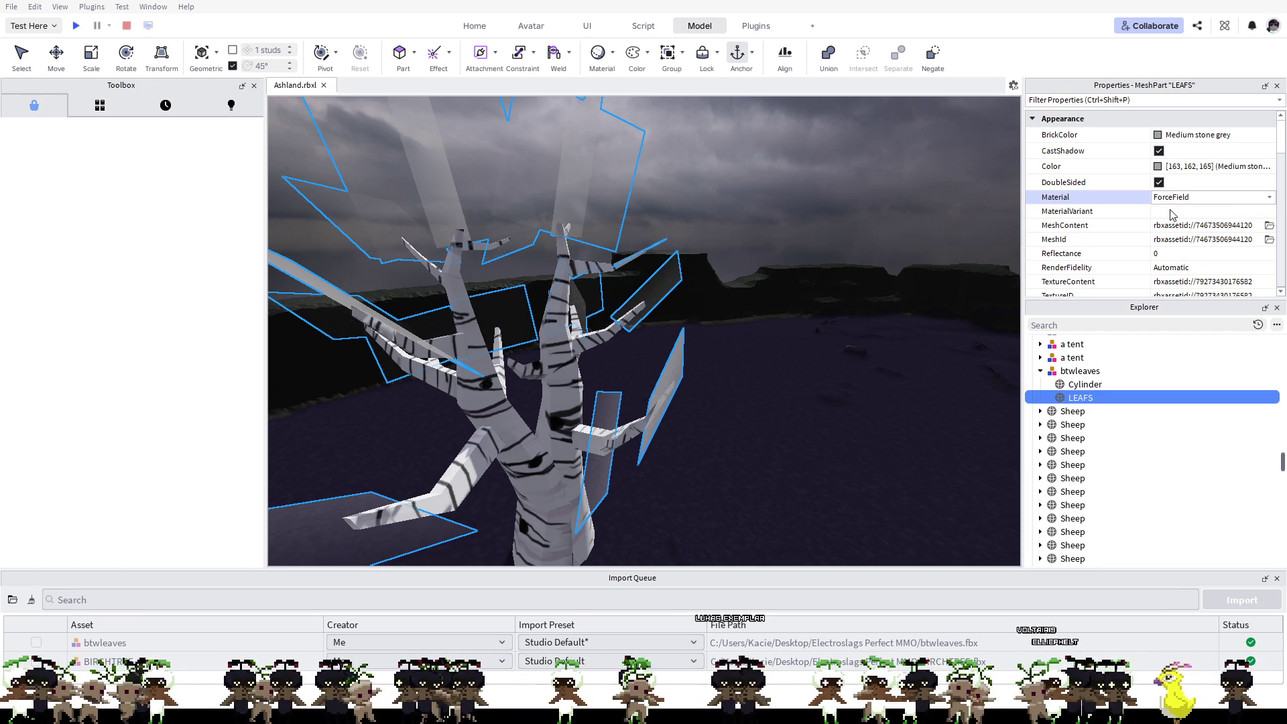
{"action": "key", "text": "Up"}
{"action": "key", "text": "Up"}
{"action": "key", "text": "Up"}
{"action": "key", "text": "Up"}
{"action": "key", "text": "Up"}
{"action": "key", "text": "Up"}
{"action": "key", "text": "Up"}
{"action": "key", "text": "Up"}
{"action": "key", "text": "Up"}
{"action": "key", "text": "Up"}
{"action": "key", "text": "Up"}
{"action": "key", "text": "Up"}
{"action": "key", "text": "Up"}
{"action": "key", "text": "Up"}
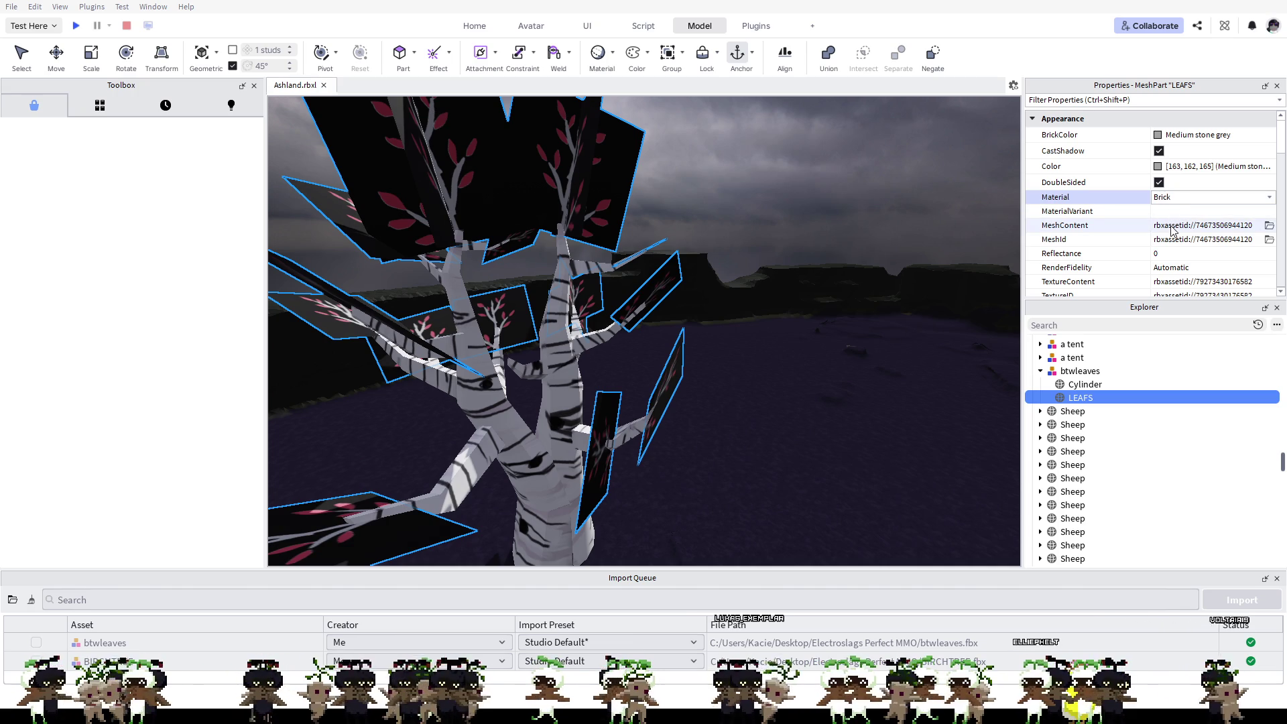
{"action": "key", "text": "Down"}
{"action": "key", "text": "Down"}
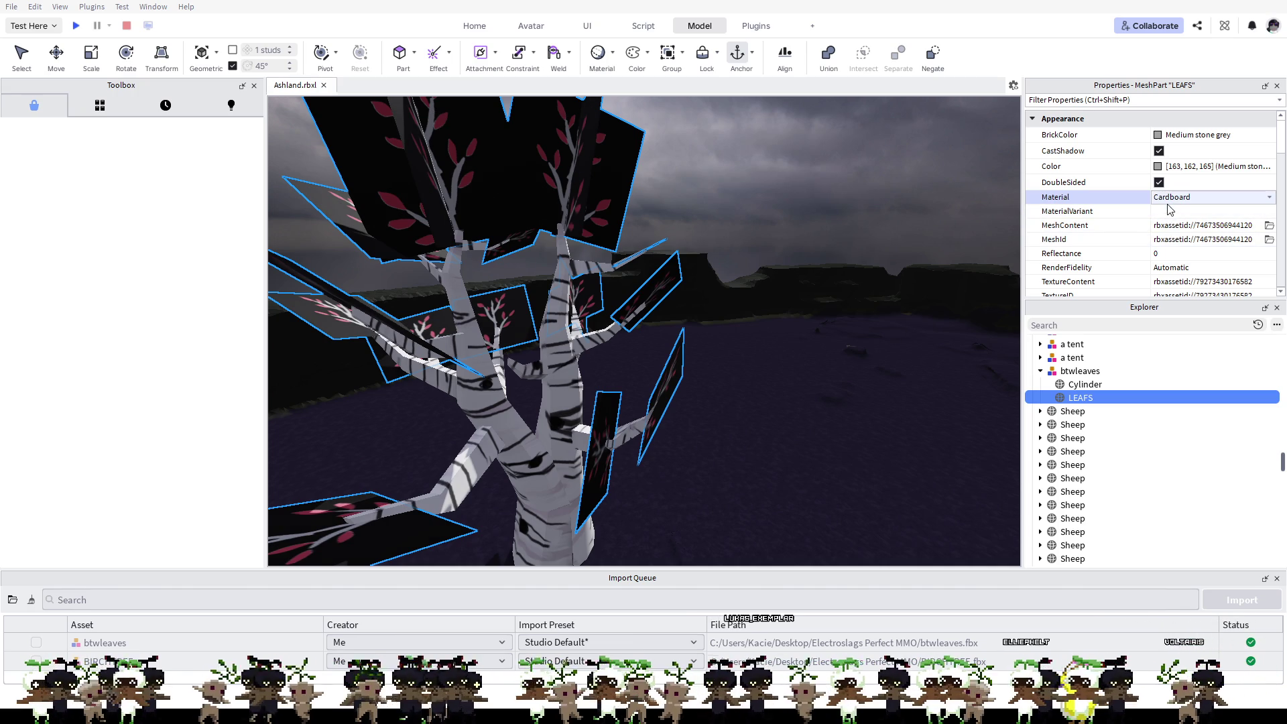
{"action": "key", "text": "Down"}
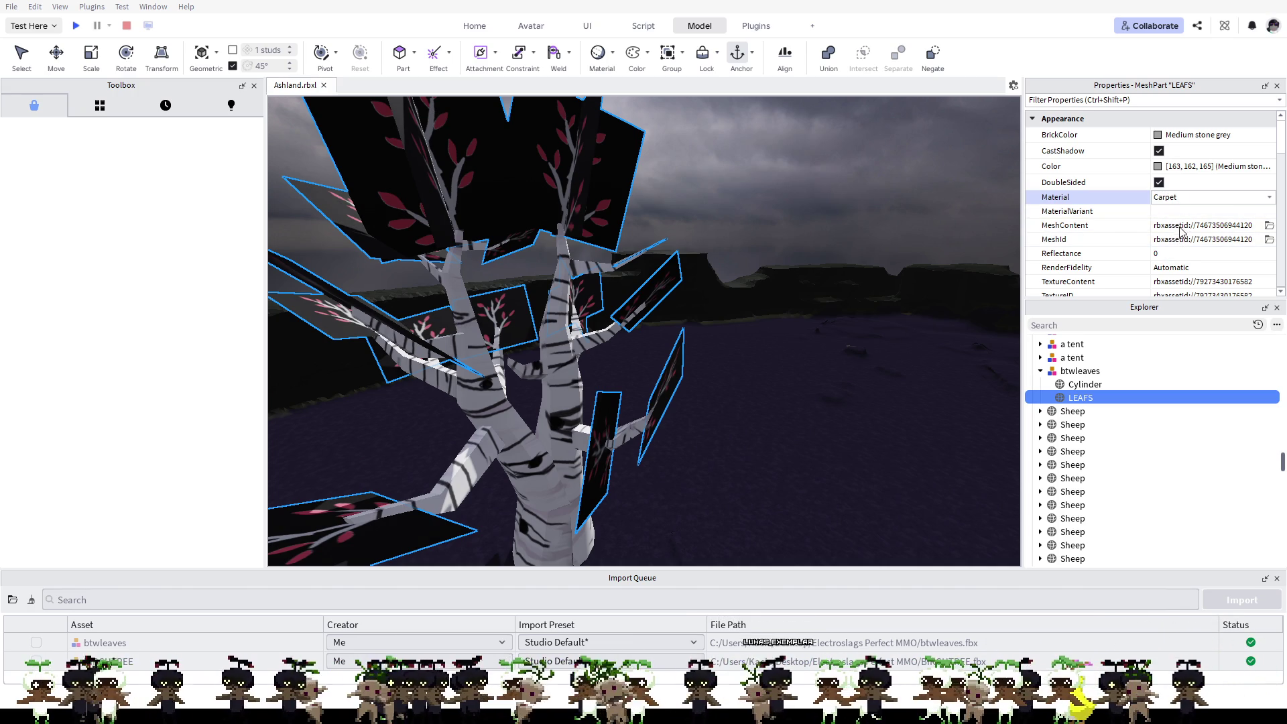
{"action": "key", "text": "d"}
{"action": "key", "text": "Down"}
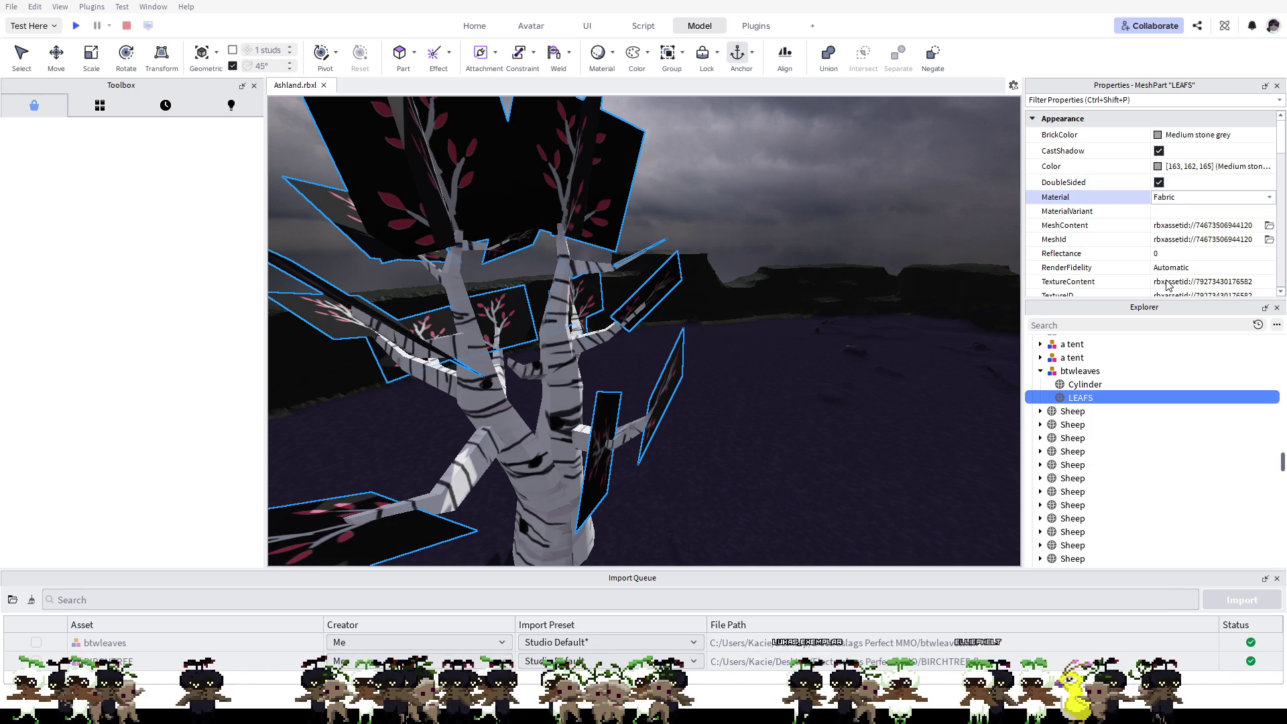
{"action": "type", "text": "sm"}
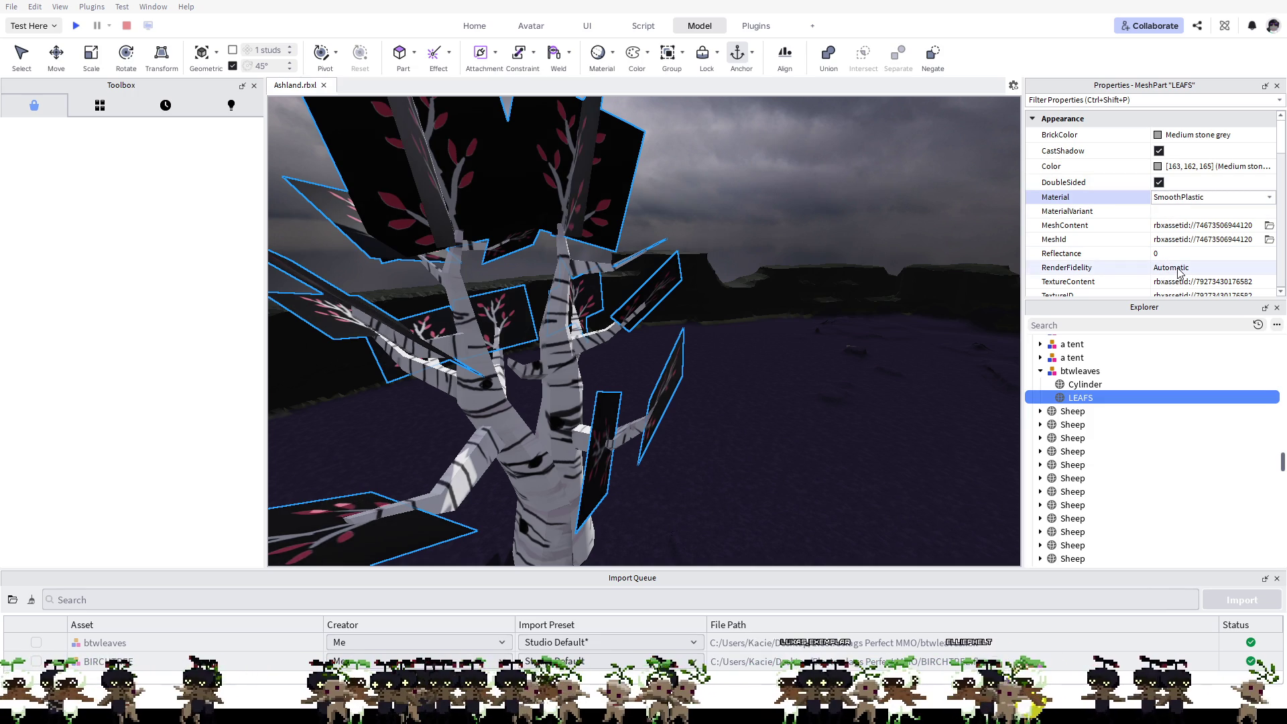
Step: Orbit the view around the tree to check the leaves
{"action": "right_click_drag", "start_coordinate": [704, 331], "coordinate": [939, 343]}
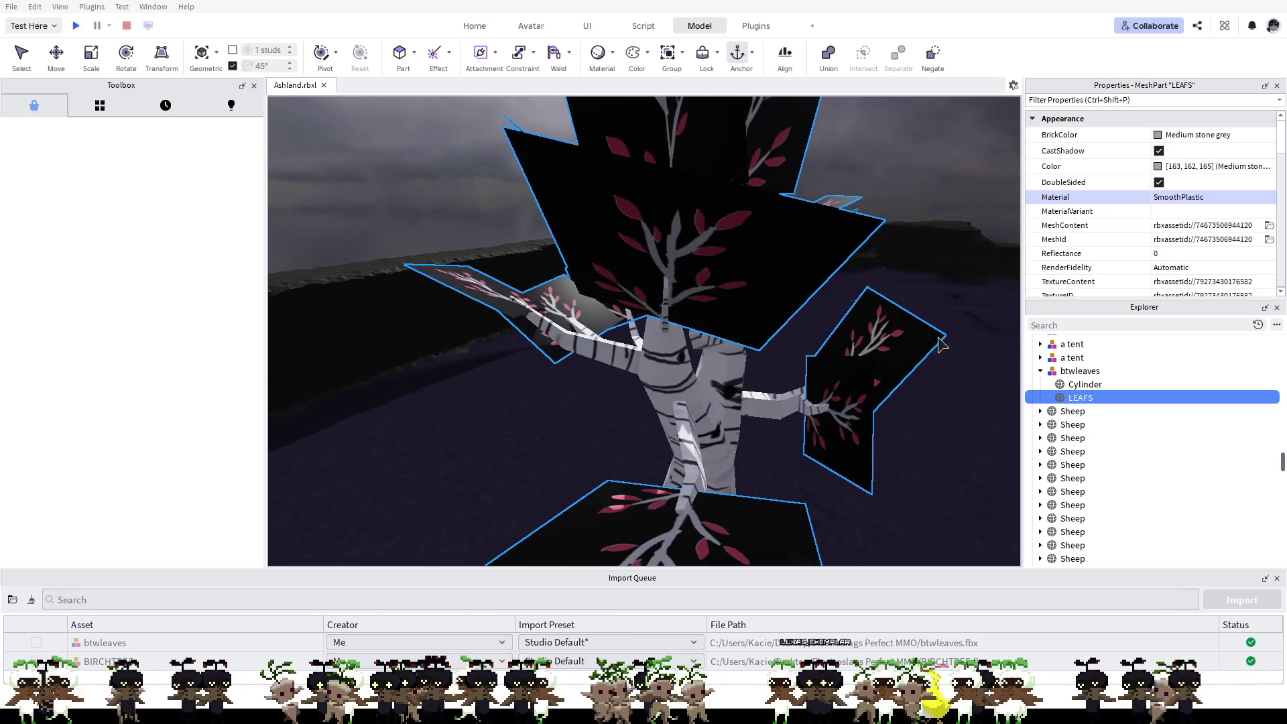
{"action": "right_click_drag", "start_coordinate": [940, 344], "coordinate": [936, 327]}
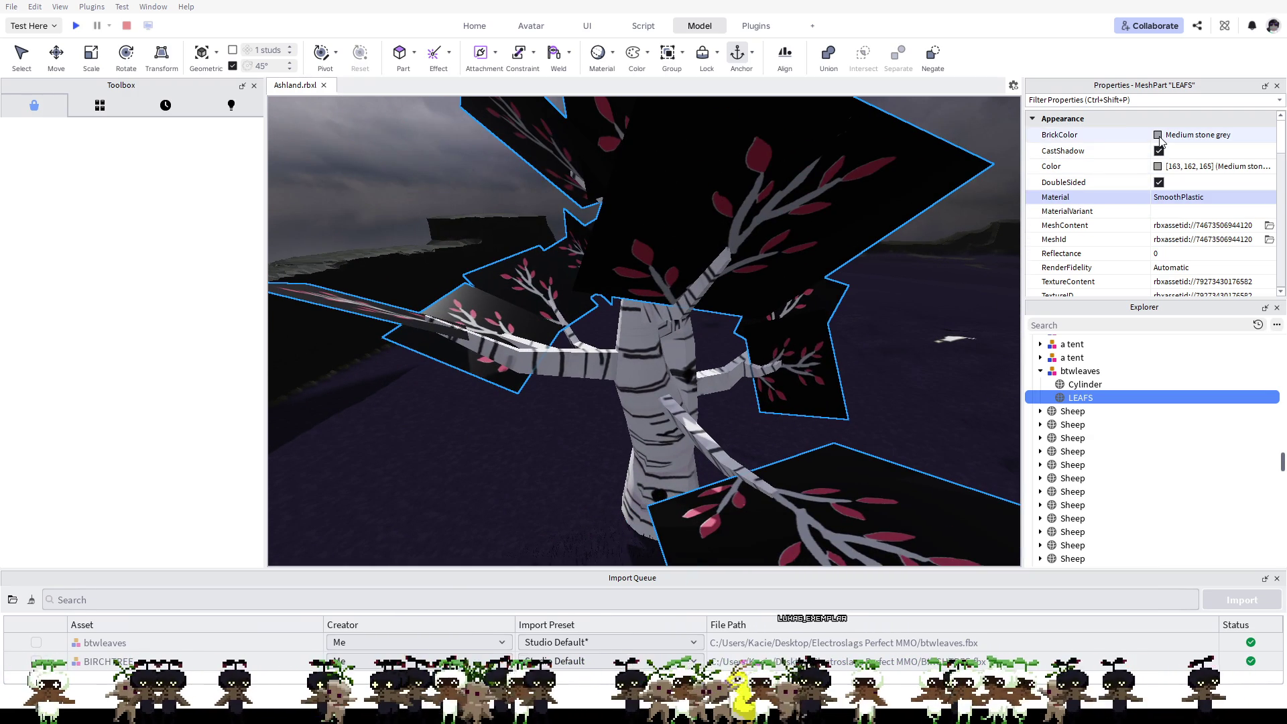
{"action": "scroll", "coordinate": [1162, 152], "scroll_direction": "down", "scroll_amount": 3}
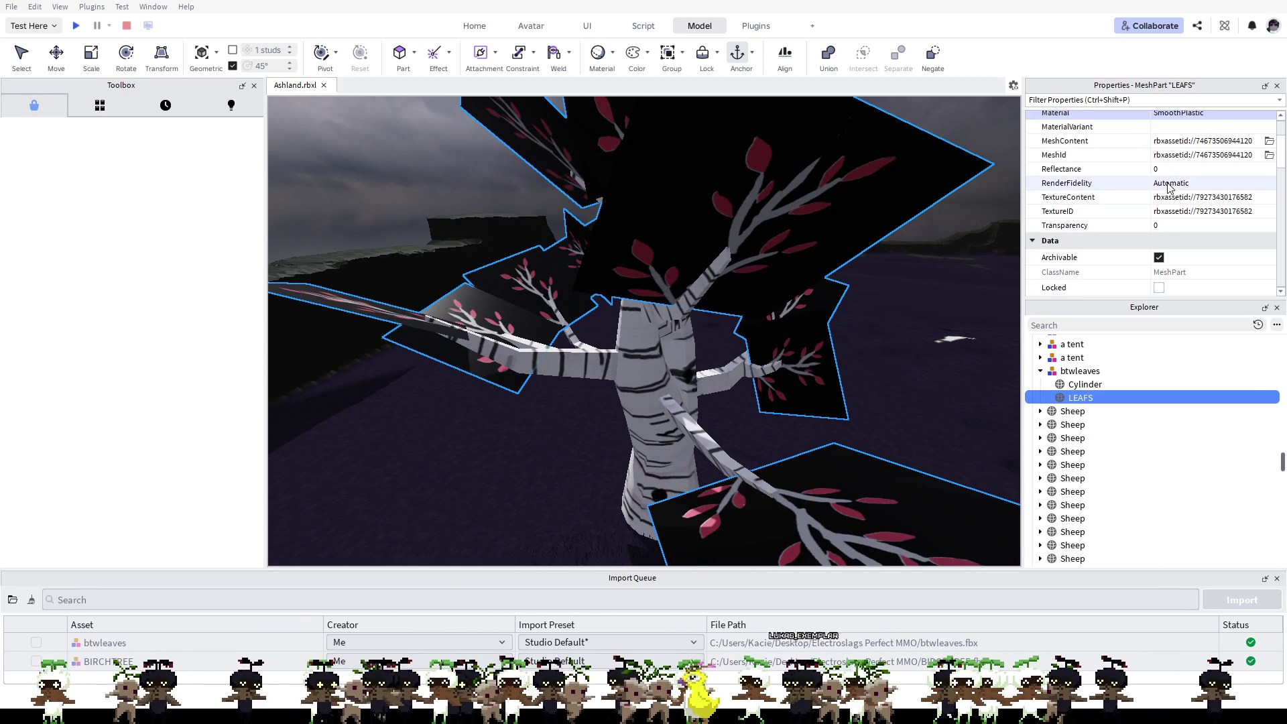
Step: Set the LEAFS Transparency slider to 0.05 after previewing higher values
{"action": "left_click", "coordinate": [1169, 185]}
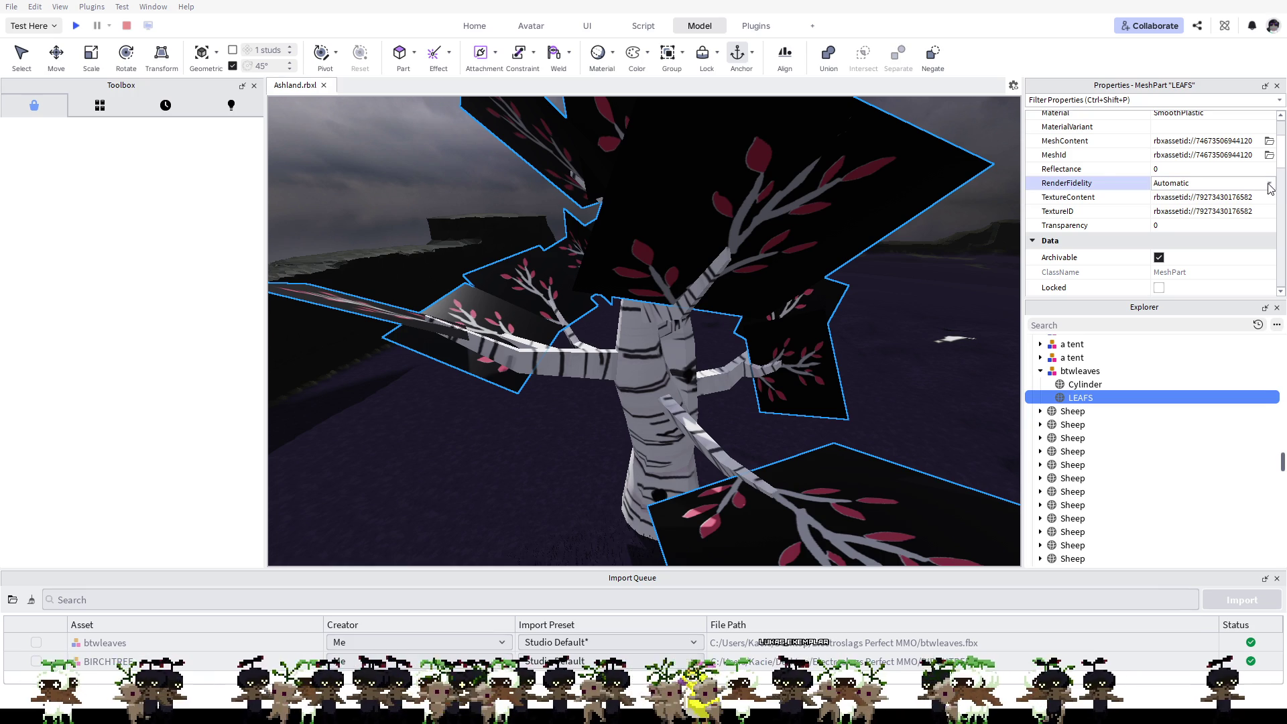
{"action": "left_click", "coordinate": [1106, 226]}
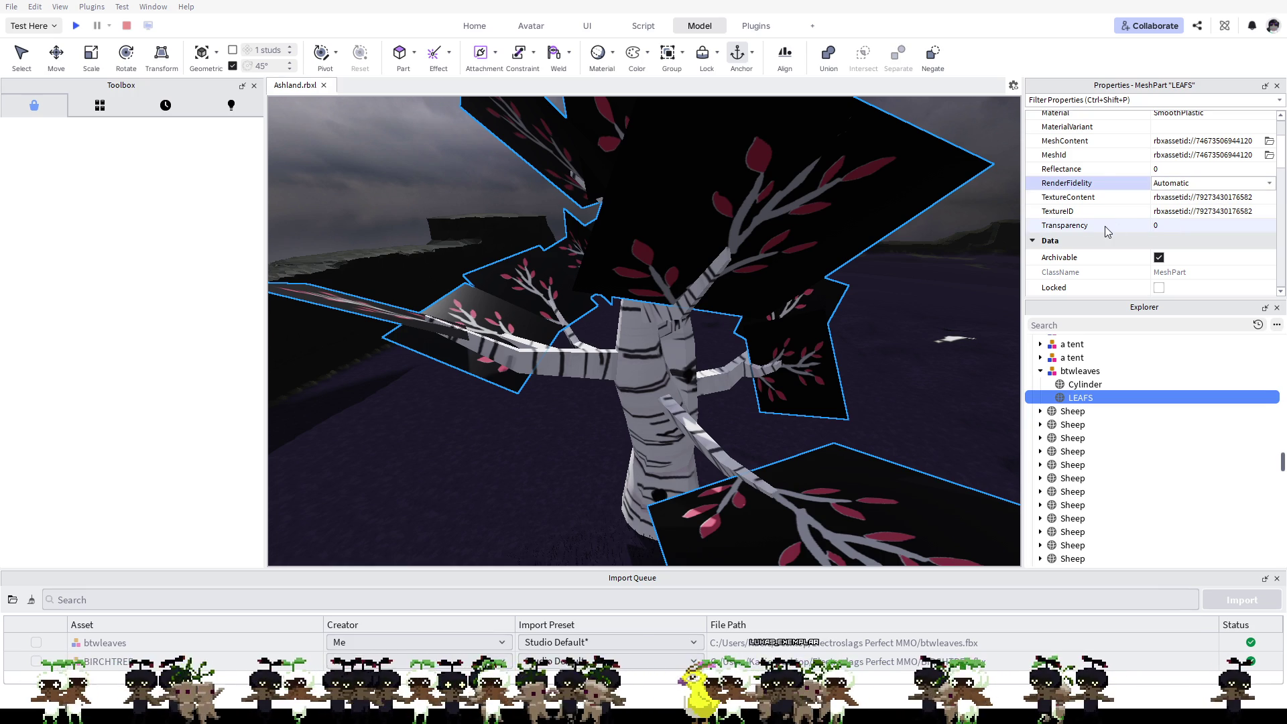
{"action": "left_click", "coordinate": [1156, 226]}
{"action": "left_click_drag", "start_coordinate": [1200, 226], "coordinate": [1164, 219]}
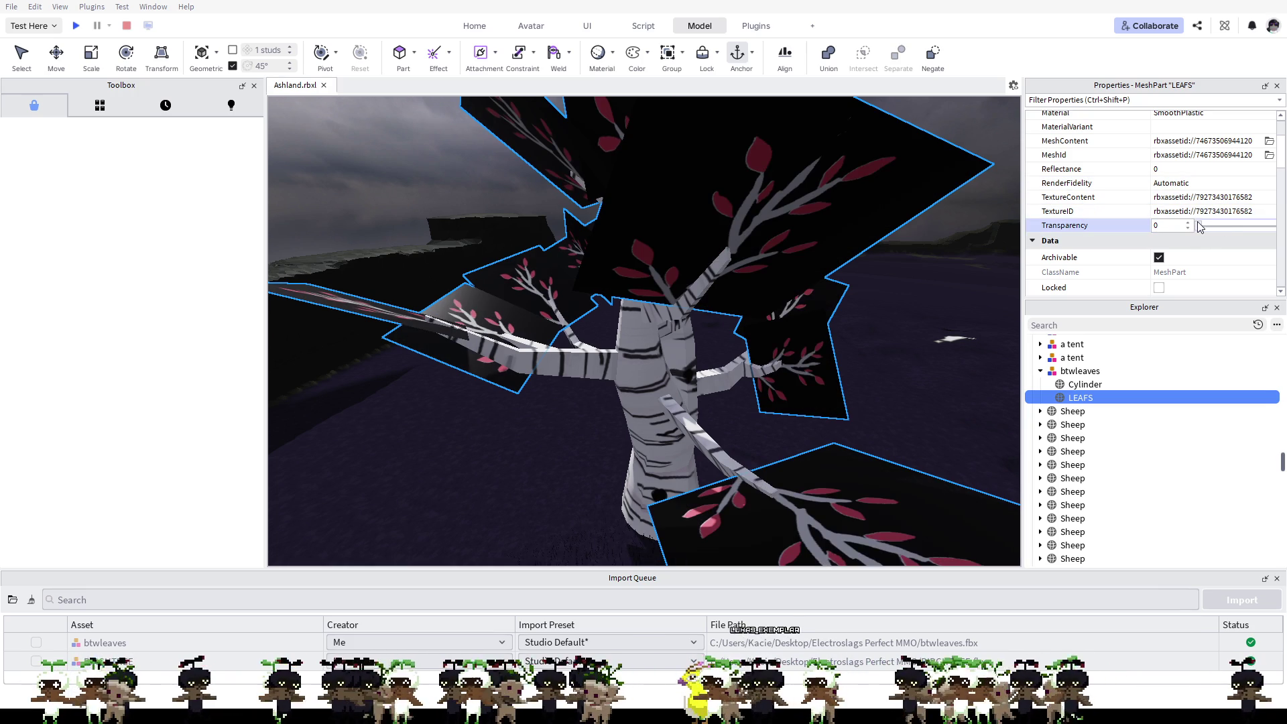
{"action": "left_click_drag", "start_coordinate": [1201, 223], "coordinate": [1238, 224]}
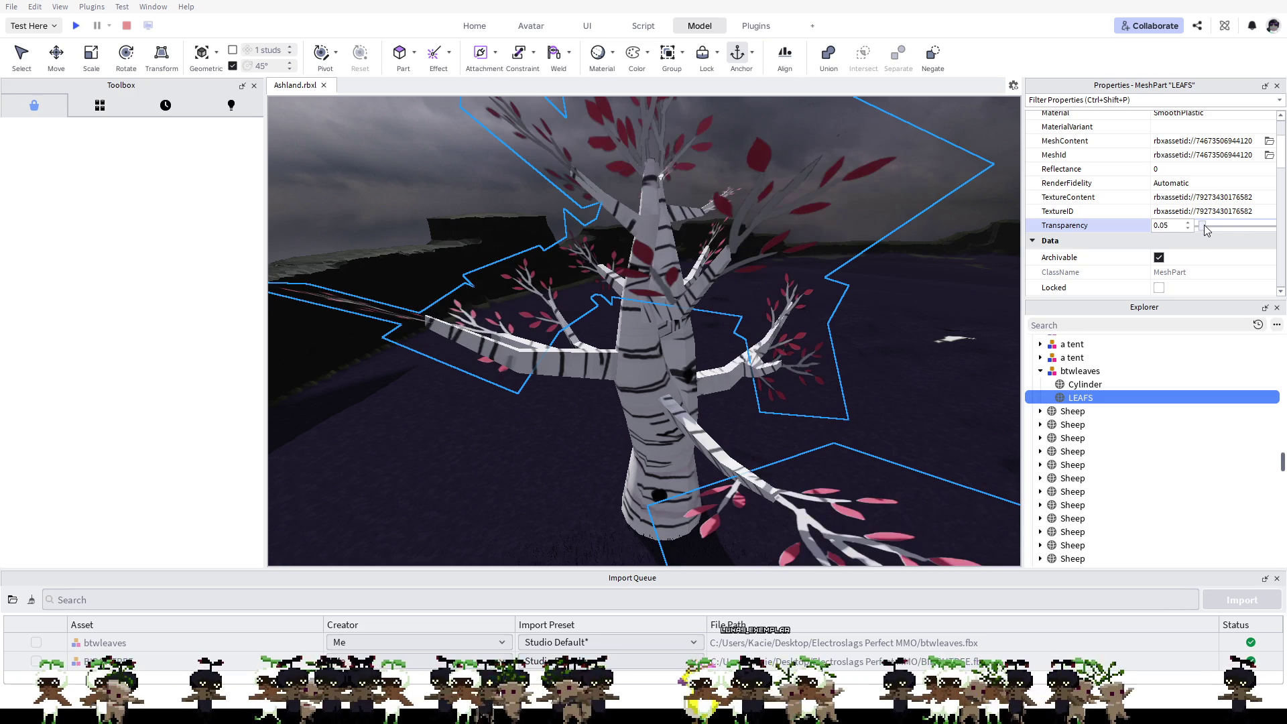
{"action": "left_click_drag", "start_coordinate": [1237, 224], "coordinate": [1203, 225]}
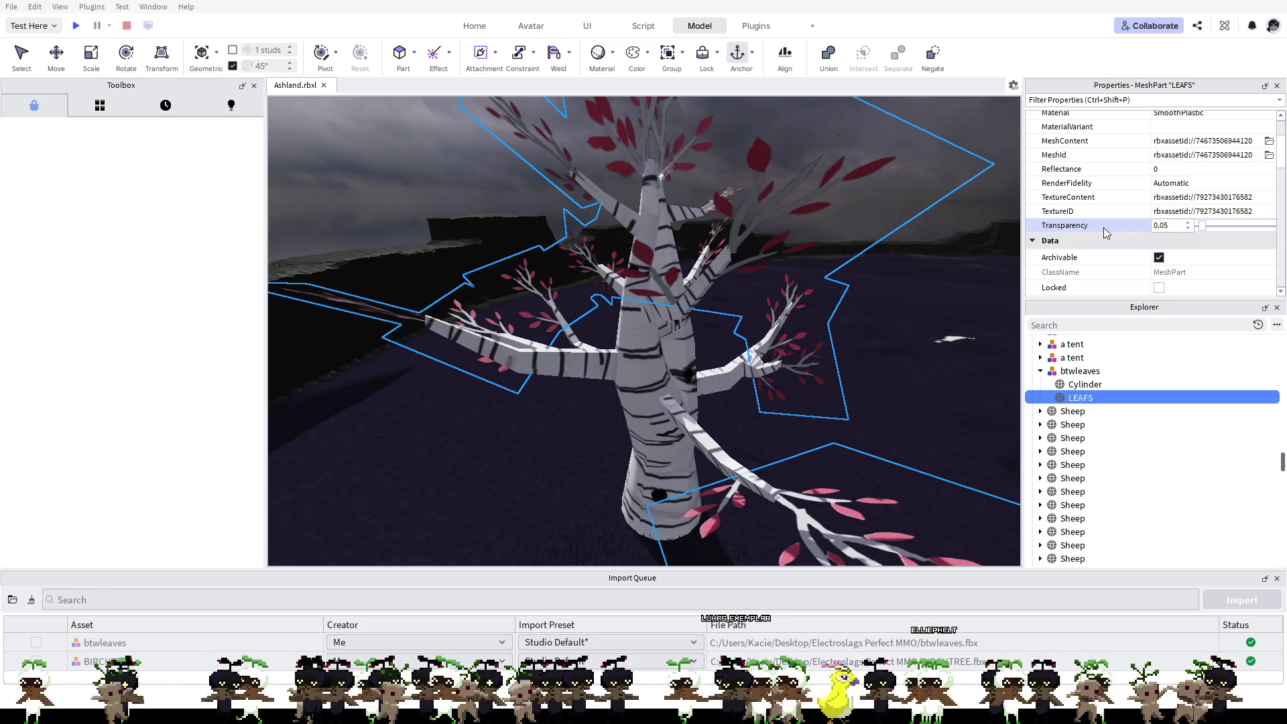
Step: Orbit and move the camera closer to the tree with W/A
{"action": "right_click_drag", "start_coordinate": [907, 363], "coordinate": [903, 373]}
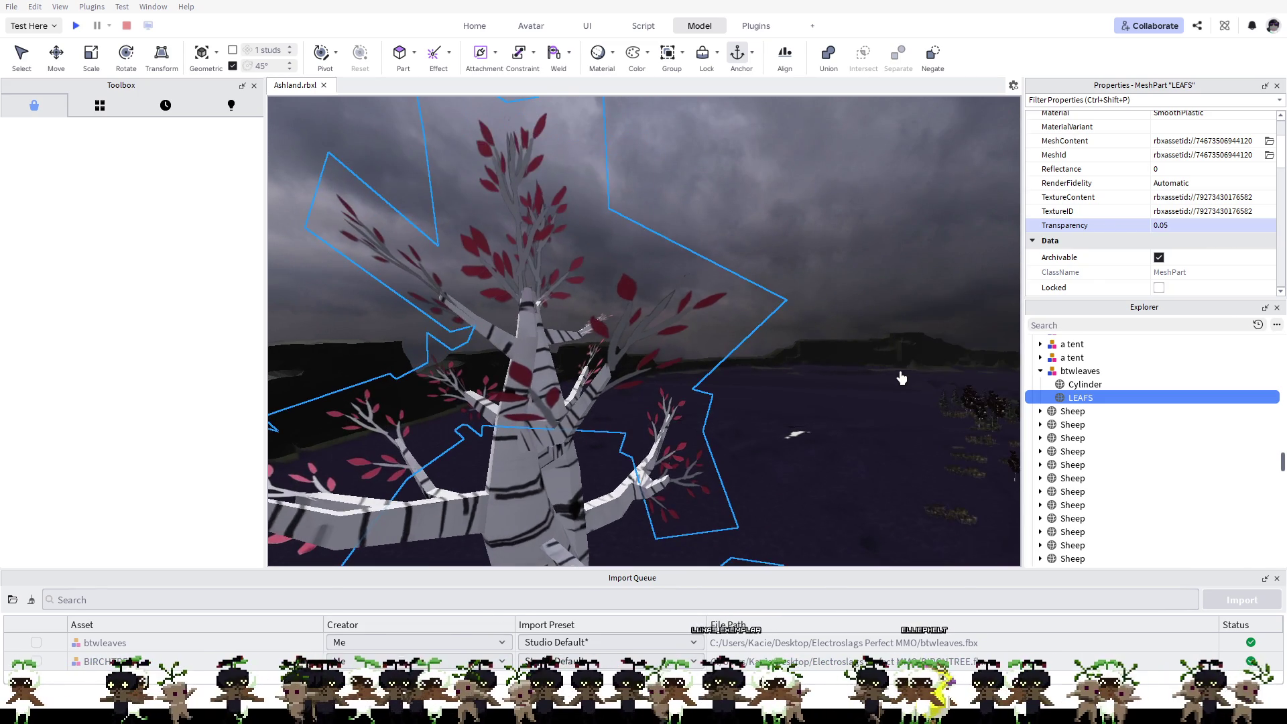
{"action": "key", "text": "w"}
{"action": "key", "text": "a"}
{"action": "left_click", "coordinate": [76, 26]}
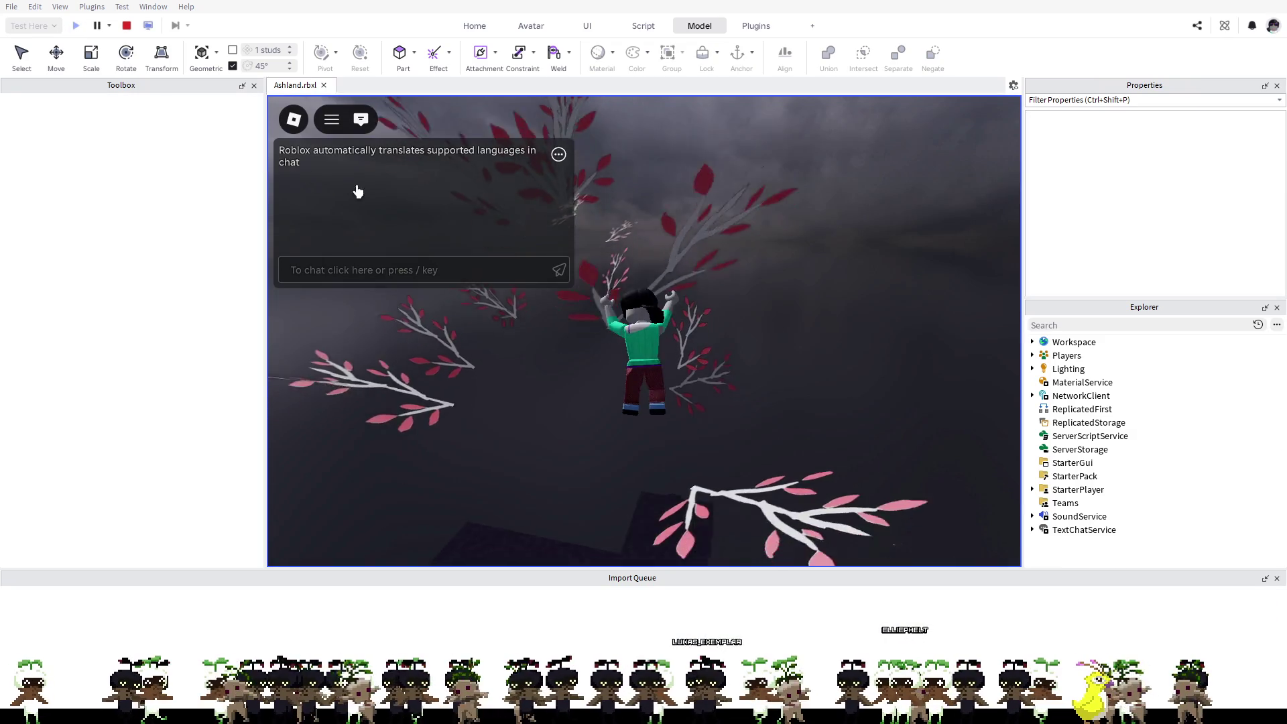
{"action": "key", "text": "w"}
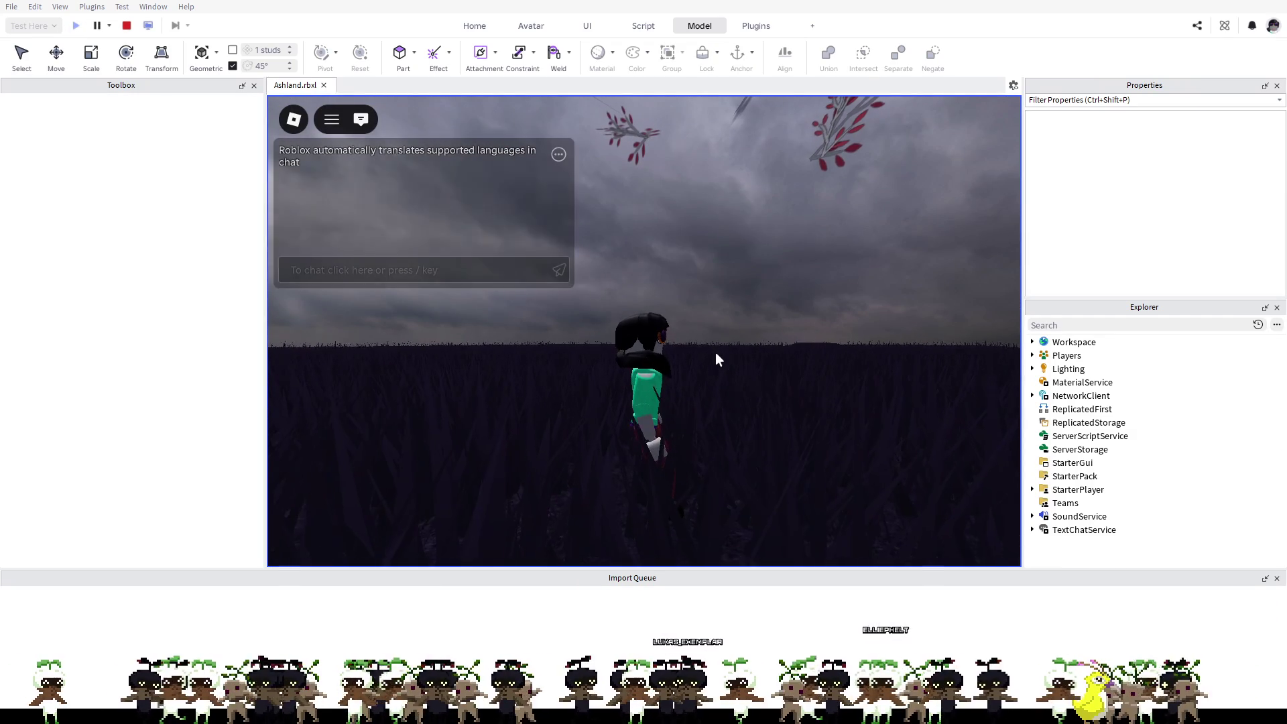
{"action": "key", "text": "w"}
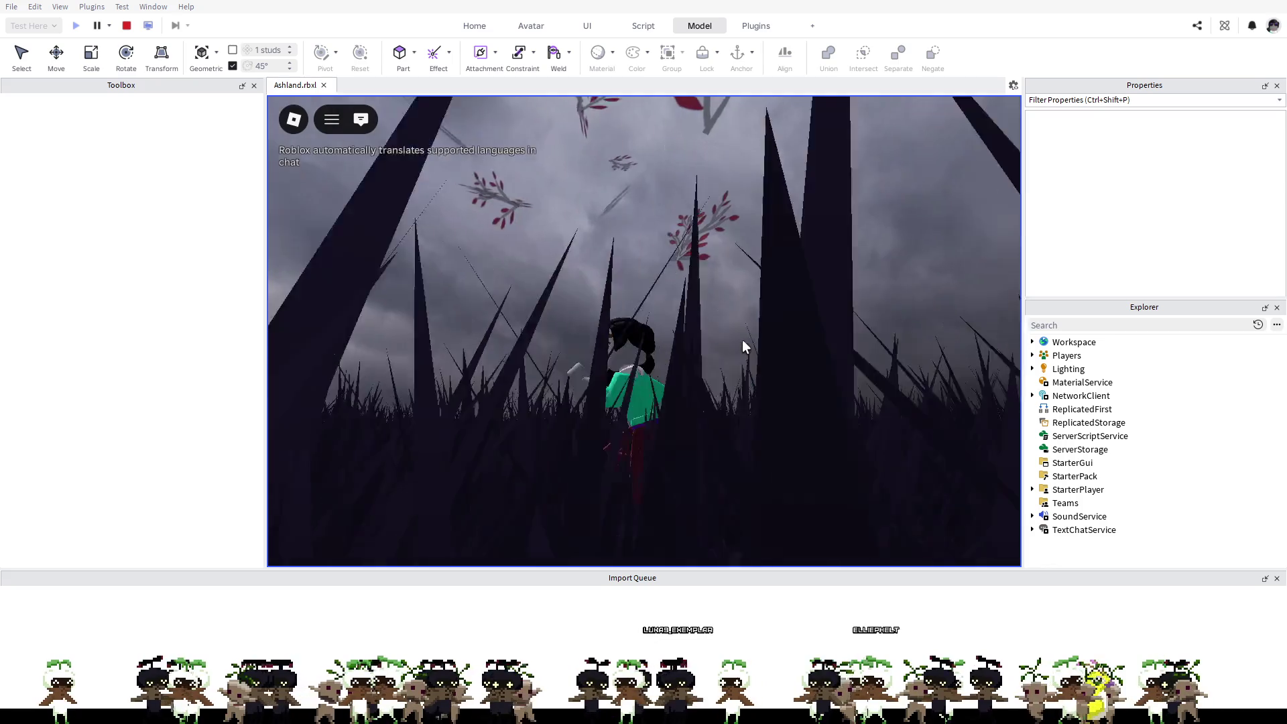
{"action": "key", "text": "w"}
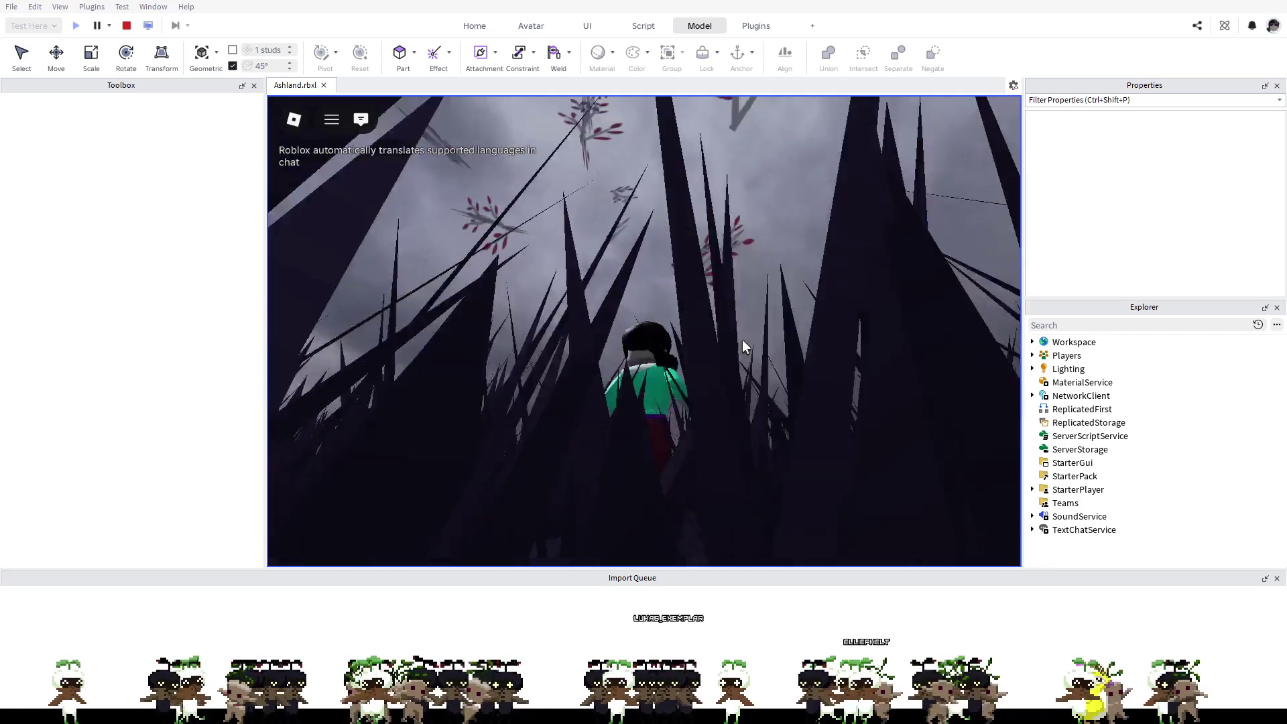
{"action": "key", "text": "w"}
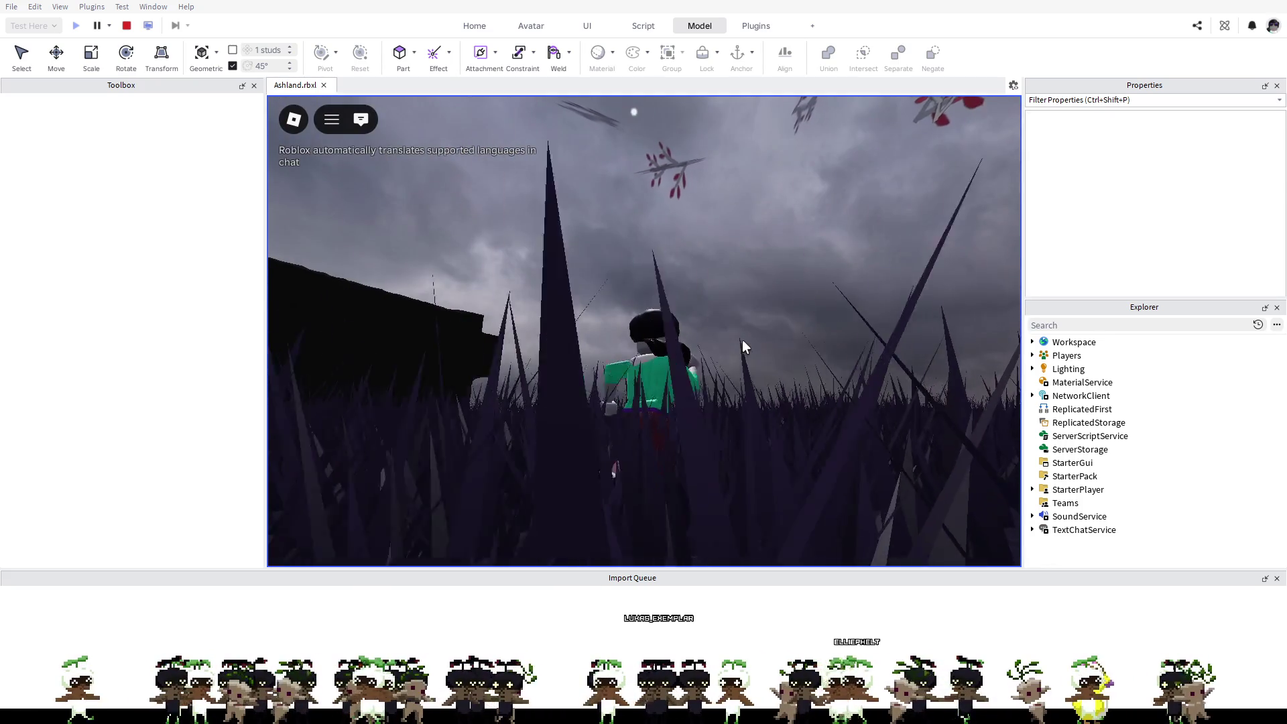
{"action": "scroll", "coordinate": [742, 338], "scroll_direction": "down", "scroll_amount": 3}
{"action": "scroll", "coordinate": [743, 339], "scroll_direction": "down", "scroll_amount": 3}
{"action": "scroll", "coordinate": [743, 339], "scroll_direction": "down", "scroll_amount": 3}
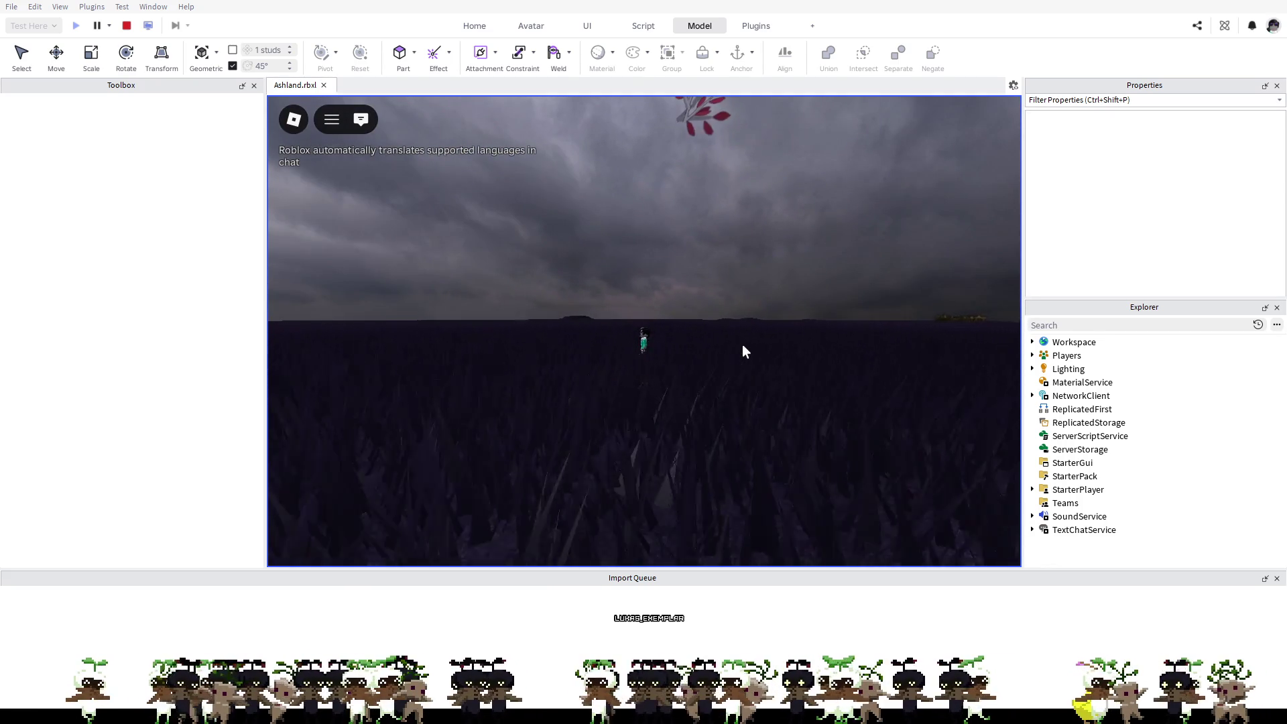
{"action": "scroll", "coordinate": [742, 351], "scroll_direction": "up", "scroll_amount": 5}
{"action": "scroll", "coordinate": [744, 344], "scroll_direction": "down", "scroll_amount": 5}
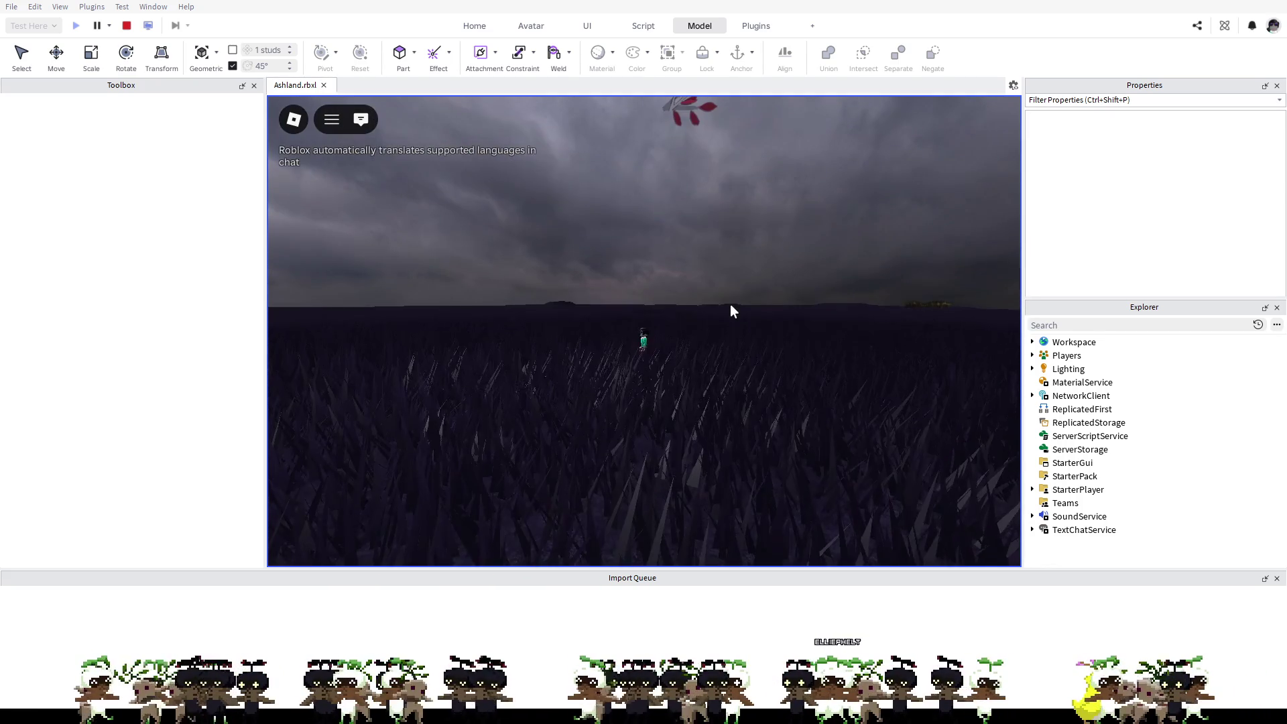
{"action": "scroll", "coordinate": [730, 311], "scroll_direction": "down", "scroll_amount": 3}
{"action": "scroll", "coordinate": [730, 311], "scroll_direction": "down", "scroll_amount": 3}
{"action": "right_click_drag", "start_coordinate": [730, 312], "coordinate": [749, 294]}
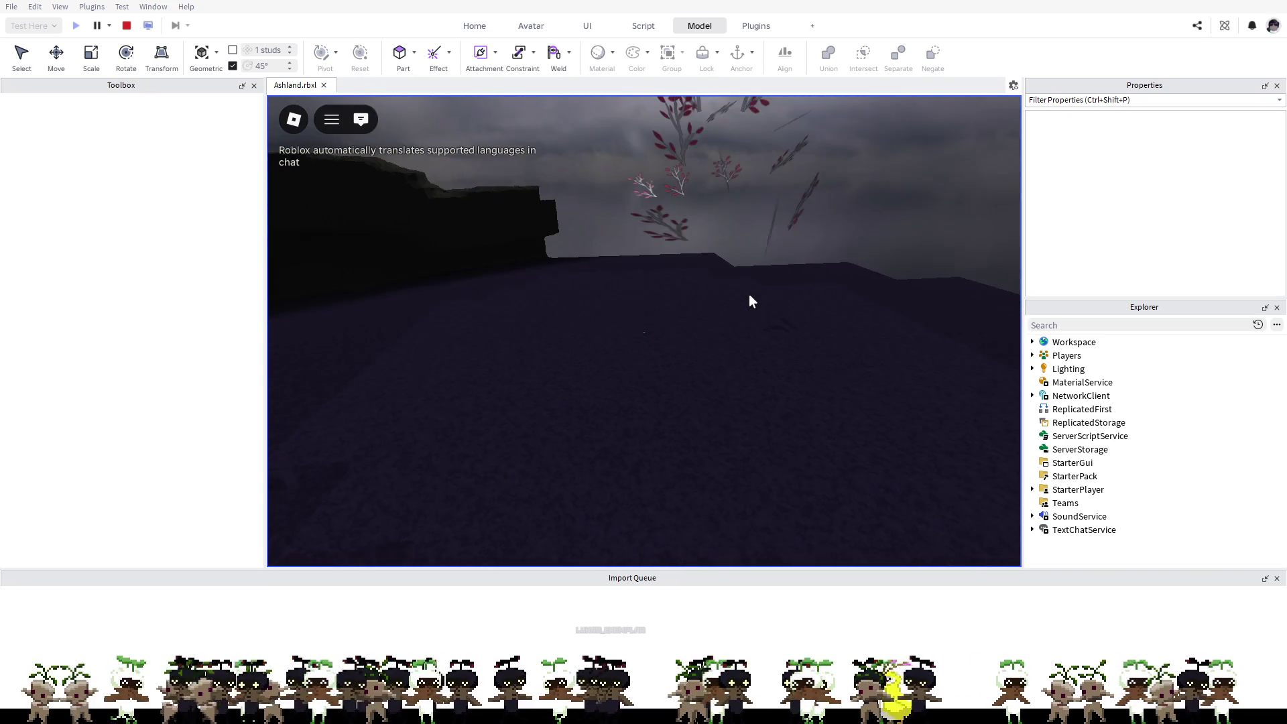
{"action": "key", "text": "Escape"}
{"action": "key", "text": "Escape"}
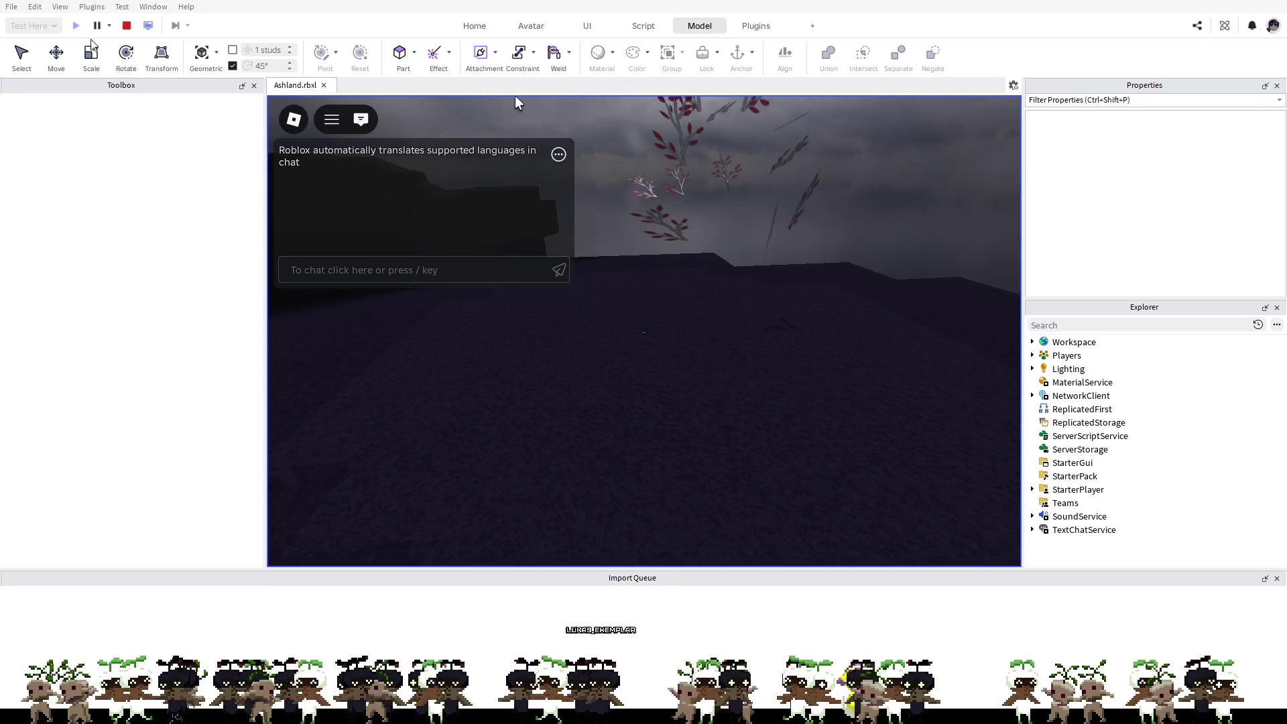
{"action": "key", "text": "shift+F5"}
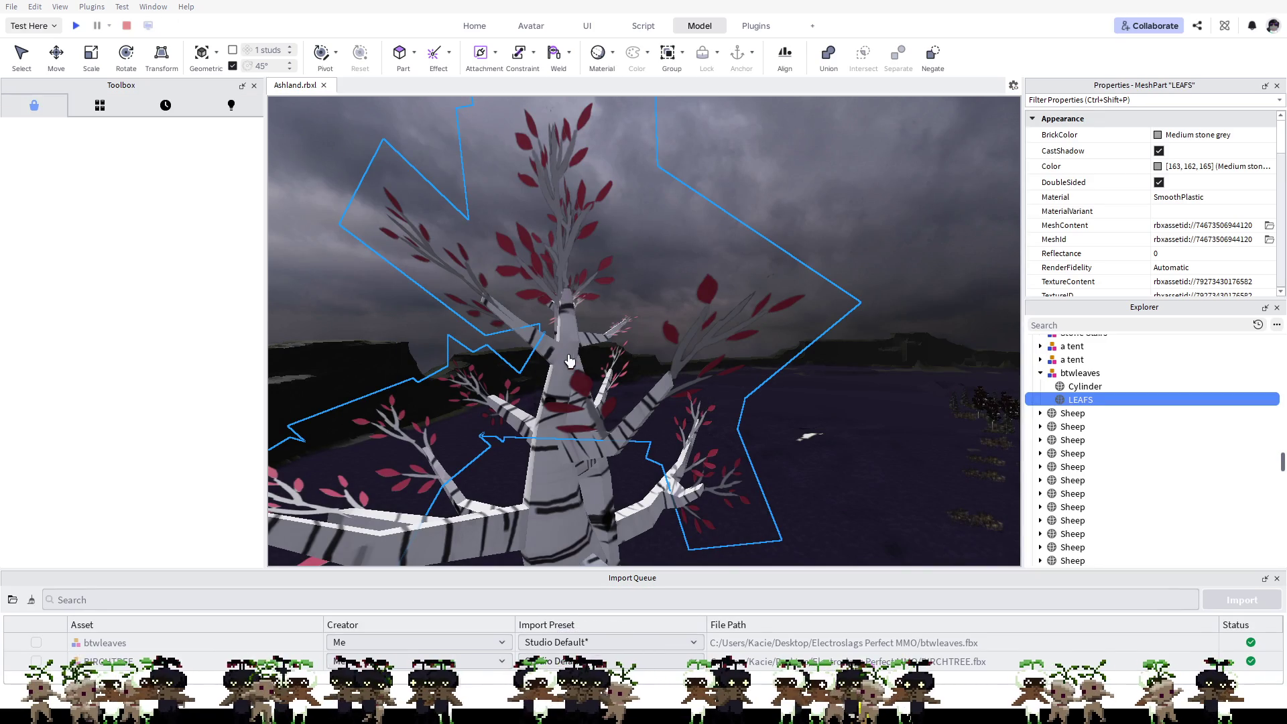
Step: Move the Explorer selection from LEAFS to the Cylinder trunk, then start a playtest
{"action": "key", "text": "Up"}
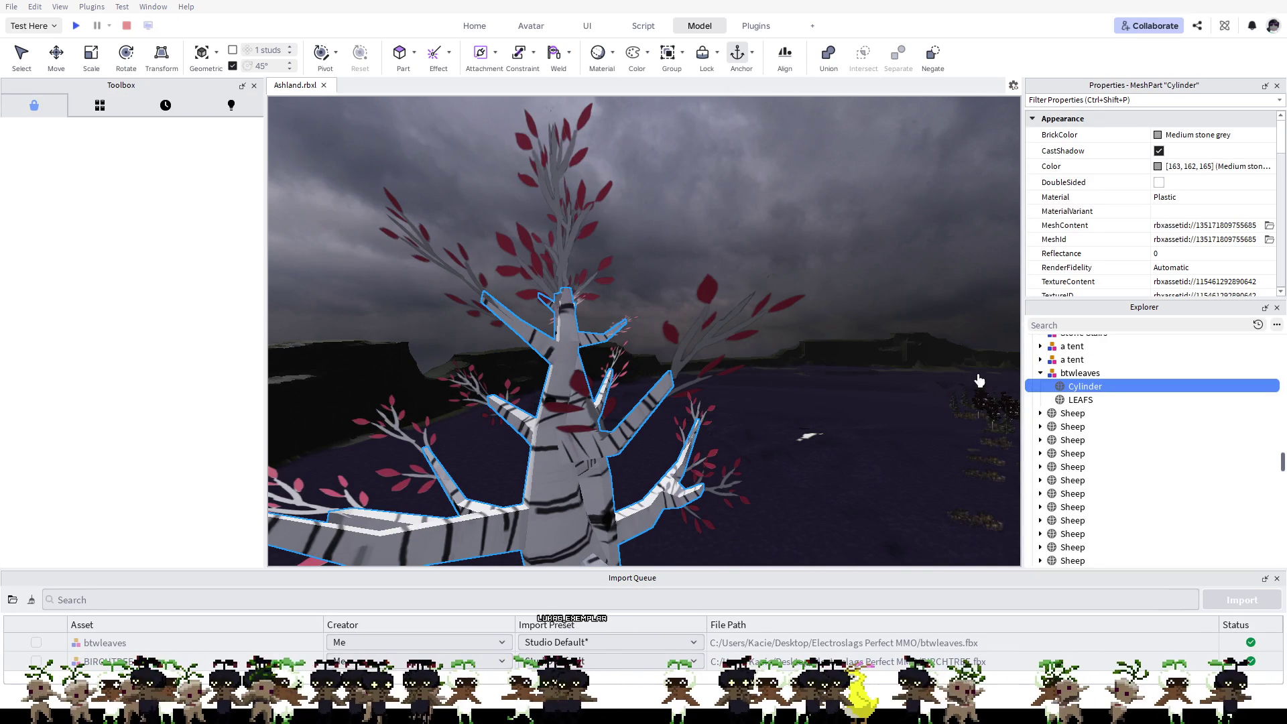
{"action": "key", "text": "Down"}
{"action": "key", "text": "Up"}
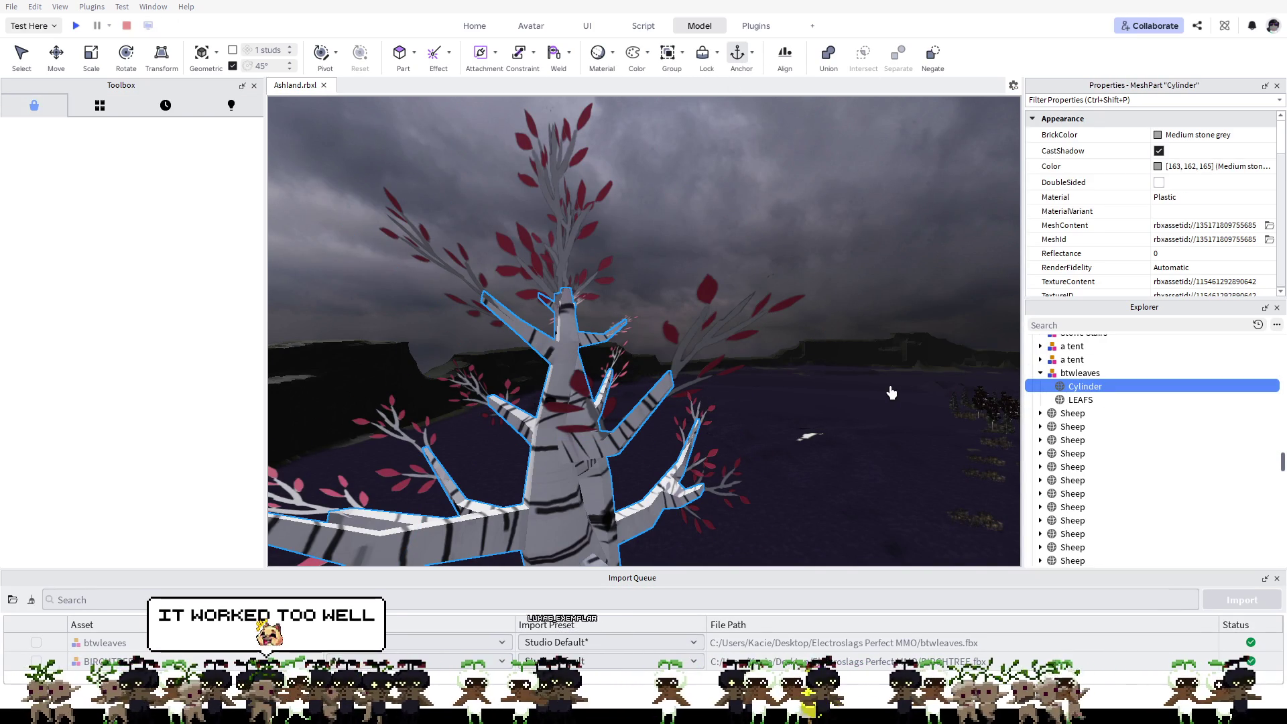
{"action": "left_click", "coordinate": [76, 26]}
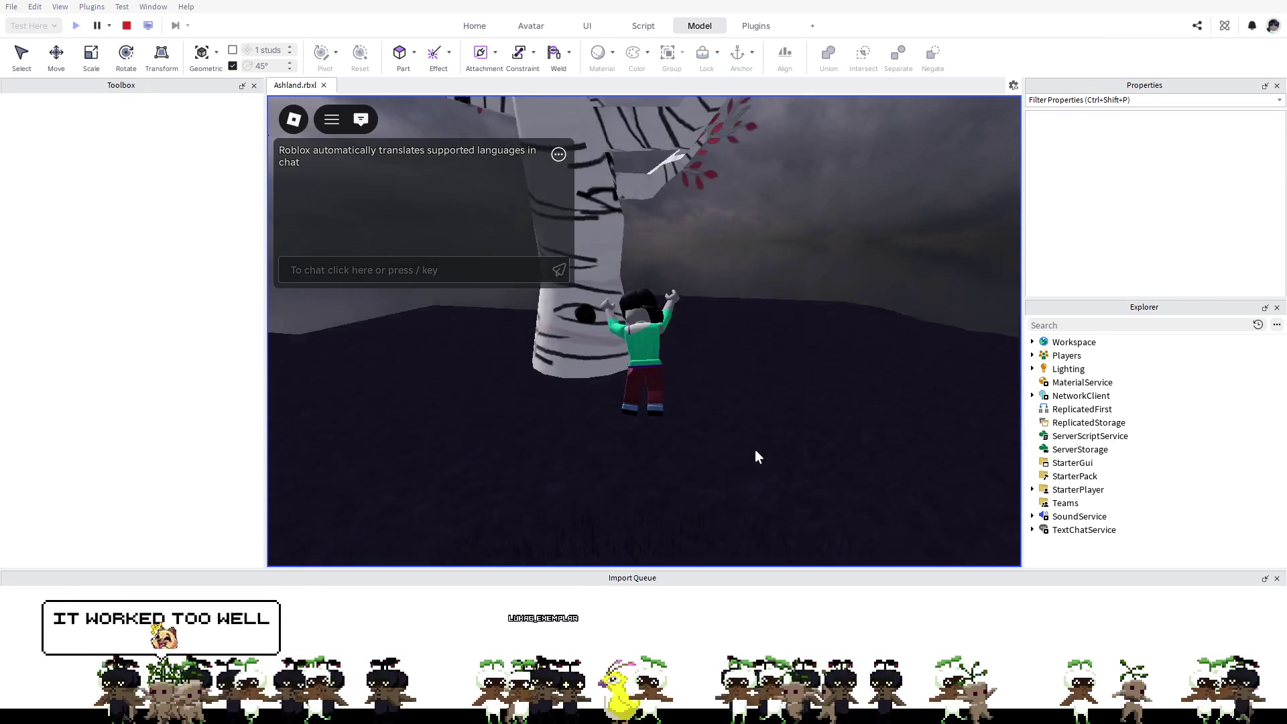
Step: Run the avatar forward toward the birch tree's trunk
{"action": "key", "text": "w"}
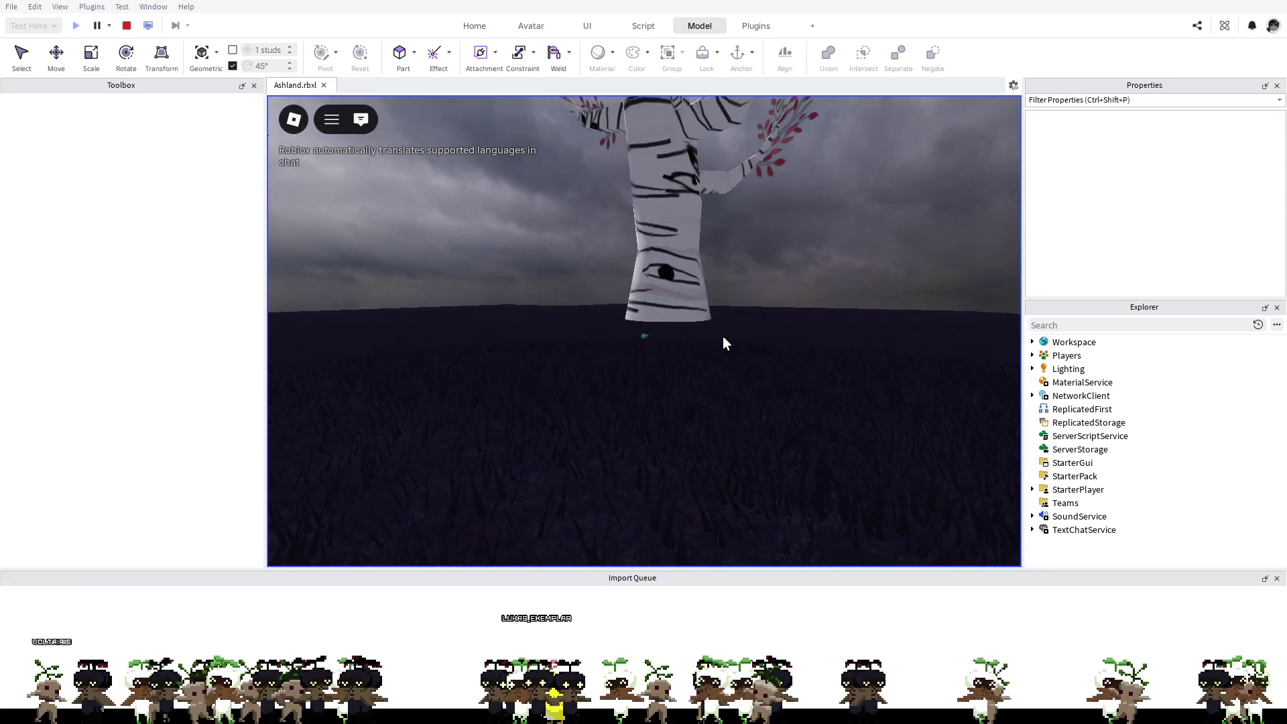
{"action": "scroll", "coordinate": [723, 342], "scroll_direction": "up", "scroll_amount": 5}
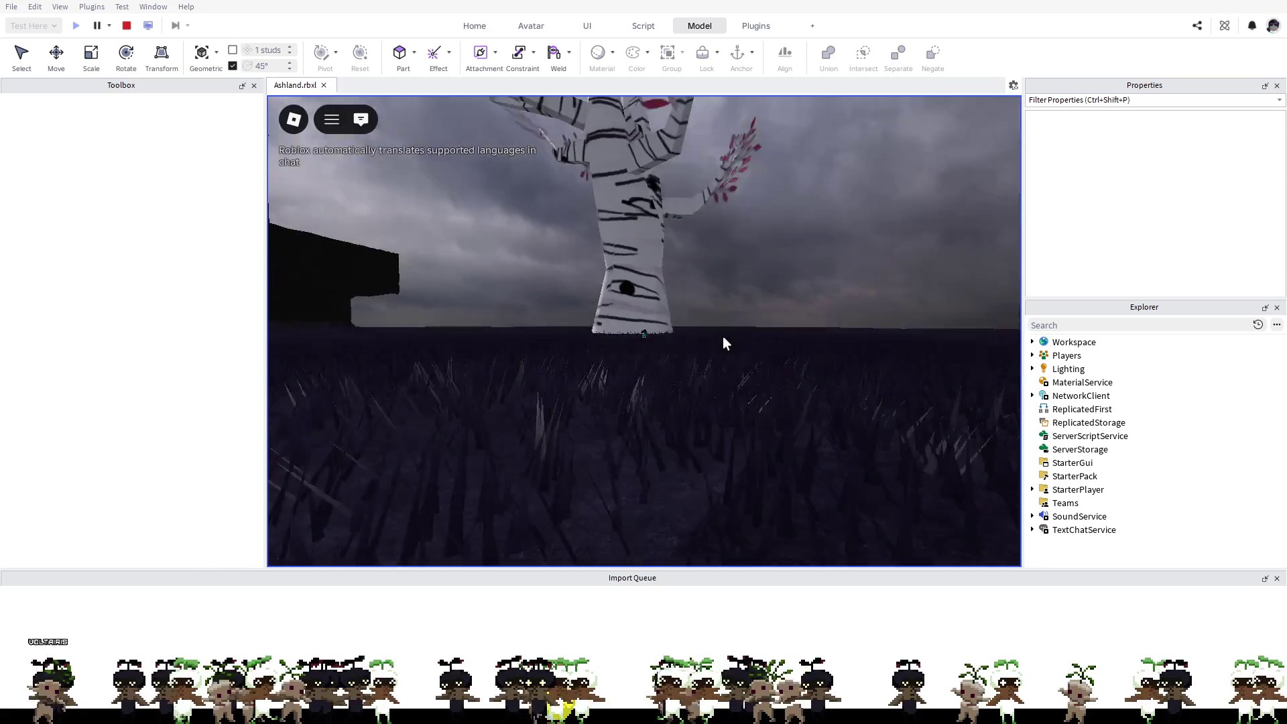
Step: Stop the playtest and reframe the viewport on the whole birch tree
{"action": "left_click", "coordinate": [127, 25]}
{"action": "scroll", "coordinate": [523, 293], "scroll_direction": "down", "scroll_amount": 5}
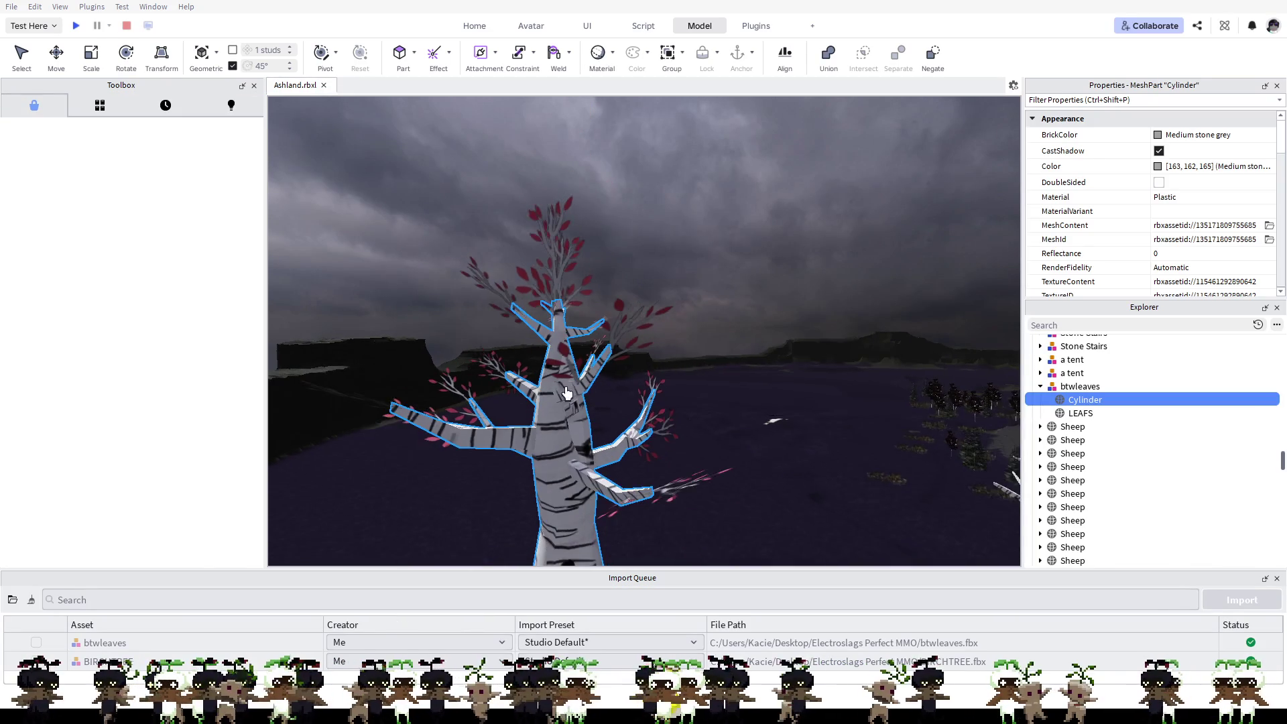
{"action": "middle_click_drag", "start_coordinate": [674, 463], "coordinate": [784, 280]}
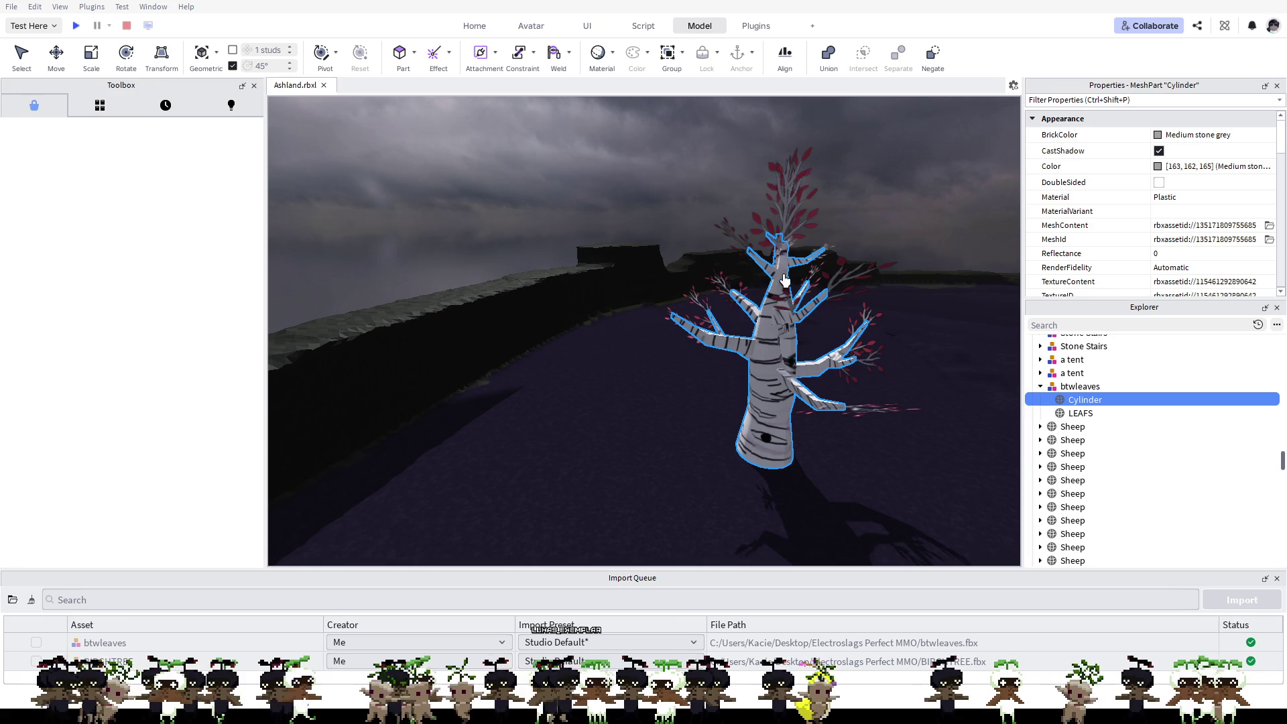